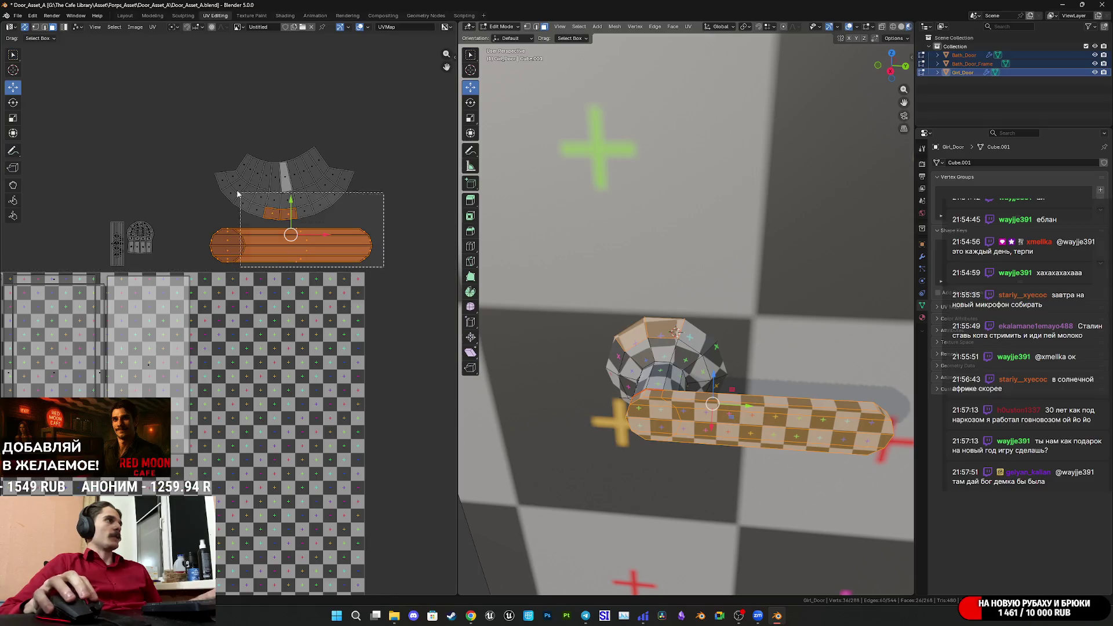
# Shrink the selected handle UV islands and shift them toward the left.
pyautogui.press('s')
pyautogui.click(304, 238)
pyautogui.moveTo(293, 210); pyautogui.dragTo(192, 242)
pyautogui.moveTo(558, 386); pyautogui.dragTo(586, 365, button='middle')
pyautogui.scroll(3, 190, 242)
pyautogui.moveTo(191, 242); pyautogui.dragTo(251, 291, button='middle')
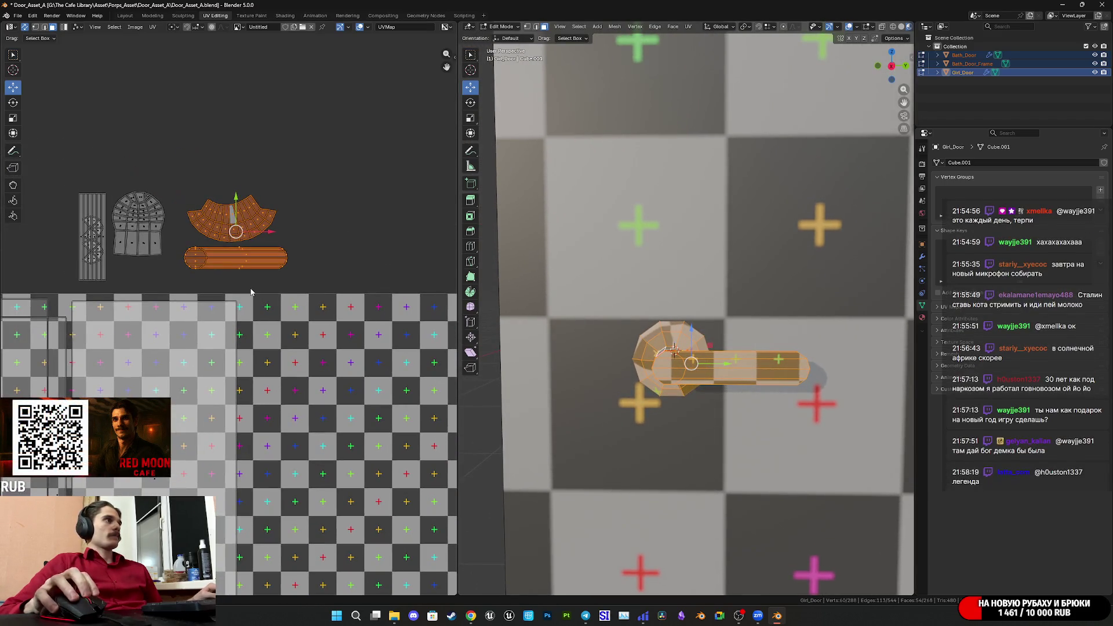
# Shrink the handle islands further and place them beside the door's islands.
pyautogui.press('s')
pyautogui.click(255, 286)
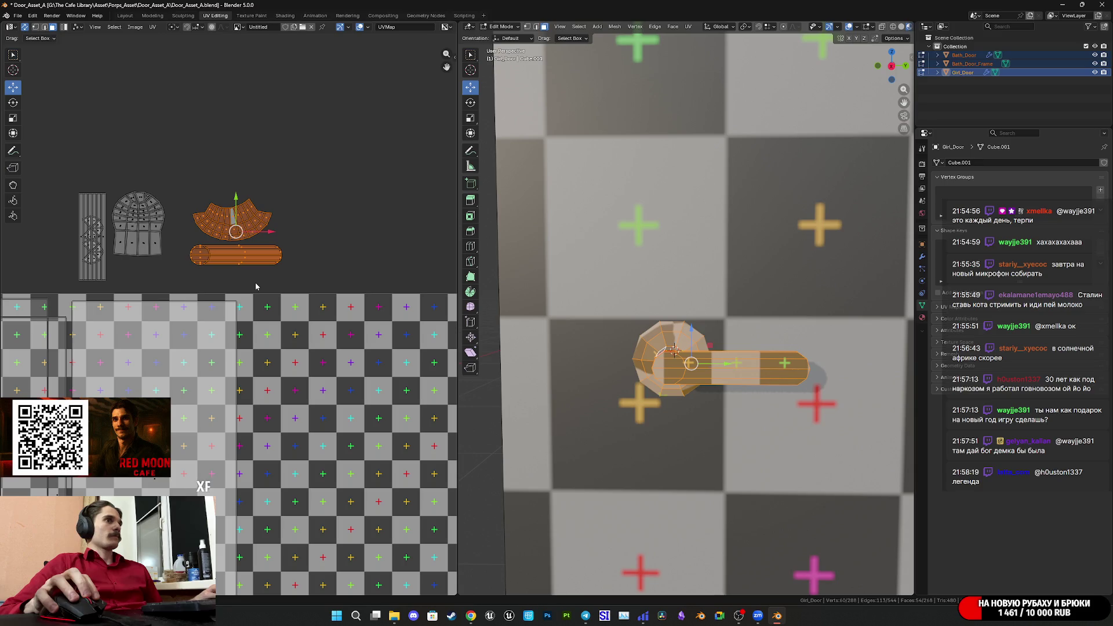
pyautogui.press('g')
pyautogui.click(252, 288)
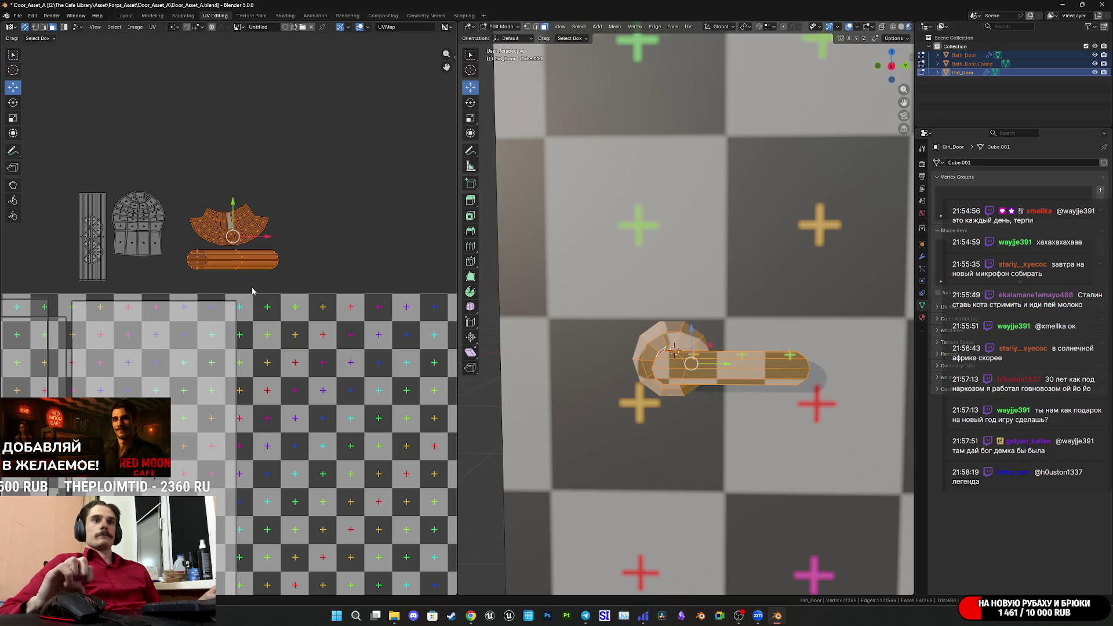
pyautogui.moveTo(238, 287); pyautogui.dragTo(347, 337, button='middle')
# Move the handle islands to the lower left, then shift the bar island further left.
pyautogui.scroll(4, 335, 328)
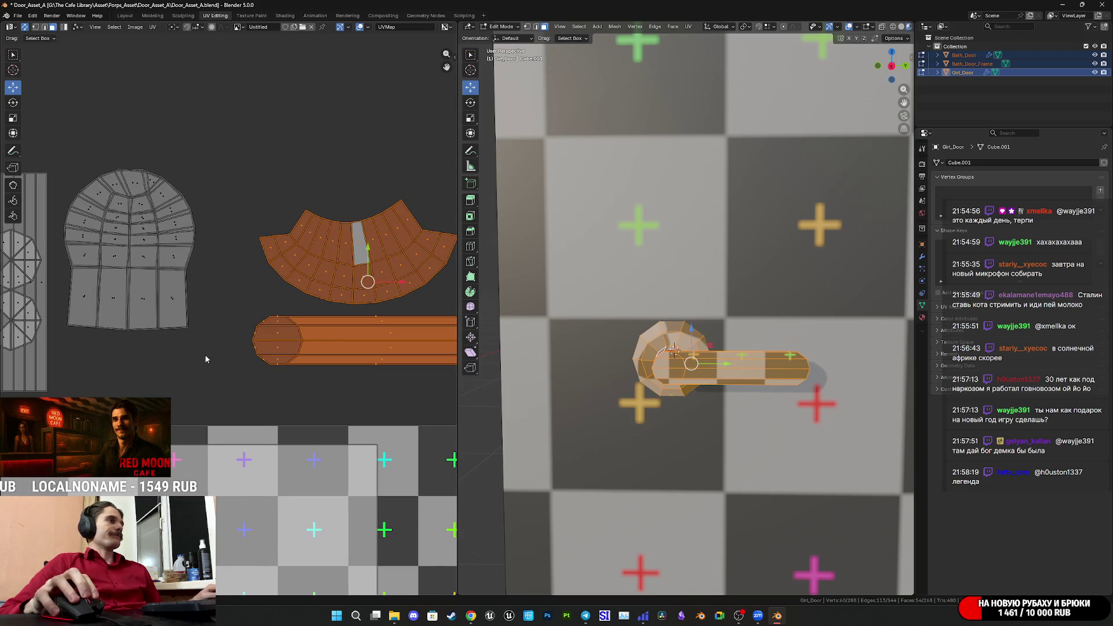
pyautogui.press('g')
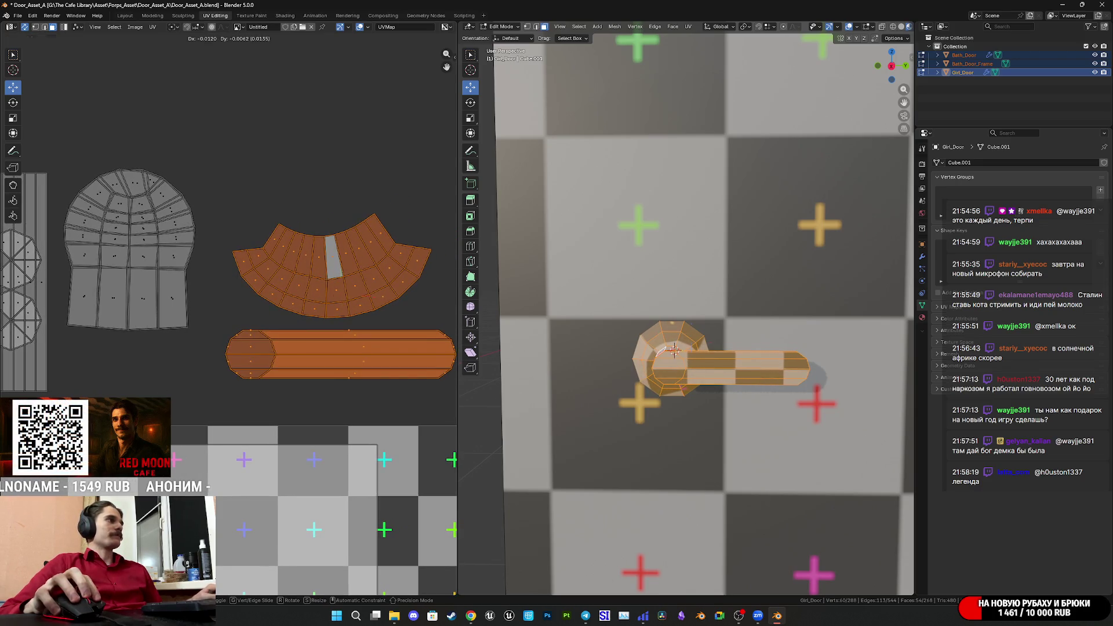
pyautogui.press('Return')
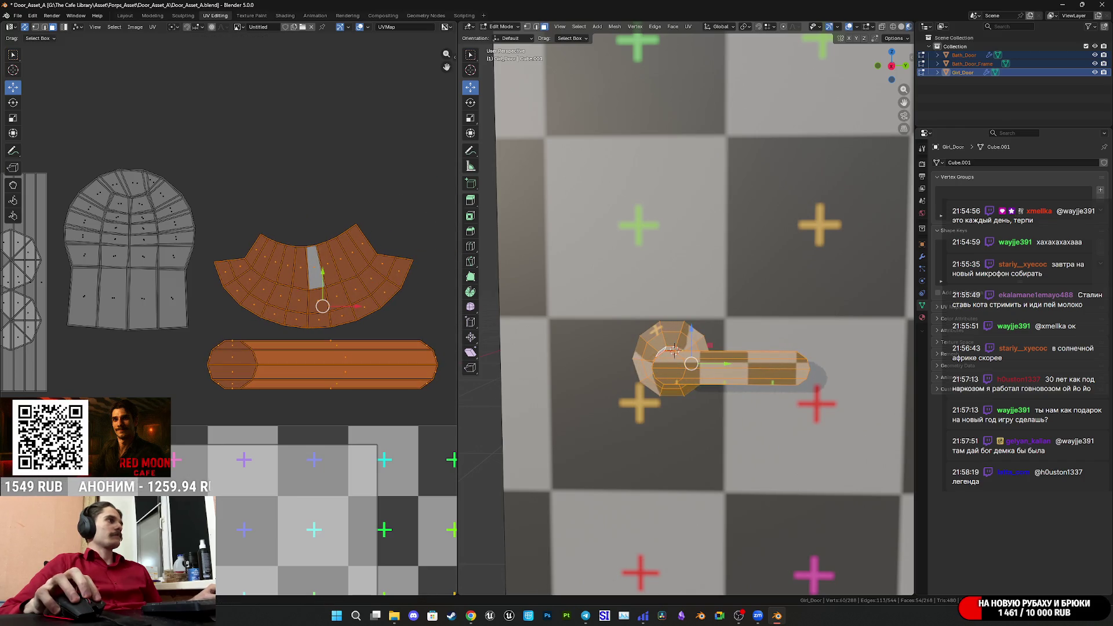
pyautogui.keyDown('ctrl'); pyautogui.moveTo(424, 336); pyautogui.dragTo(207, 190); pyautogui.keyUp('ctrl')
pyautogui.press('g')
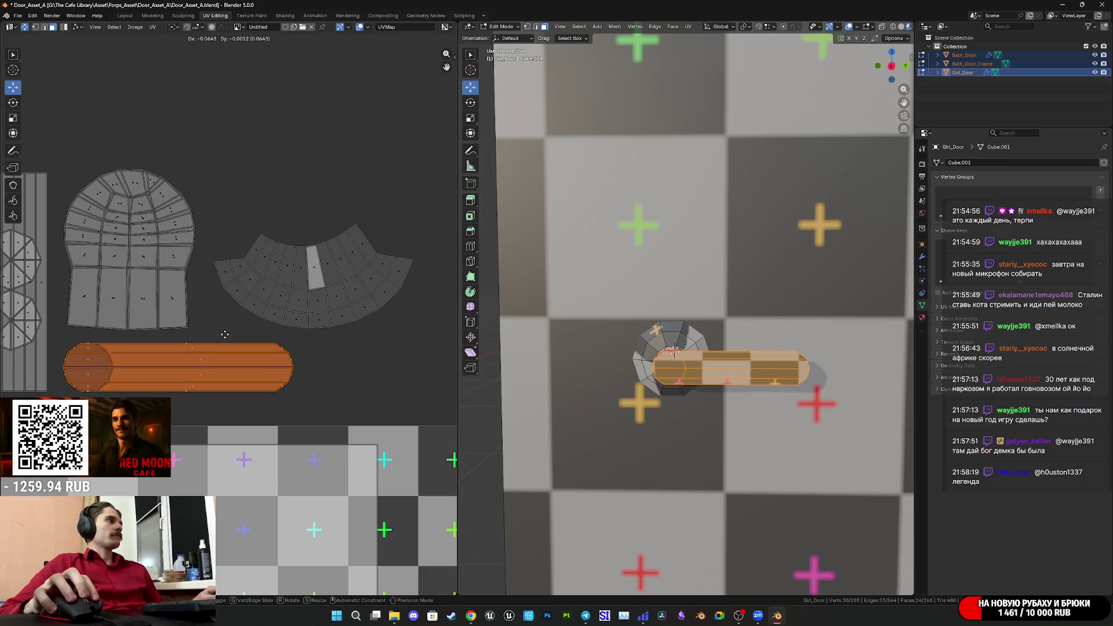
pyautogui.click(222, 332)
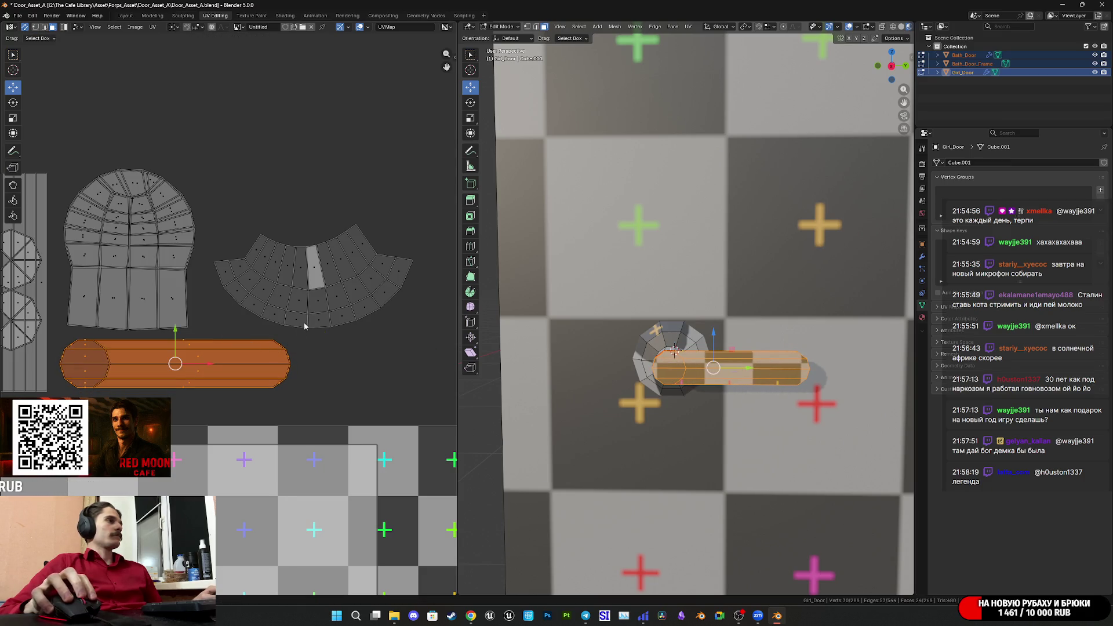
# Select the whole arch island and rotate it about 90° upright beside the others.
pyautogui.click(298, 298)
pyautogui.press('l')
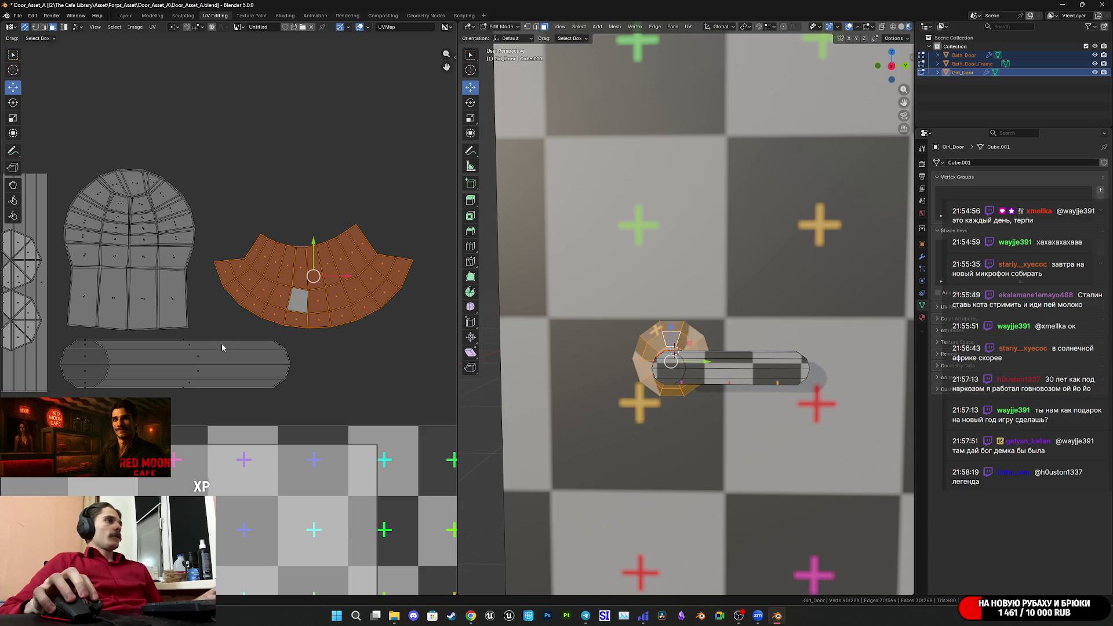
pyautogui.press('r')
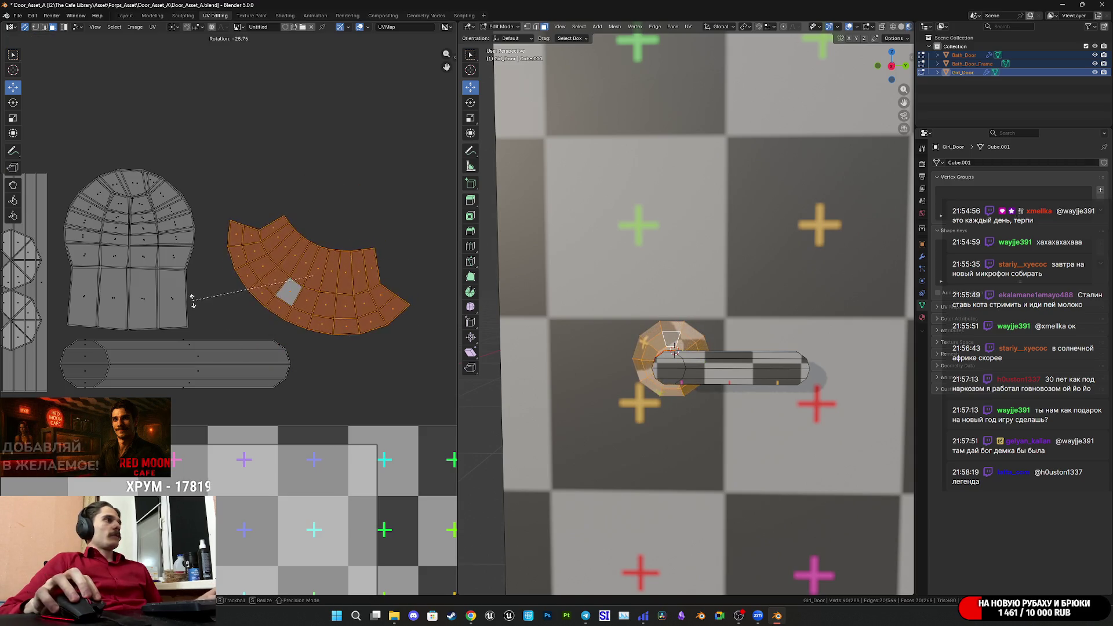
pyautogui.click(347, 328)
pyautogui.press('g')
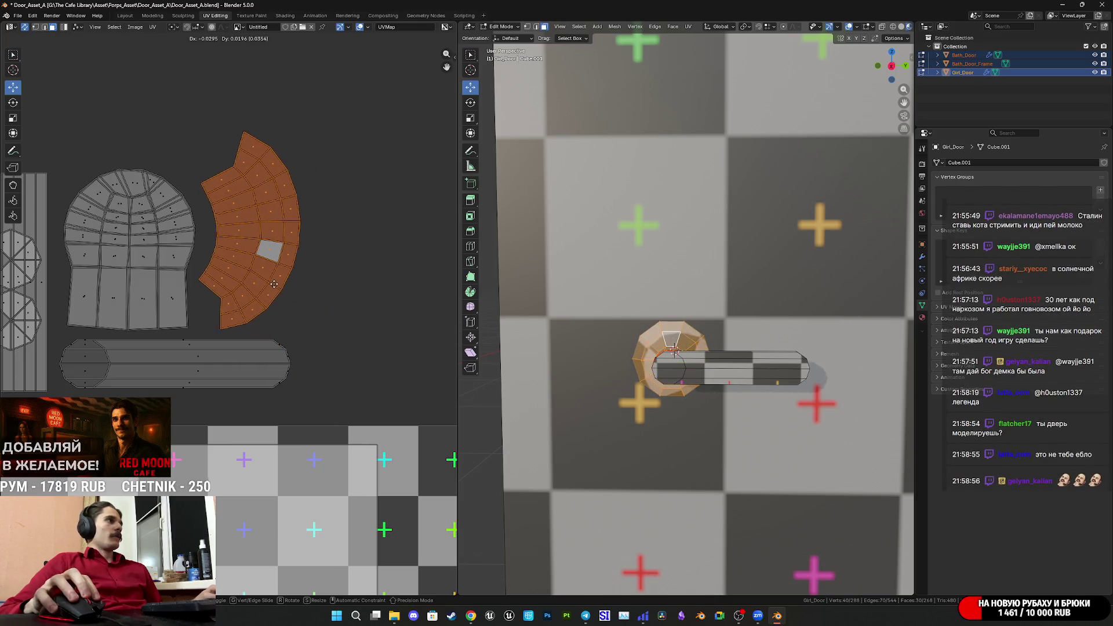
pyautogui.press('r')
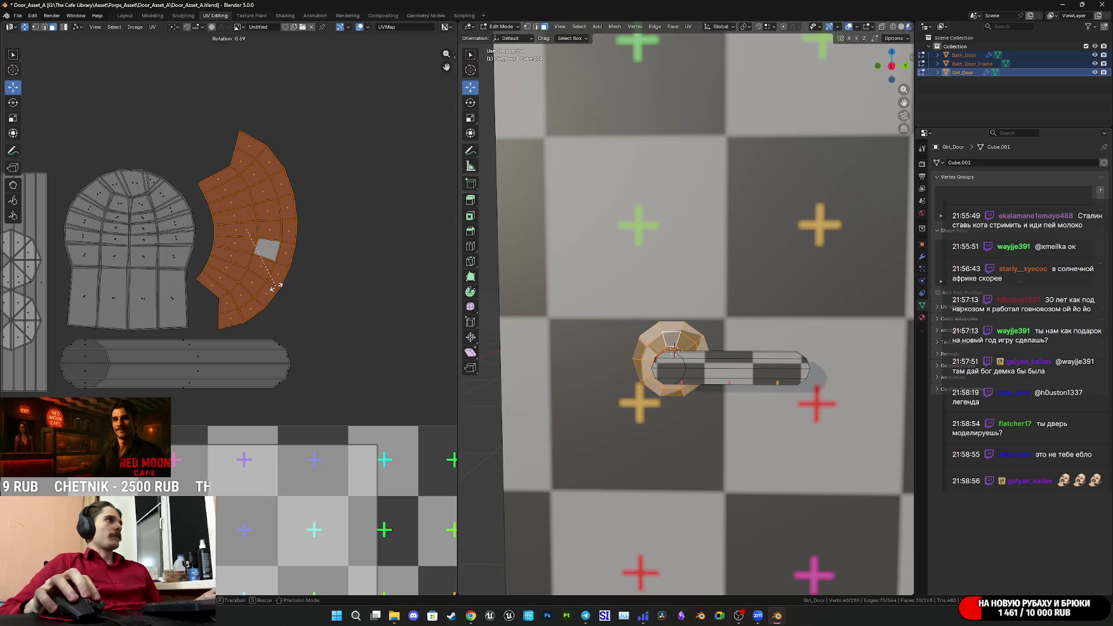
pyautogui.rightClick(280, 290)
pyautogui.press('g')
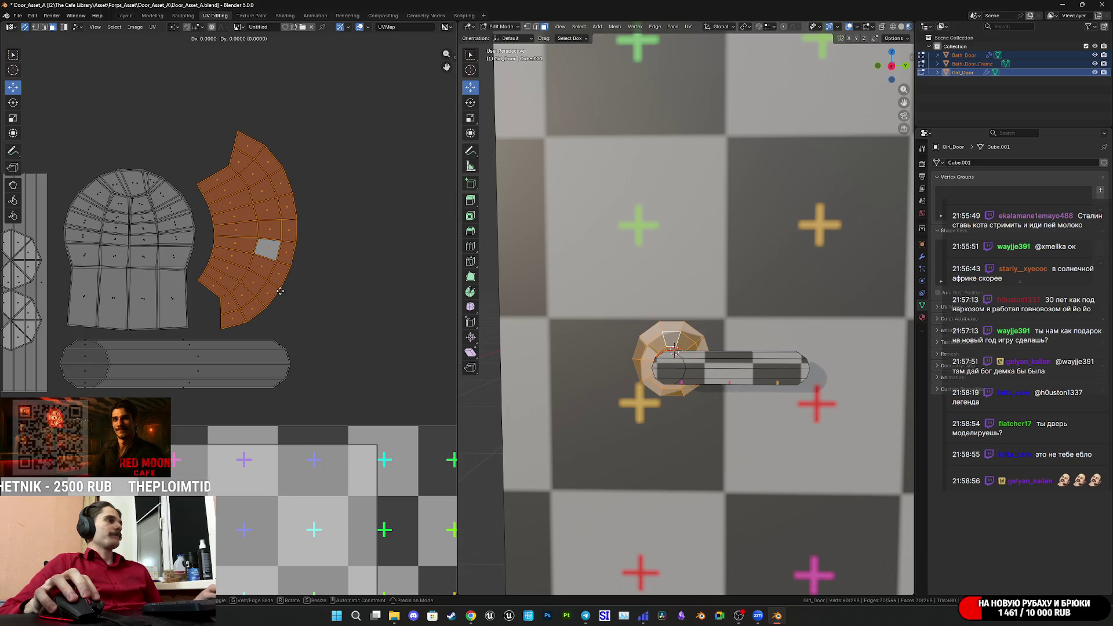
pyautogui.rightClick(280, 290)
pyautogui.scroll(-3, 286, 297)
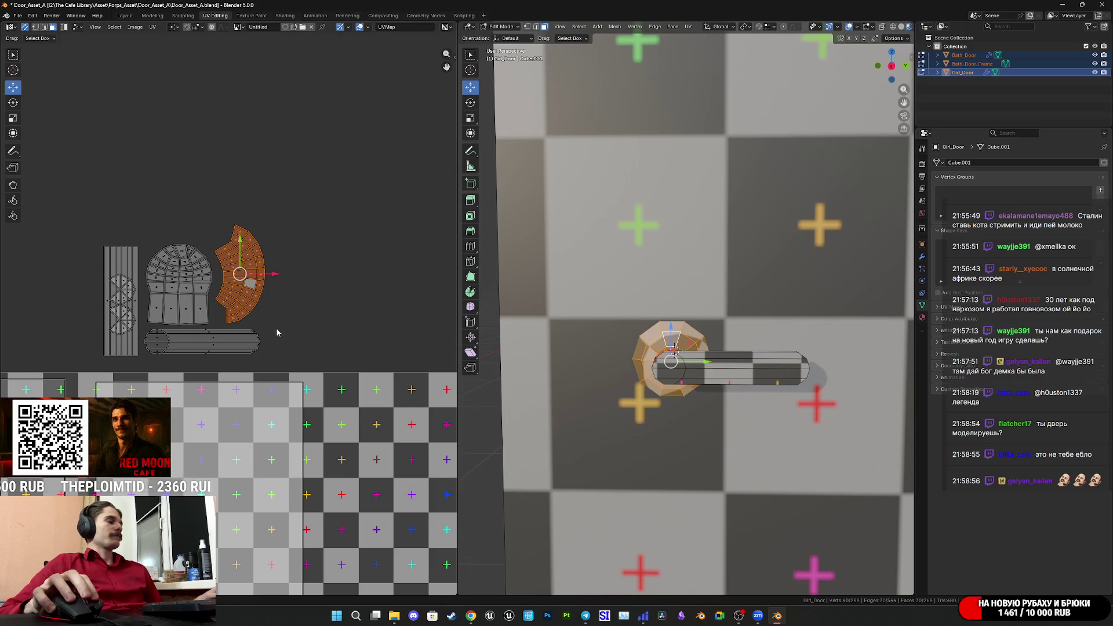
pyautogui.scroll(-2, 277, 330)
pyautogui.scroll(-1, 277, 319)
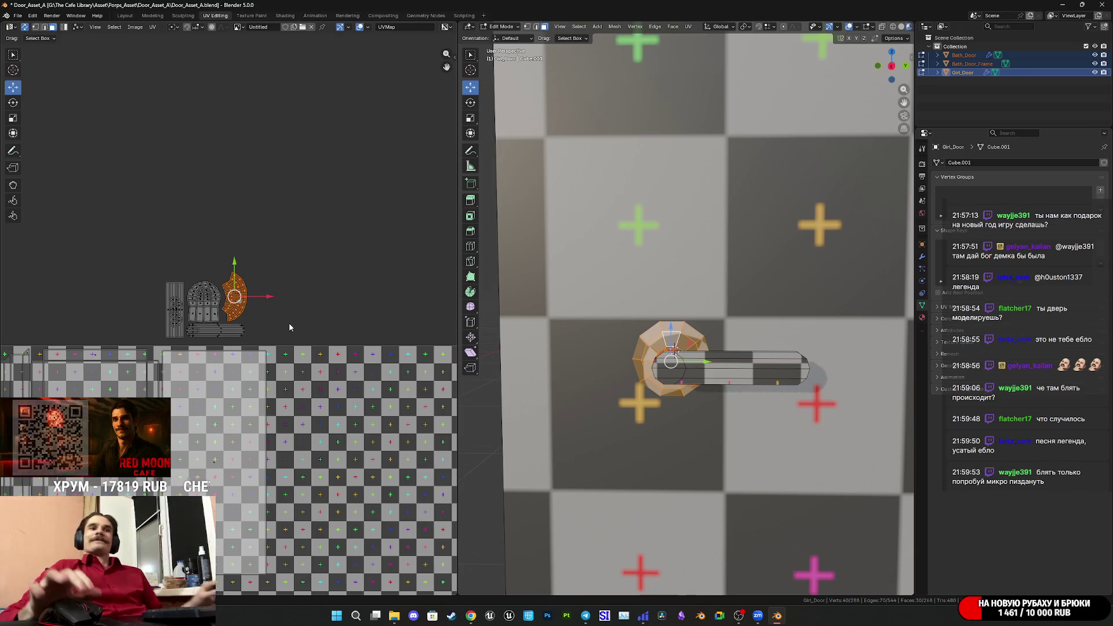
pyautogui.scroll(4, 718, 386)
# Save Door_Asset_A.blend with the view zoomed in on the handle.
pyautogui.moveTo(718, 387); pyautogui.dragTo(711, 394, button='middle')
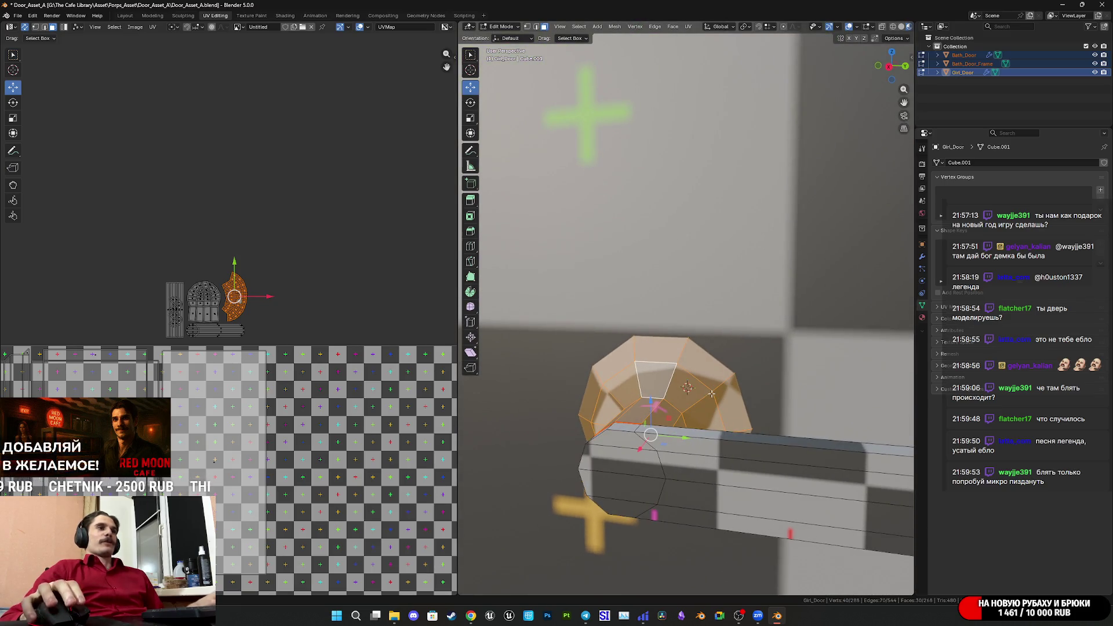
pyautogui.scroll(-5, 716, 394)
pyautogui.hotkey('ctrl', 's')
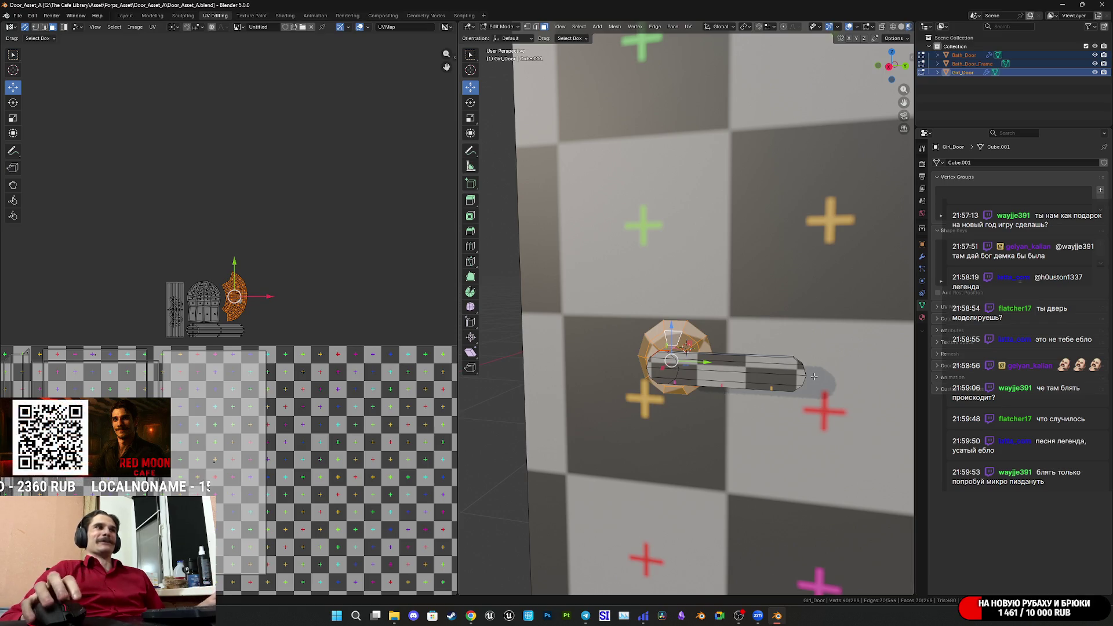
# Select the whole handle bar up to its seams and save the file again.
pyautogui.click(768, 378)
pyautogui.press('l')
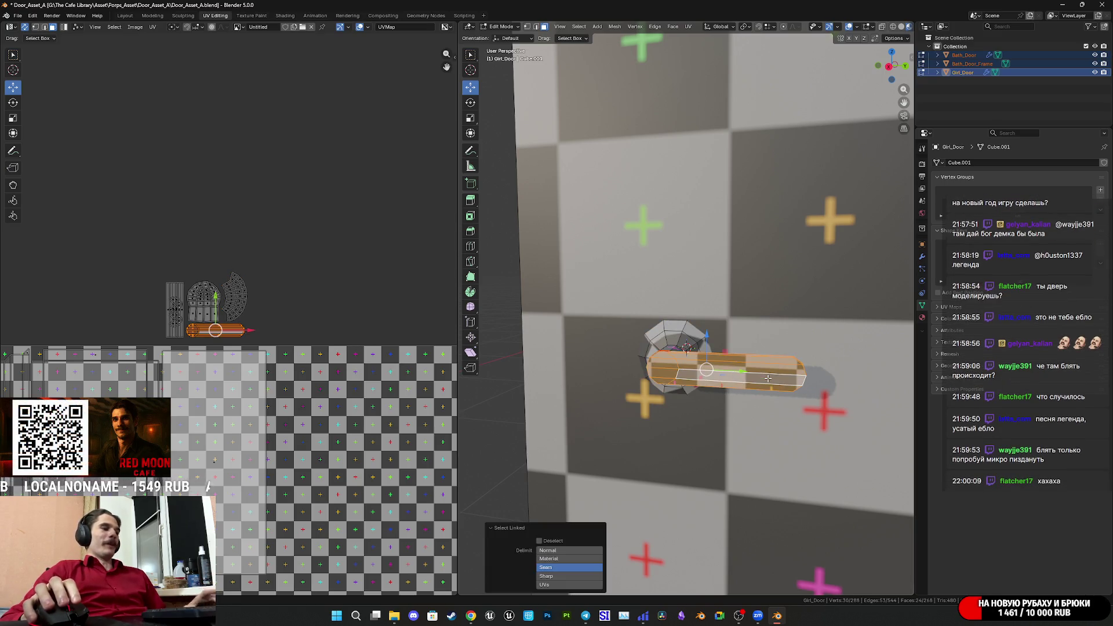
pyautogui.moveTo(755, 371); pyautogui.dragTo(733, 379, button='middle')
pyautogui.hotkey('ctrl', 's')
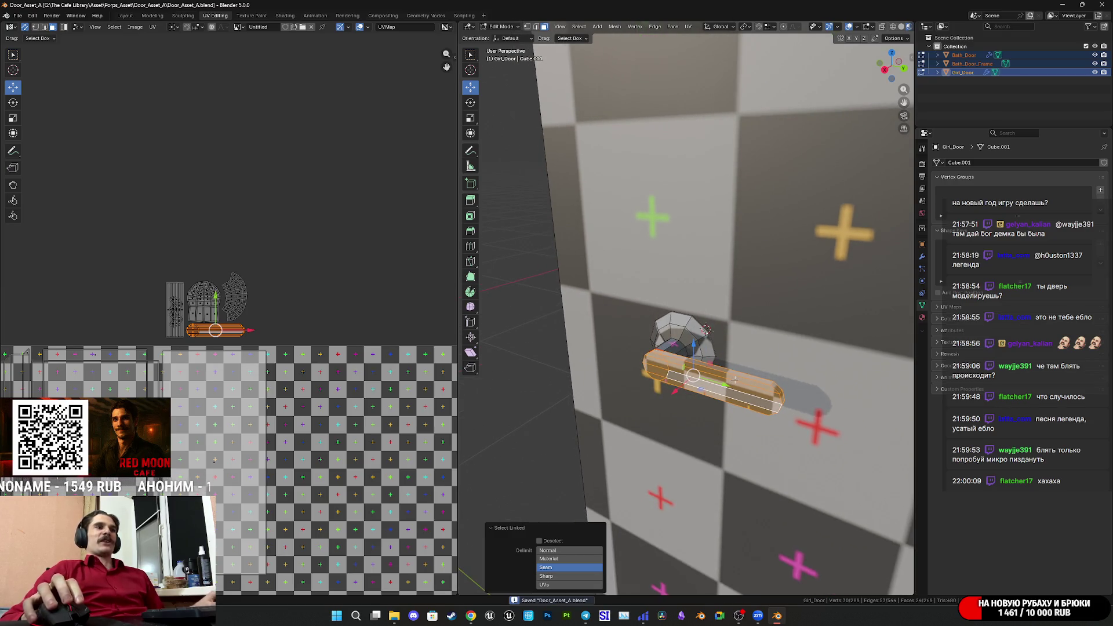
pyautogui.moveTo(675, 353)
pyautogui.mouseDown(button='middle')
pyautogui.moveTo(684, 341)
pyautogui.moveTo(693, 354)
pyautogui.mouseUp(button='middle')
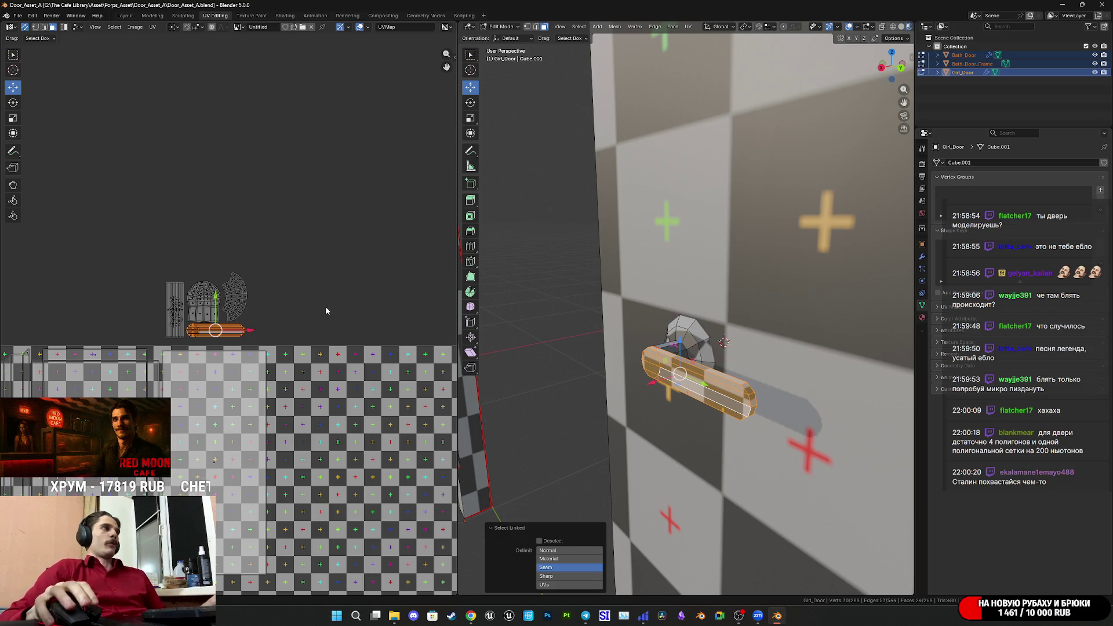
pyautogui.scroll(2, 255, 316)
pyautogui.moveTo(724, 342); pyautogui.dragTo(784, 330, button='middle')
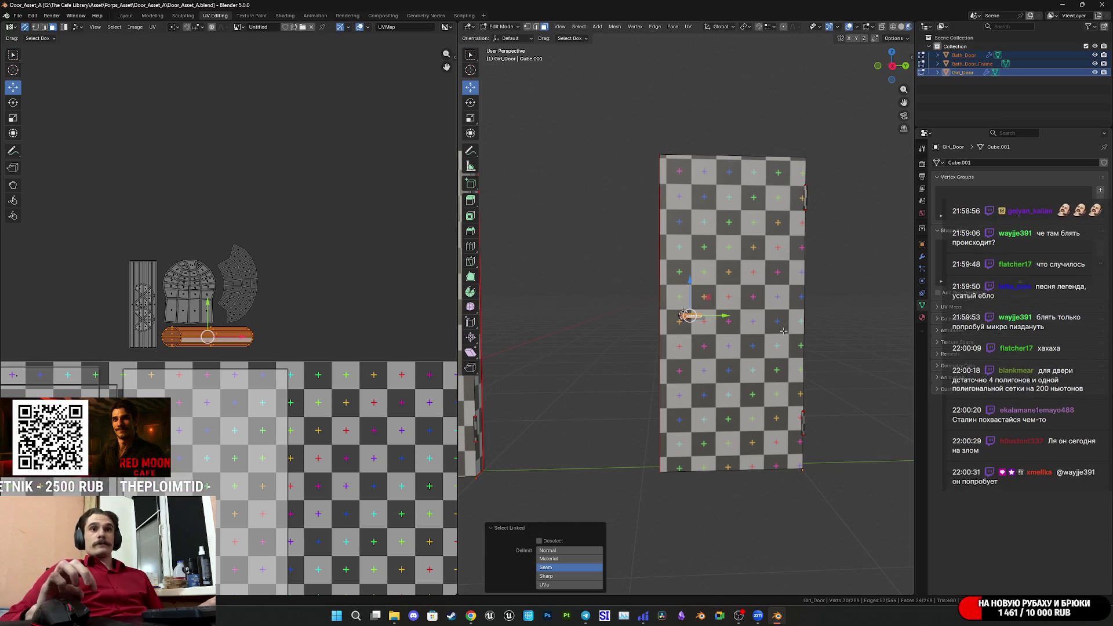
# Leave Edit Mode, save Door_Asset_A.blend, then re-enter Edit Mode zoomed on the handle.
pyautogui.press('Tab')
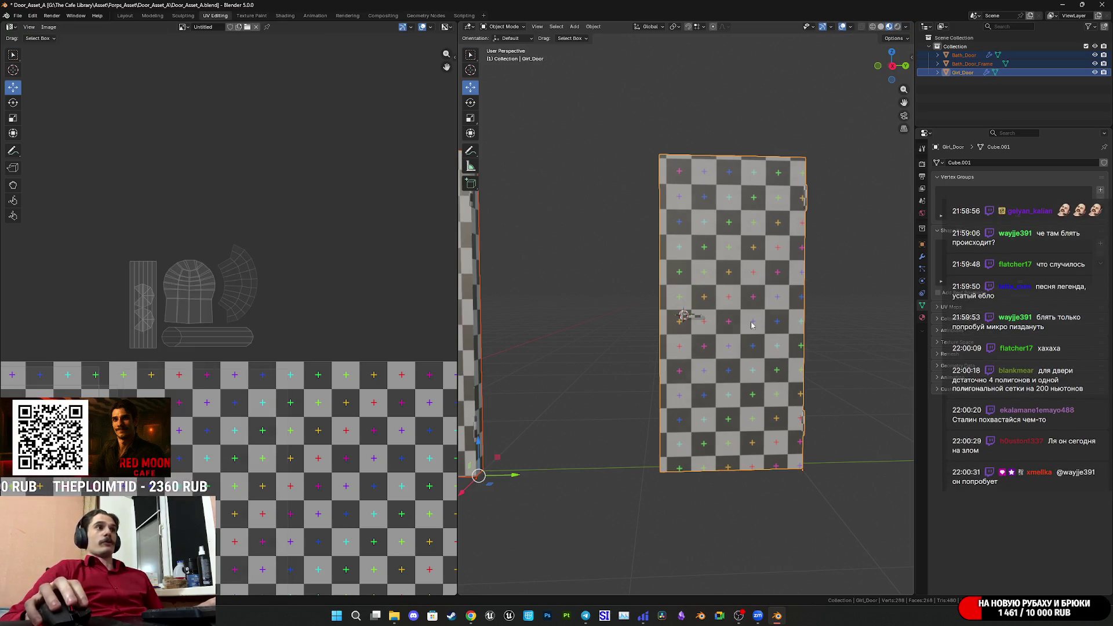
pyautogui.hotkey('ctrl', 's')
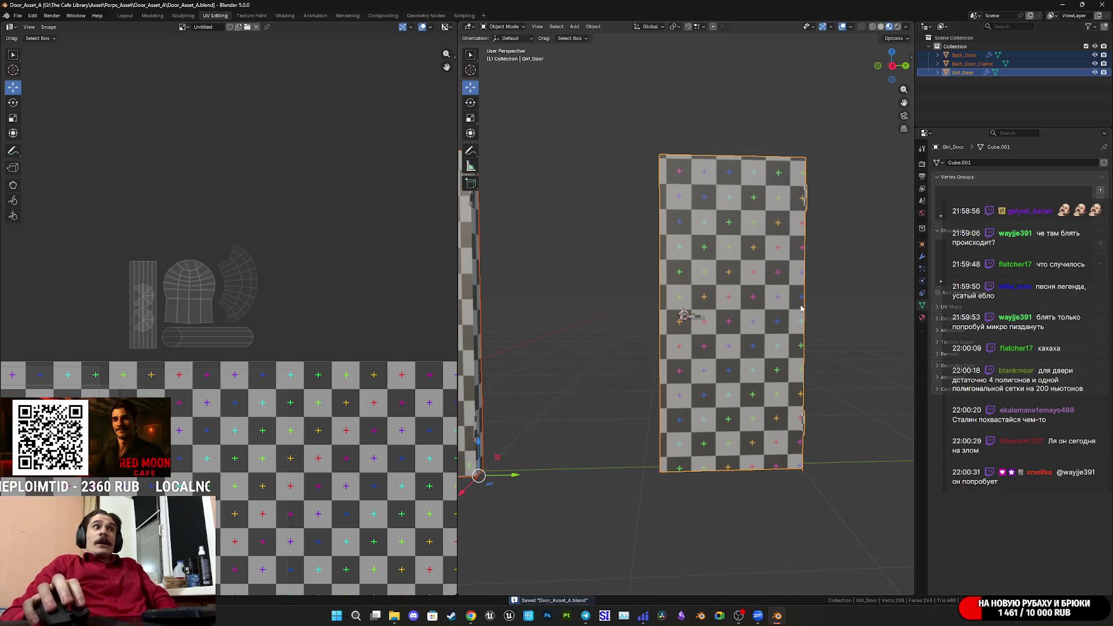
pyautogui.scroll(7, 801, 308)
pyautogui.press('Tab')
pyautogui.moveTo(697, 328)
pyautogui.mouseDown(button='middle')
pyautogui.moveTo(710, 345)
pyautogui.moveTo(702, 365)
pyautogui.mouseUp(button='middle')
pyautogui.scroll(3, 702, 366)
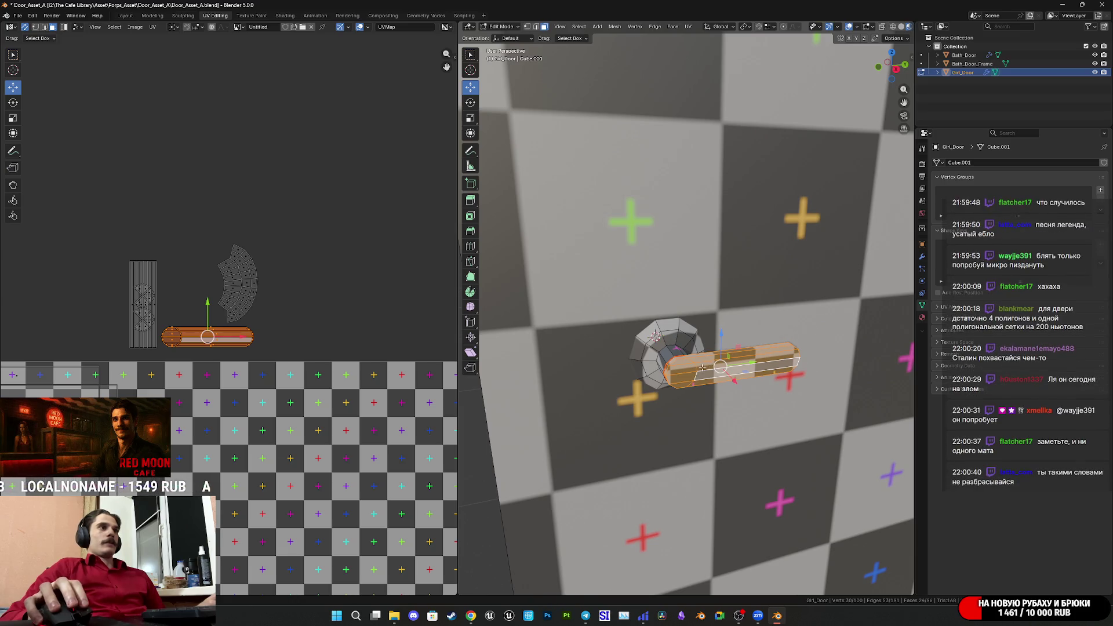
# Duplicate the linked knob and bar and slide the copy along X to the opposite side.
pyautogui.press('l')
pyautogui.moveTo(668, 350)
pyautogui.mouseDown(button='middle')
pyautogui.moveTo(748, 388)
pyautogui.moveTo(803, 284)
pyautogui.mouseUp(button='middle')
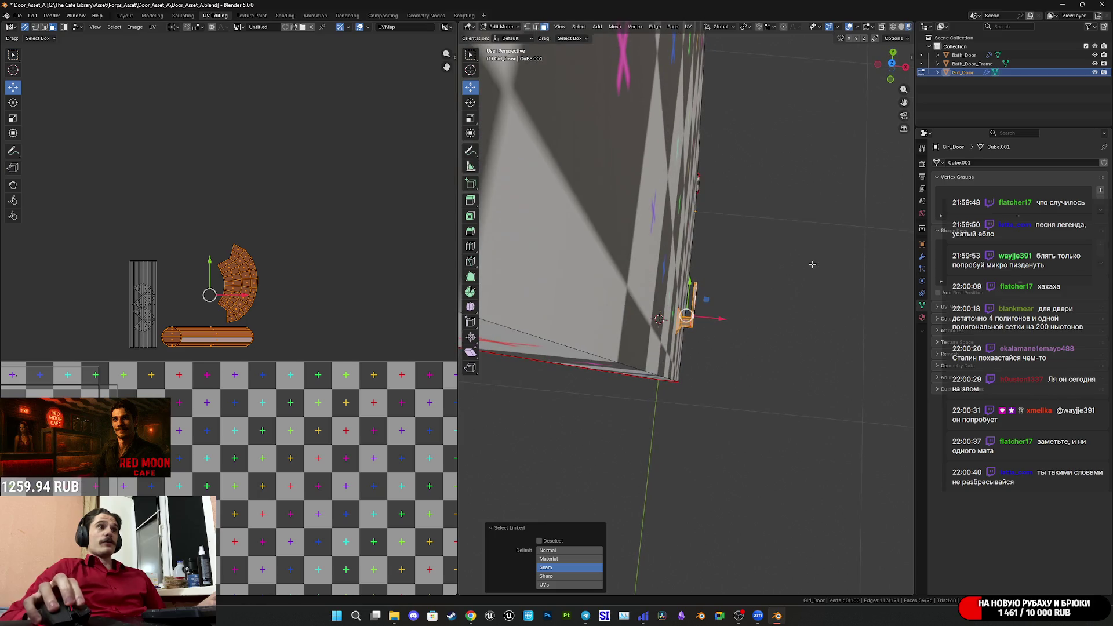
pyautogui.click(892, 64)
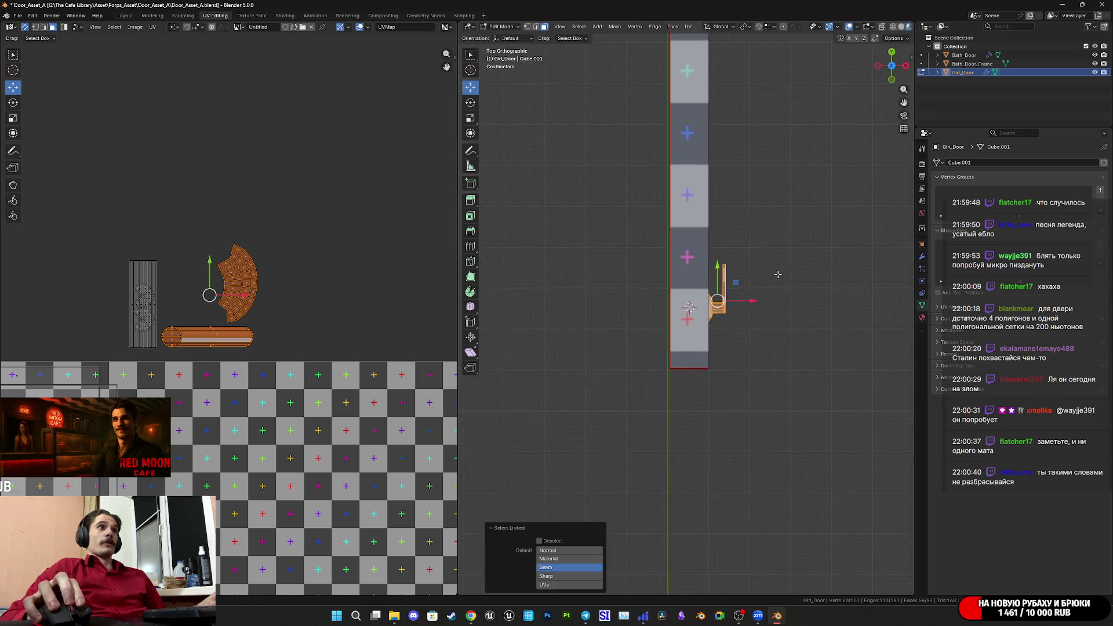
pyautogui.scroll(3, 735, 347)
pyautogui.keyDown('shift'); pyautogui.moveTo(735, 348); pyautogui.dragTo(730, 352, button='middle'); pyautogui.keyUp('shift')
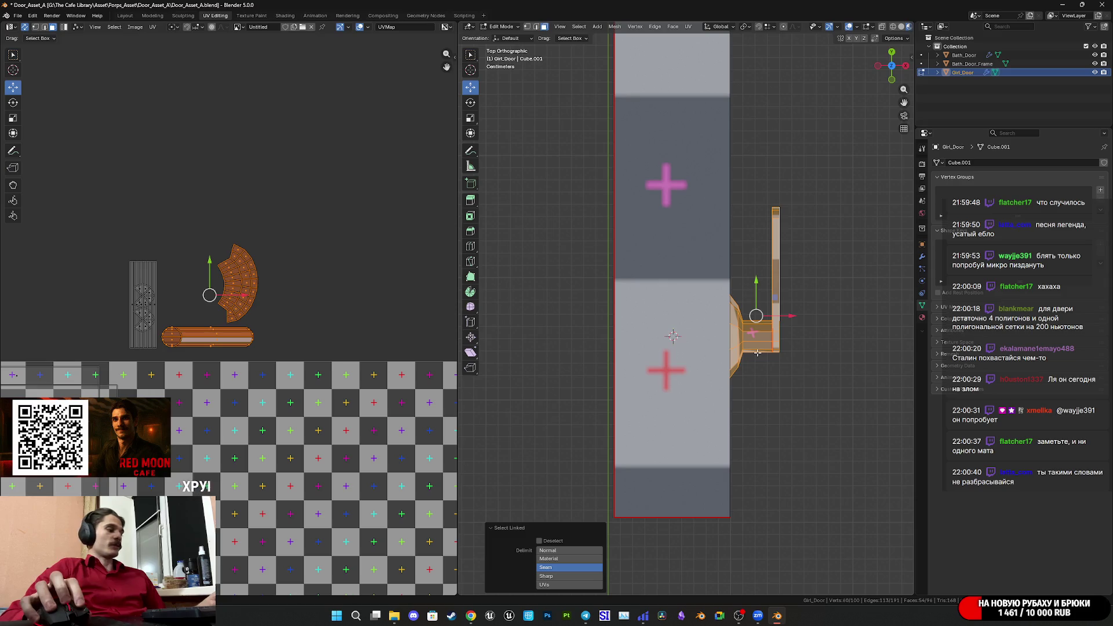
pyautogui.hotkey('shift', 'd')
pyautogui.press('Escape')
pyautogui.moveTo(792, 315); pyautogui.dragTo(612, 306)
# From Back view, rotate the handle copy 180° and set its exact angle to -180°.
pyautogui.moveTo(655, 330); pyautogui.dragTo(732, 266, button='middle')
pyautogui.moveTo(872, 91); pyautogui.dragTo(886, 68, button='middle')
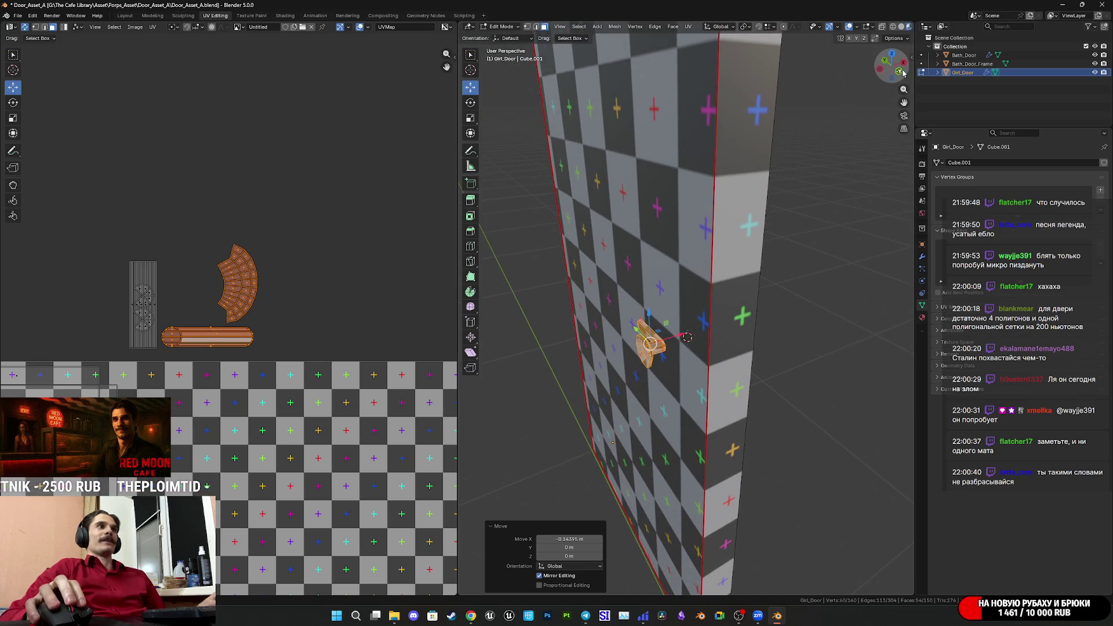
pyautogui.click(903, 73)
pyautogui.moveTo(690, 335)
pyautogui.keyDown('shift'); pyautogui.mouseDown(button='middle')
pyautogui.moveTo(736, 335)
pyautogui.moveTo(725, 335)
pyautogui.moveTo(875, 190)
pyautogui.mouseUp(button='middle'); pyautogui.keyUp('shift')
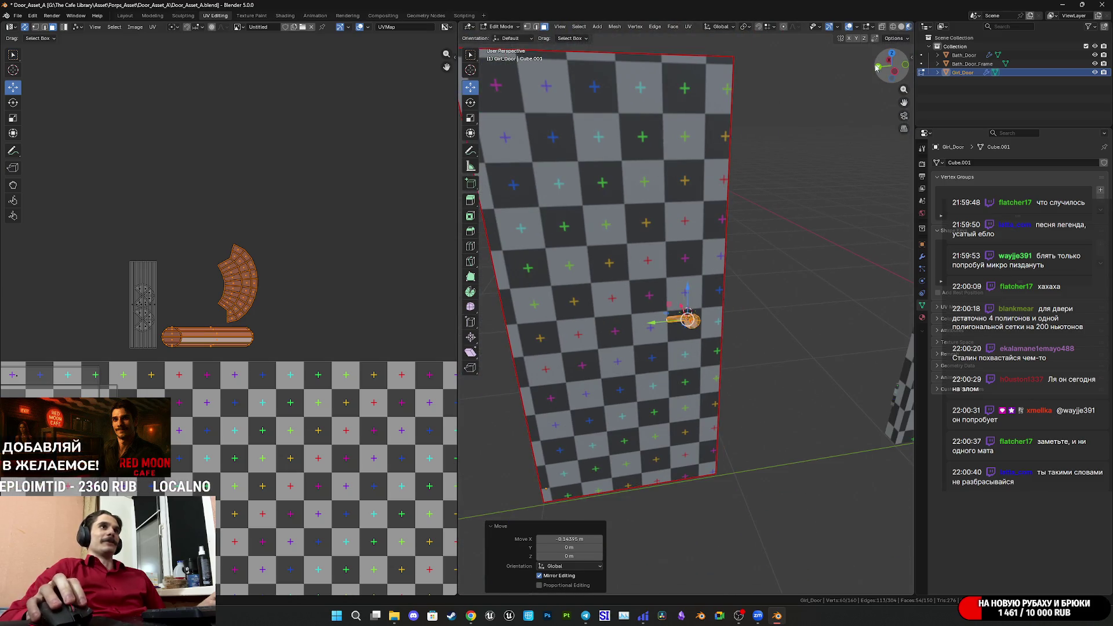
pyautogui.click(877, 68)
pyautogui.scroll(4, 717, 288)
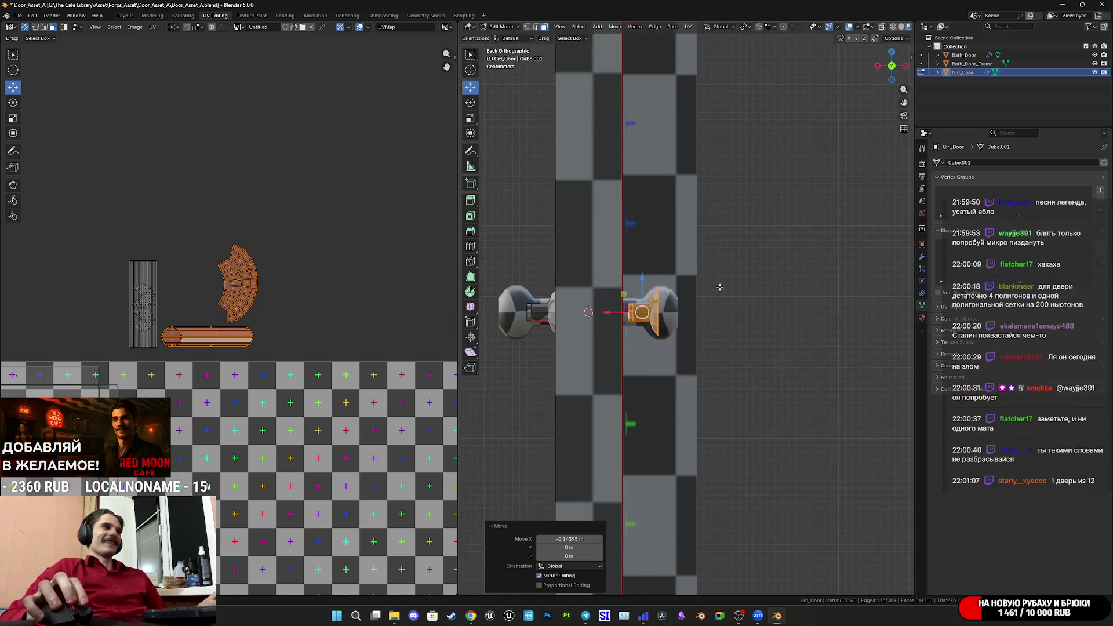
pyautogui.scroll(3, 717, 288)
pyautogui.write('r180')
pyautogui.press('Return')
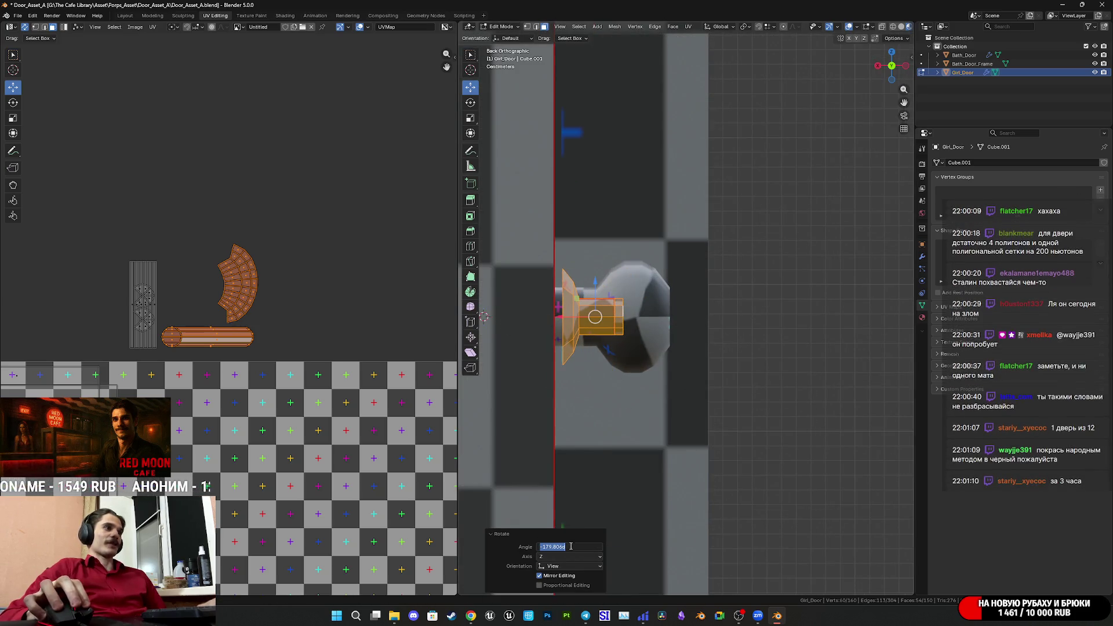
pyautogui.click(565, 546)
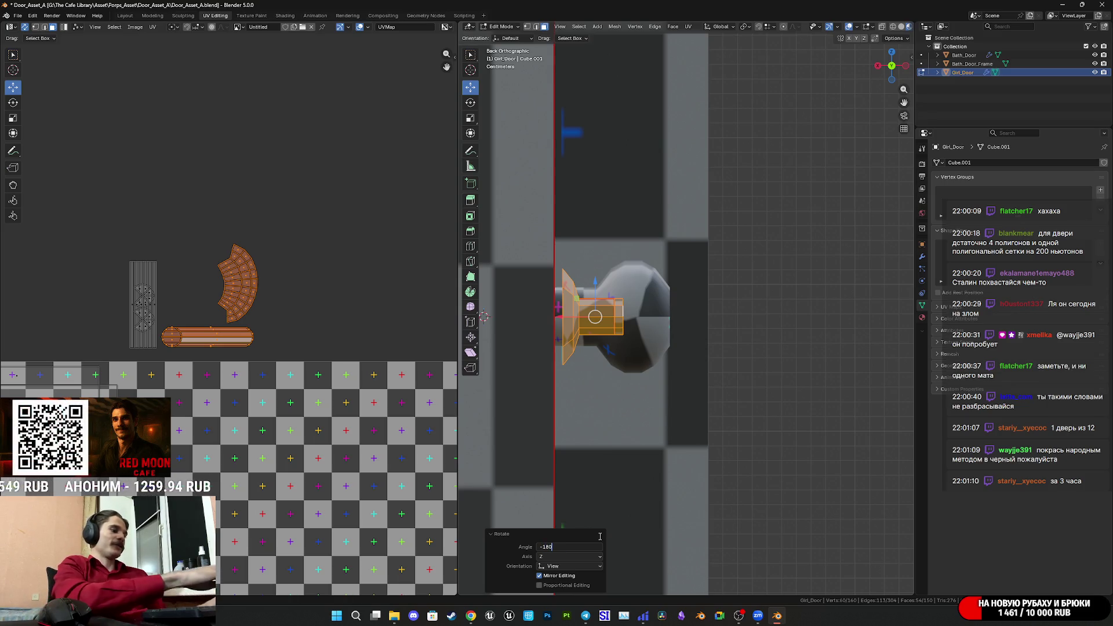
pyautogui.press('Return')
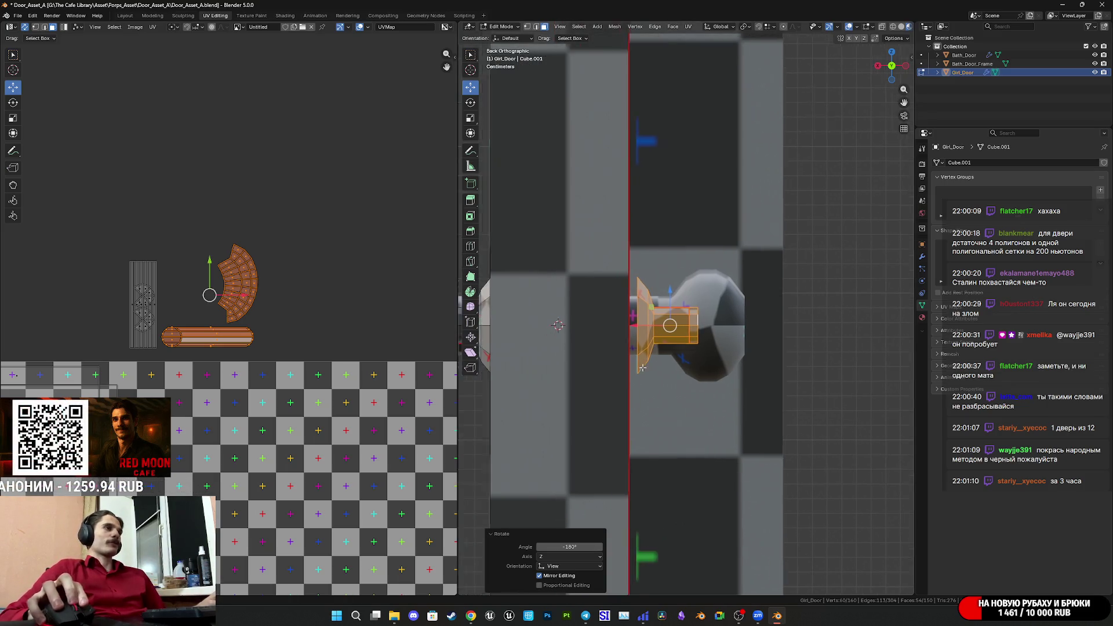
pyautogui.scroll(5, 613, 319)
# Nudge the handle copy 0.000253 m along X so it sits against the door.
pyautogui.moveTo(707, 335); pyautogui.dragTo(684, 348)
pyautogui.moveTo(684, 348)
pyautogui.mouseDown(button='middle')
pyautogui.moveTo(725, 467)
pyautogui.moveTo(703, 353)
pyautogui.moveTo(694, 397)
pyautogui.moveTo(693, 328)
pyautogui.mouseUp(button='middle')
pyautogui.moveTo(691, 326); pyautogui.dragTo(748, 343)
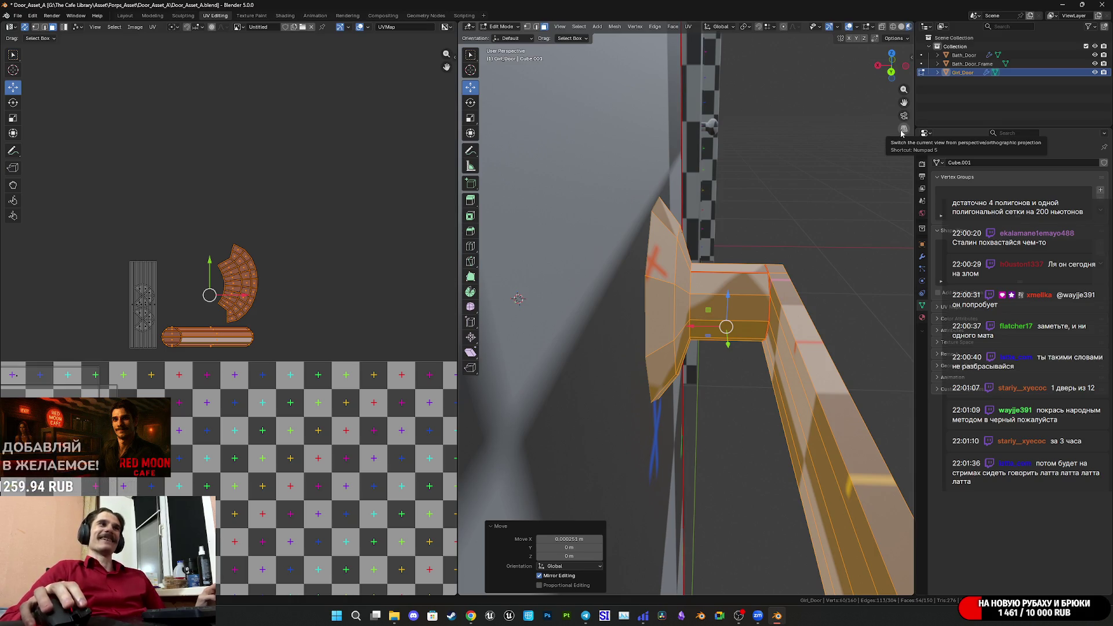
pyautogui.press('KP_8')
pyautogui.press('KP_8')
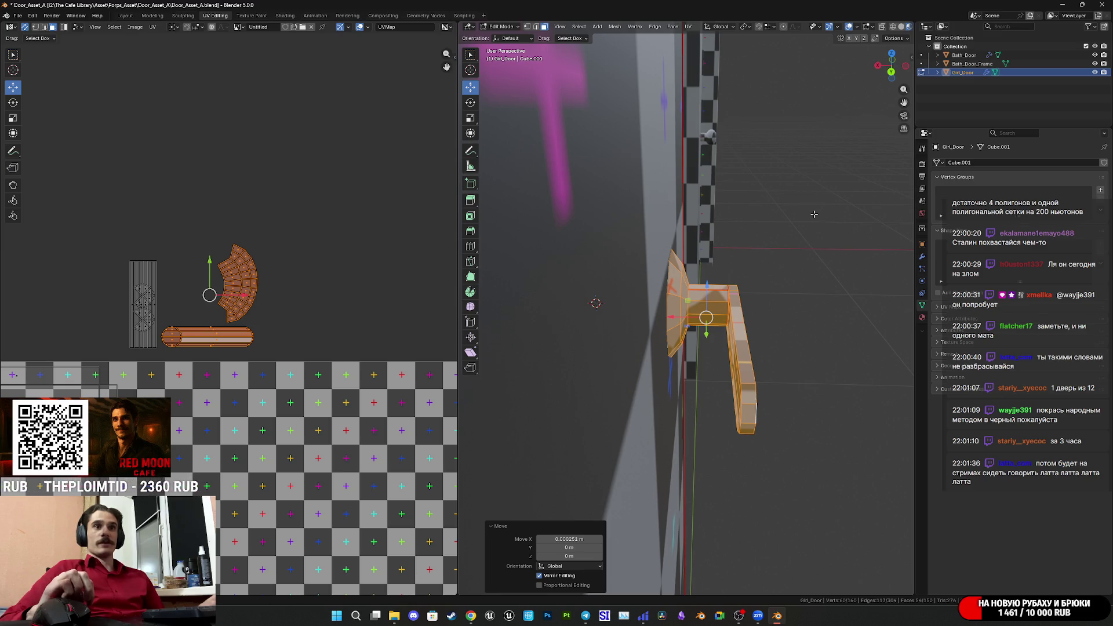
pyautogui.moveTo(814, 214)
pyautogui.mouseDown(button='middle')
pyautogui.moveTo(718, 290)
pyautogui.moveTo(717, 311)
pyautogui.moveTo(756, 304)
pyautogui.moveTo(753, 318)
pyautogui.moveTo(632, 315)
pyautogui.moveTo(717, 378)
pyautogui.moveTo(754, 324)
pyautogui.moveTo(800, 290)
pyautogui.moveTo(736, 319)
pyautogui.moveTo(784, 317)
pyautogui.mouseUp(button='middle')
pyautogui.scroll(4, 718, 289)
# Save Door_Asset_A.blend, zooming in and out to check the handle's fit.
pyautogui.hotkey('ctrl', 's')
pyautogui.scroll(-8, 753, 318)
pyautogui.scroll(10, 716, 378)
pyautogui.scroll(-6, 716, 378)
pyautogui.scroll(6, 800, 290)
pyautogui.scroll(-3, 818, 271)
pyautogui.hotkey('ctrl', 's')
pyautogui.scroll(-3, 817, 271)
pyautogui.scroll(5, 733, 332)
pyautogui.scroll(-4, 733, 332)
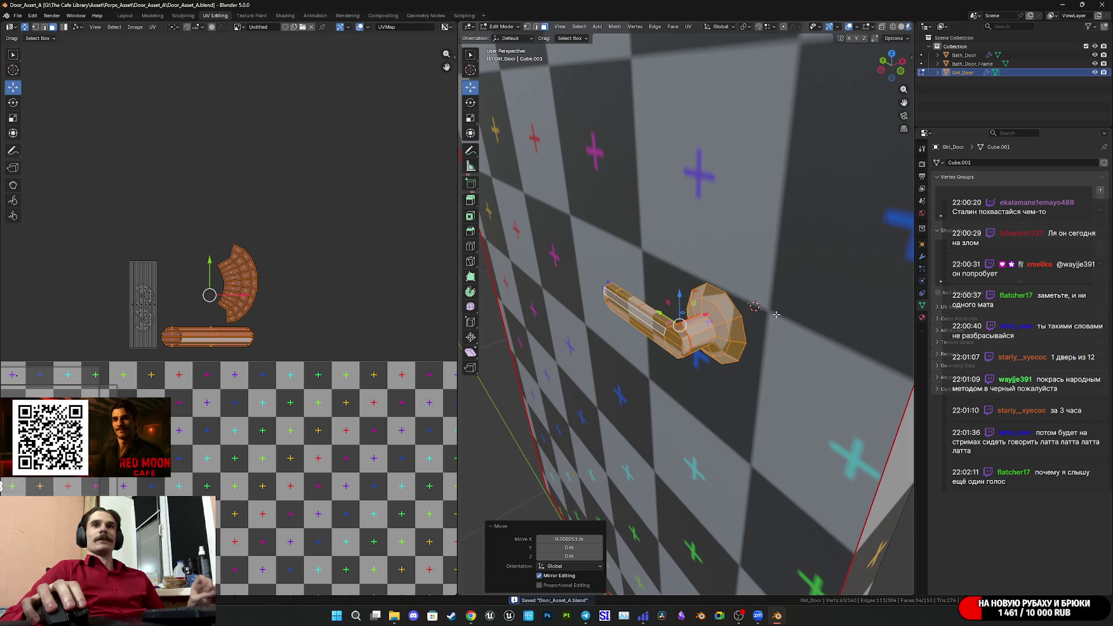
pyautogui.moveTo(769, 313); pyautogui.dragTo(685, 323, button='middle')
# Orbit around the door to inspect both handles, saving Door_Asset_A.blend several times.
pyautogui.hotkey('ctrl', 's')
pyautogui.moveTo(759, 303)
pyautogui.mouseDown(button='middle')
pyautogui.moveTo(587, 303)
pyautogui.moveTo(775, 294)
pyautogui.mouseUp(button='middle')
pyautogui.scroll(-5, 587, 303)
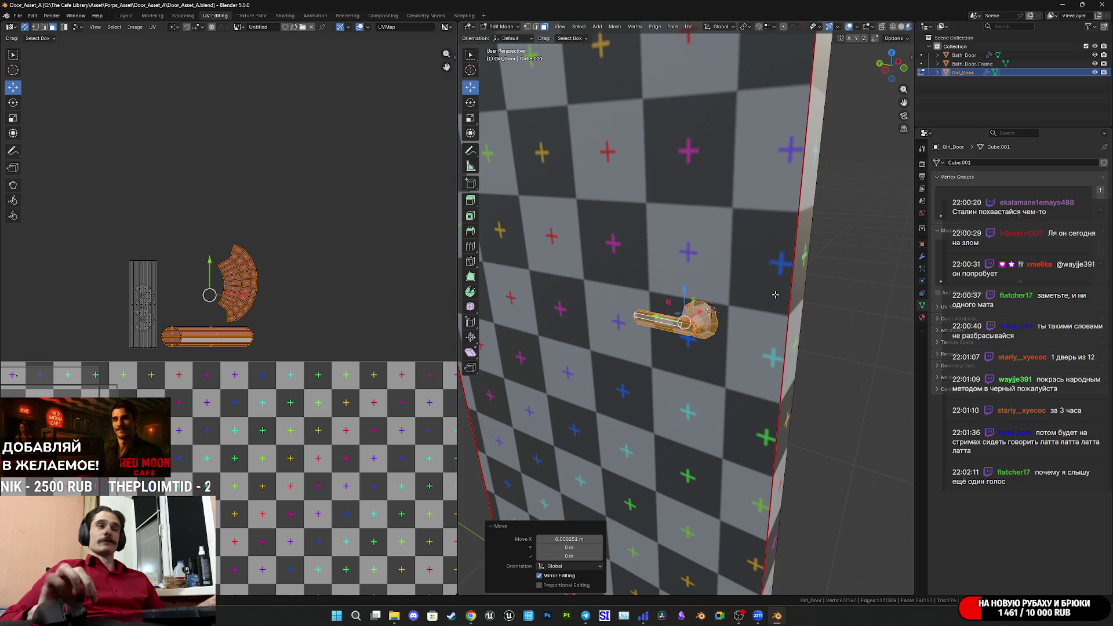
pyautogui.hotkey('ctrl', 's')
pyautogui.moveTo(775, 294); pyautogui.dragTo(761, 299, button='middle')
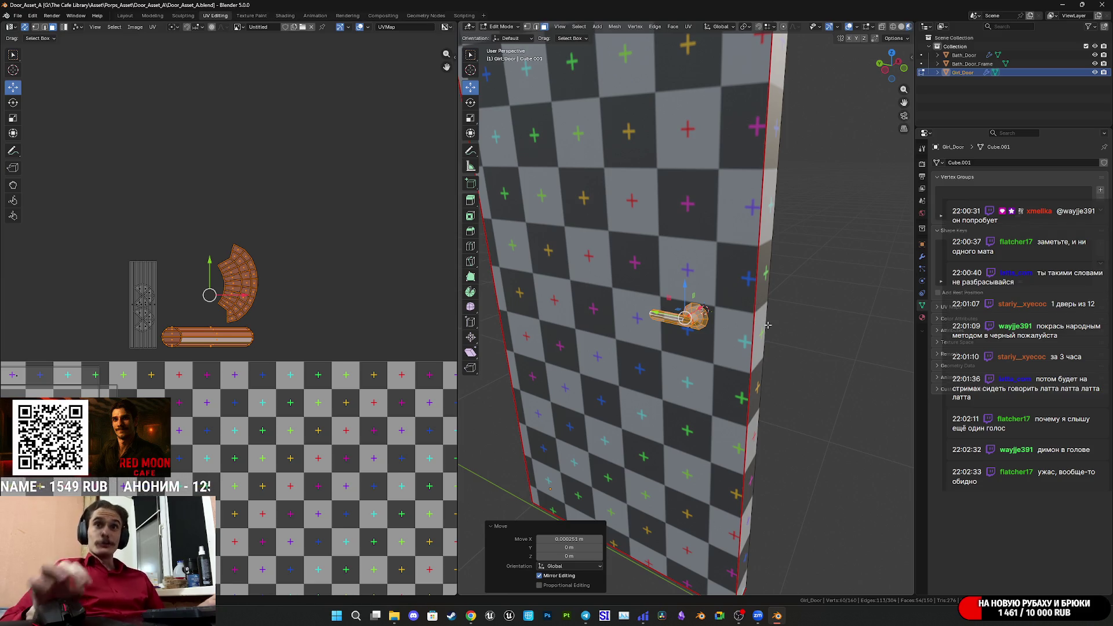
pyautogui.moveTo(768, 325); pyautogui.dragTo(659, 330, button='middle')
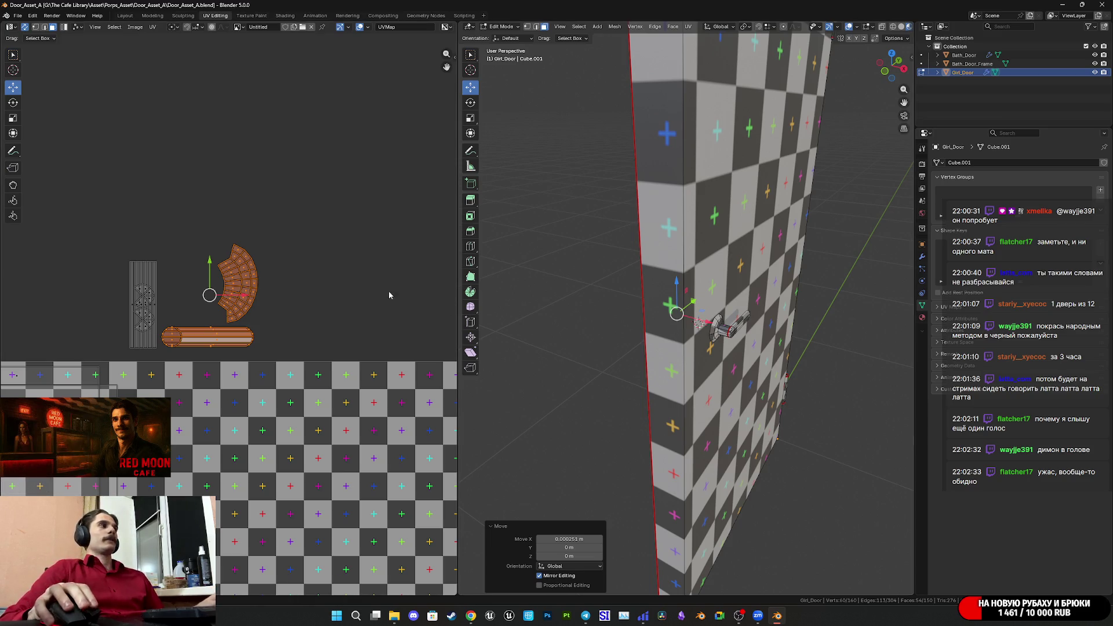
pyautogui.hotkey('ctrl', 's')
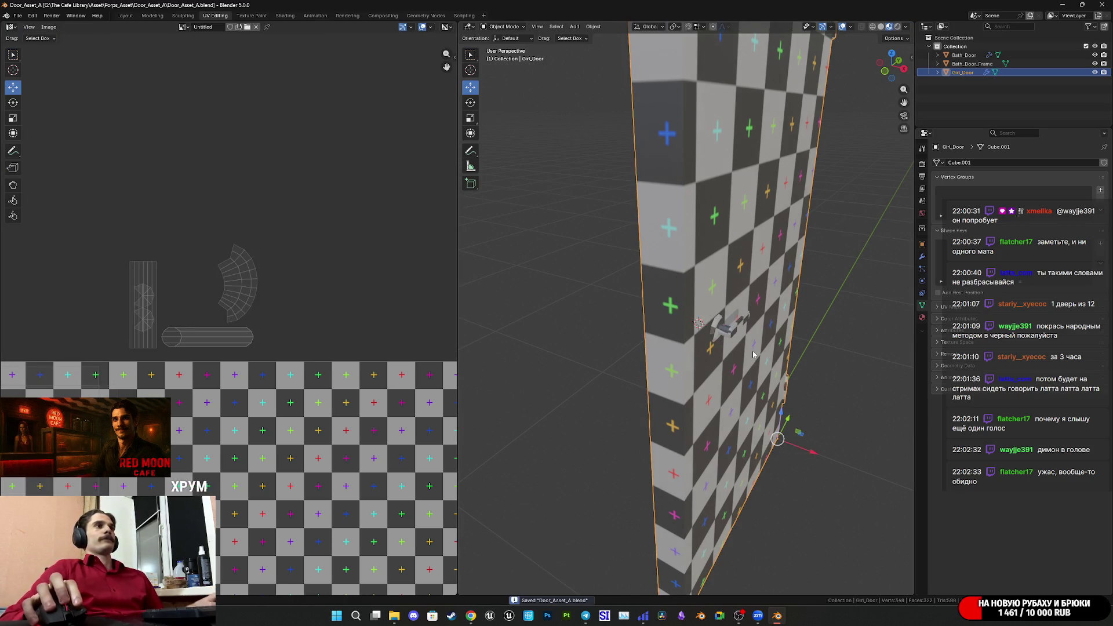
# Select the connected handle bar and knob and shade their faces flat.
pyautogui.moveTo(732, 347); pyautogui.dragTo(727, 341, button='middle')
pyautogui.scroll(5, 733, 359)
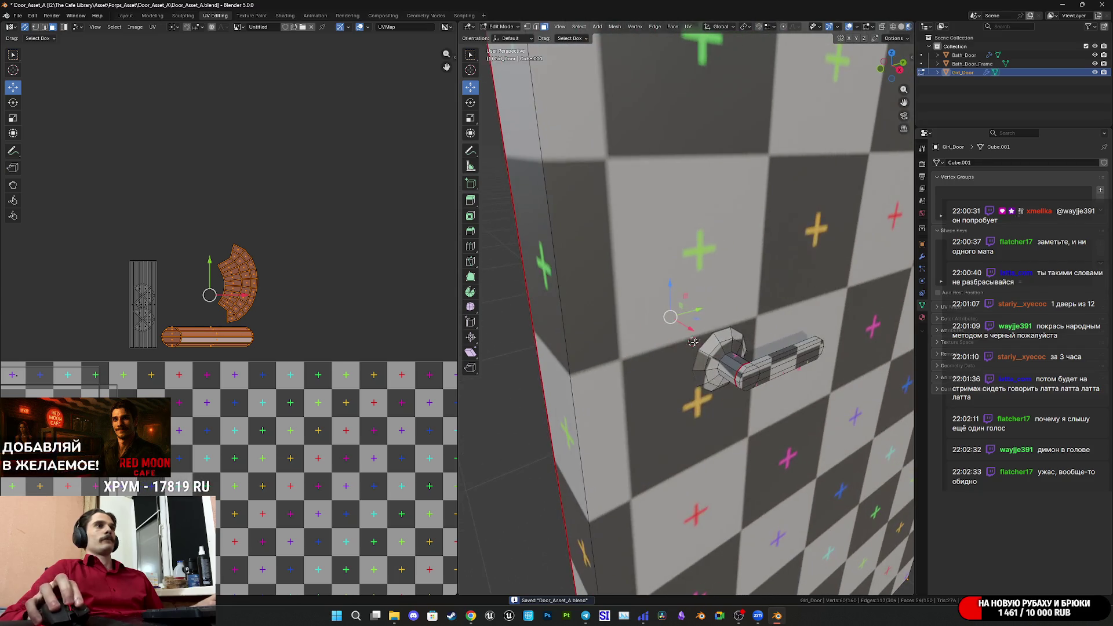
pyautogui.hotkey('ctrl', 'l')
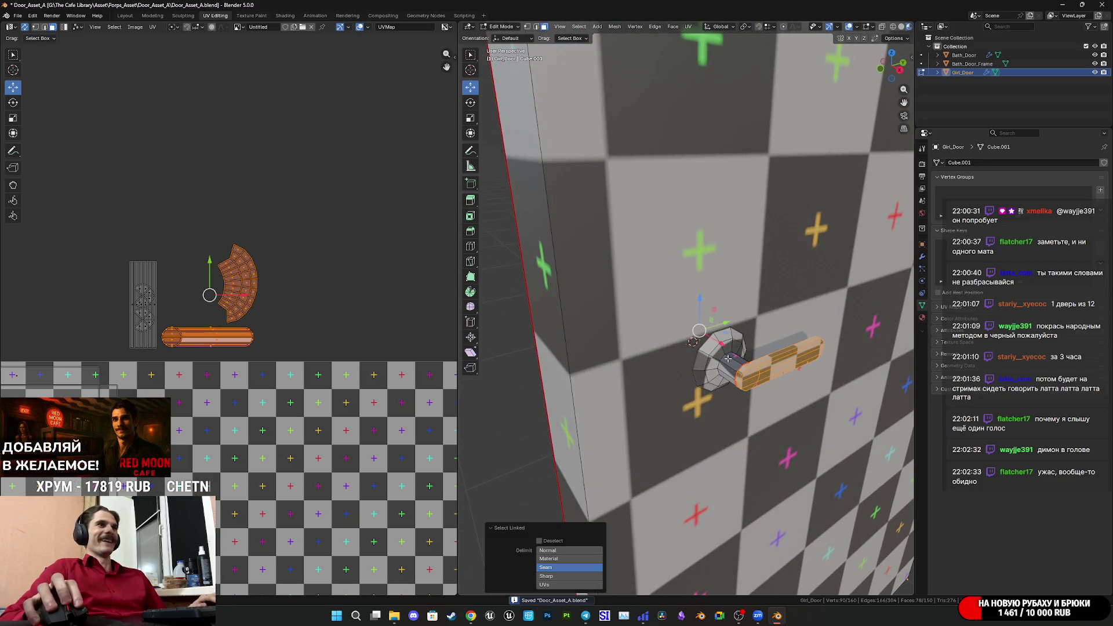
pyautogui.keyDown('shift'); pyautogui.click(725, 357); pyautogui.keyUp('shift')
pyautogui.hotkey('ctrl', 'l')
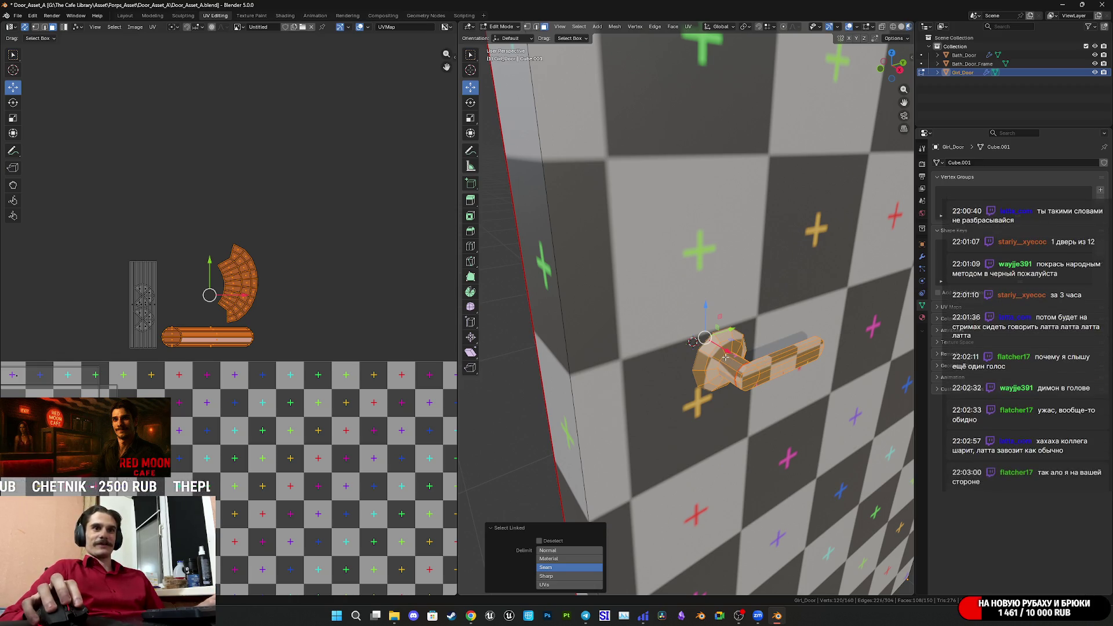
pyautogui.rightClick(725, 359)
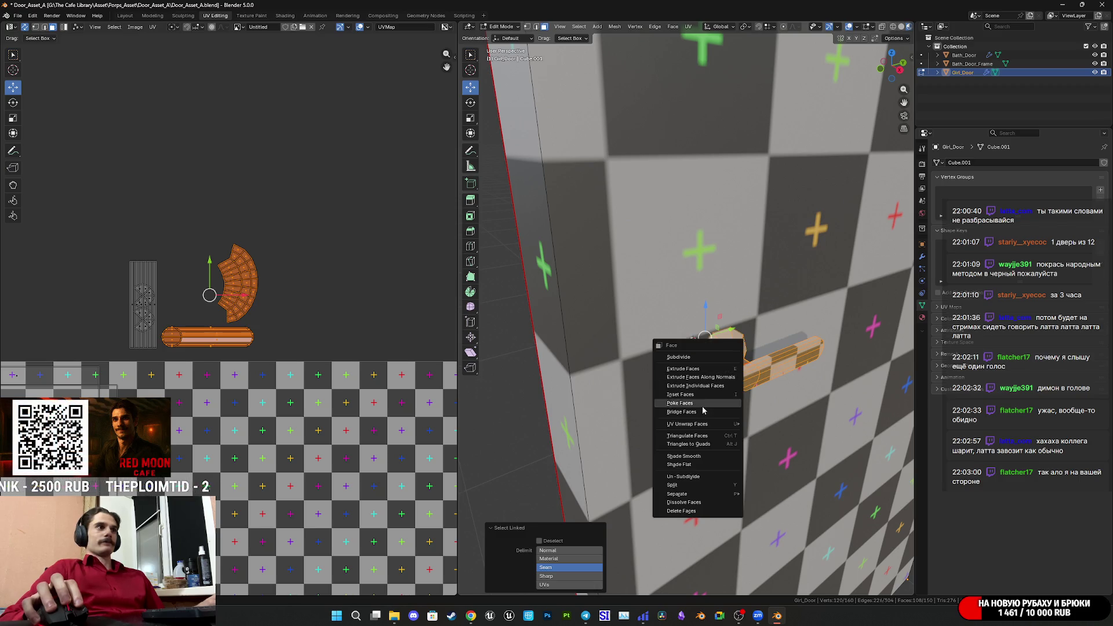
pyautogui.click(688, 464)
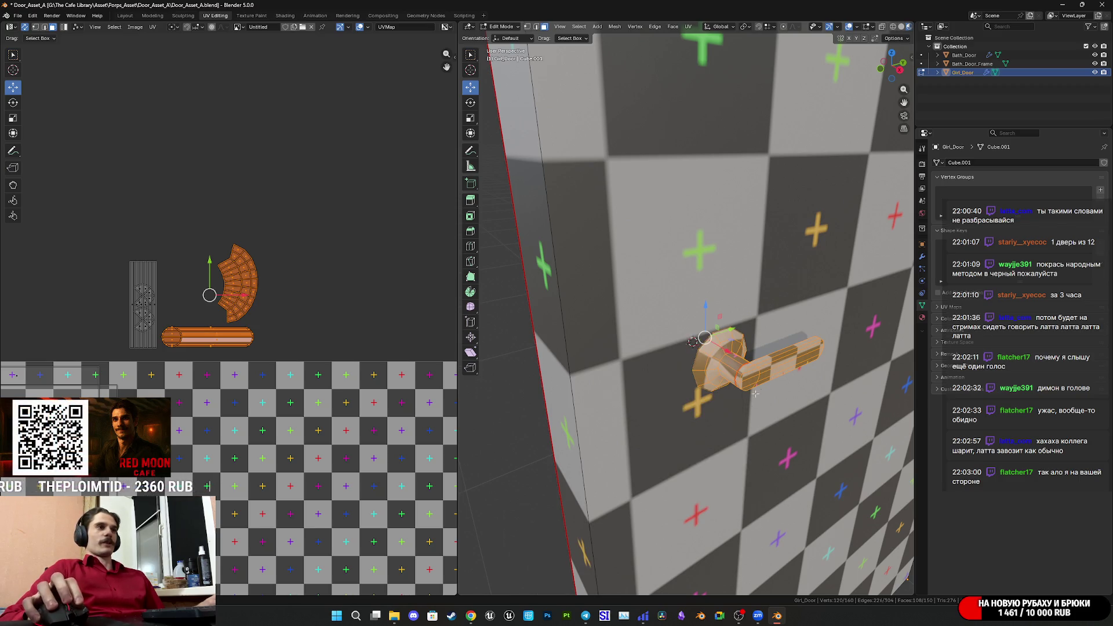
# Switch the viewport to Solid shading and return to Object Mode.
pyautogui.click(901, 26)
pyautogui.moveTo(767, 369)
pyautogui.mouseDown(button='middle')
pyautogui.moveTo(691, 363)
pyautogui.moveTo(766, 422)
pyautogui.moveTo(745, 422)
pyautogui.moveTo(722, 382)
pyautogui.moveTo(683, 428)
pyautogui.moveTo(706, 440)
pyautogui.mouseUp(button='middle')
pyautogui.press('Tab')
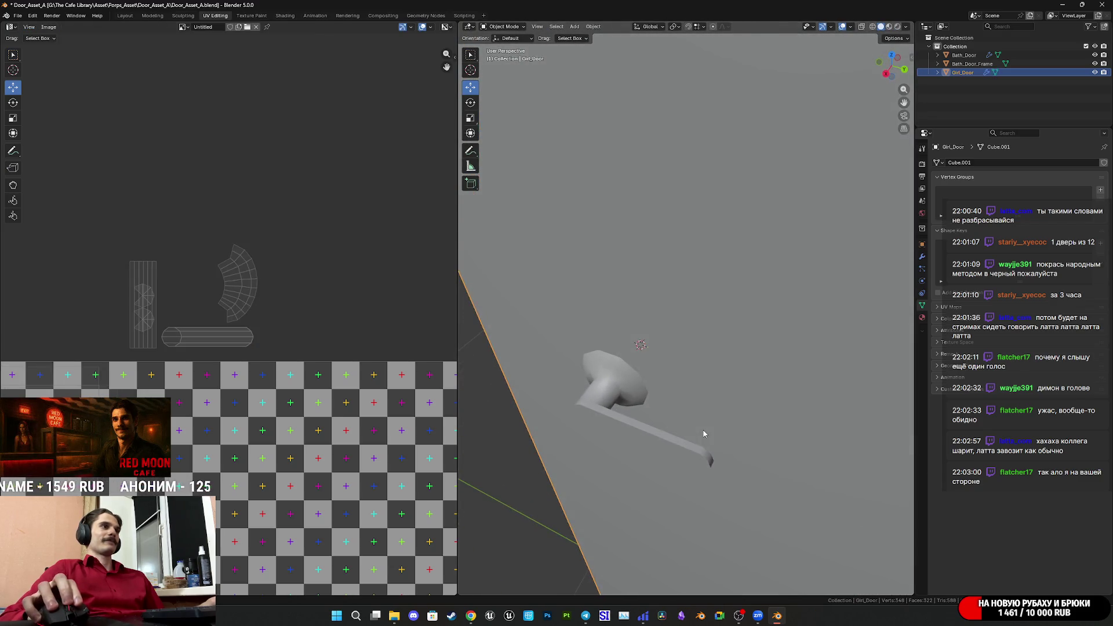
# Select the two edge loops at the handle base and change their bevel weight.
pyautogui.press('Tab')
pyautogui.moveTo(630, 397); pyautogui.dragTo(696, 377, button='middle')
pyautogui.press('2')
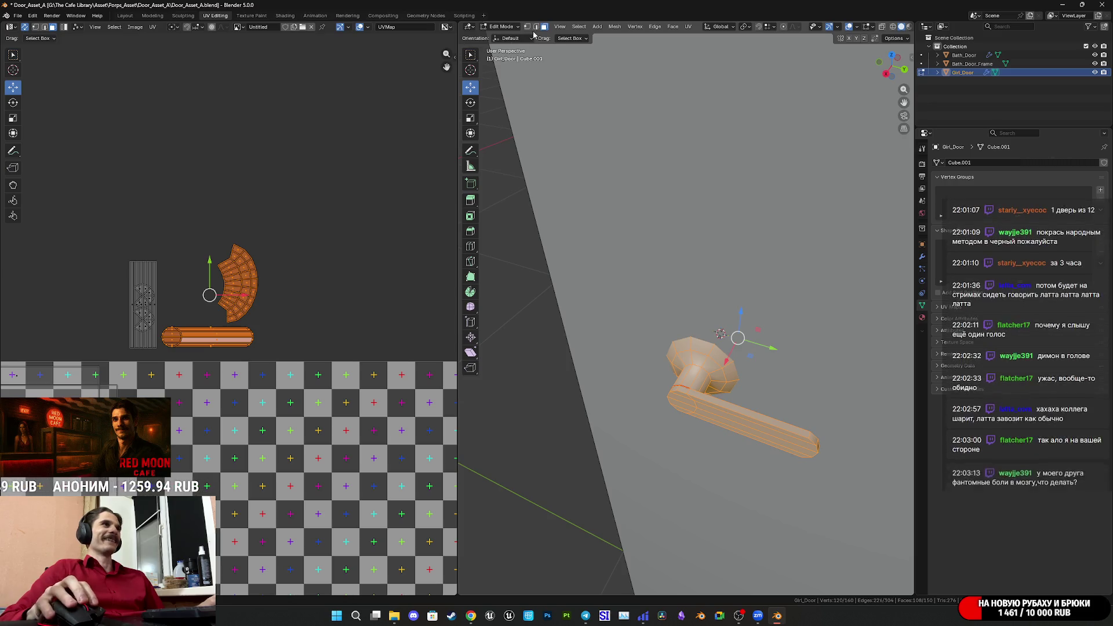
pyautogui.keyDown('alt'); pyautogui.click(701, 374); pyautogui.keyUp('alt')
pyautogui.scroll(5, 695, 394)
pyautogui.moveTo(695, 394); pyautogui.dragTo(674, 447, button='middle')
pyautogui.keyDown('alt'); pyautogui.keyDown('shift'); pyautogui.click(674, 447); pyautogui.keyUp('shift'); pyautogui.keyUp('alt')
pyautogui.rightClick(672, 446)
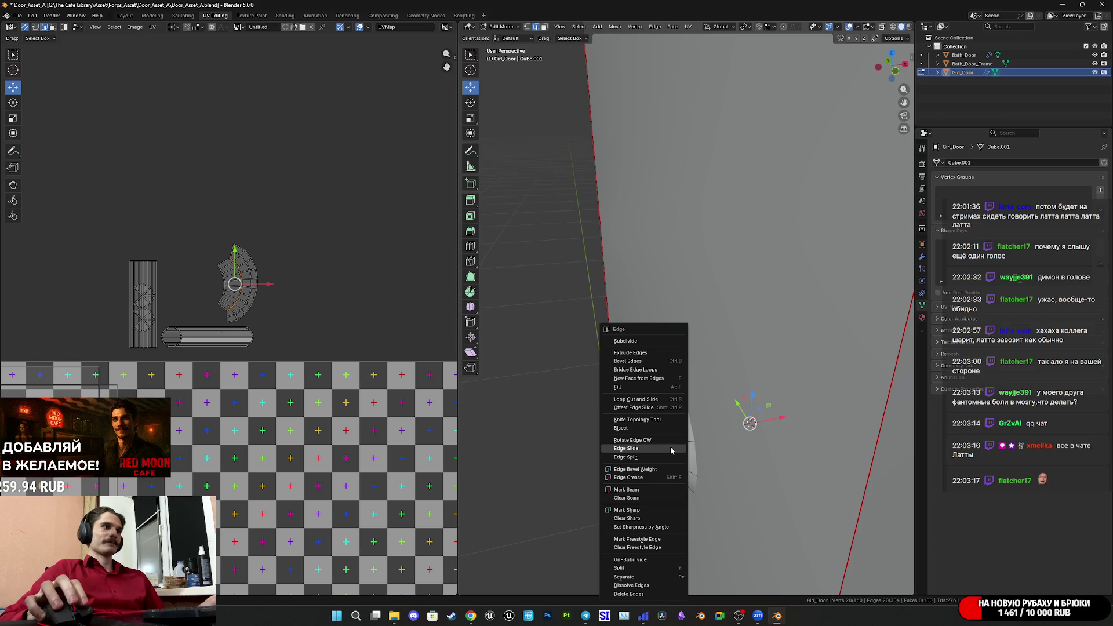
pyautogui.click(634, 469)
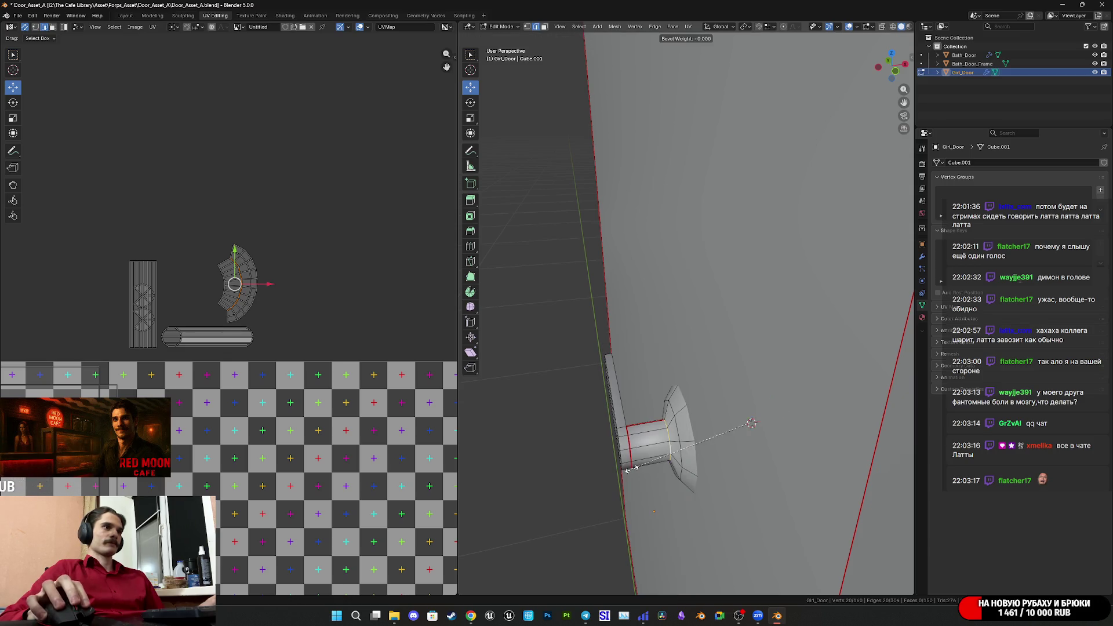
pyautogui.click(699, 458)
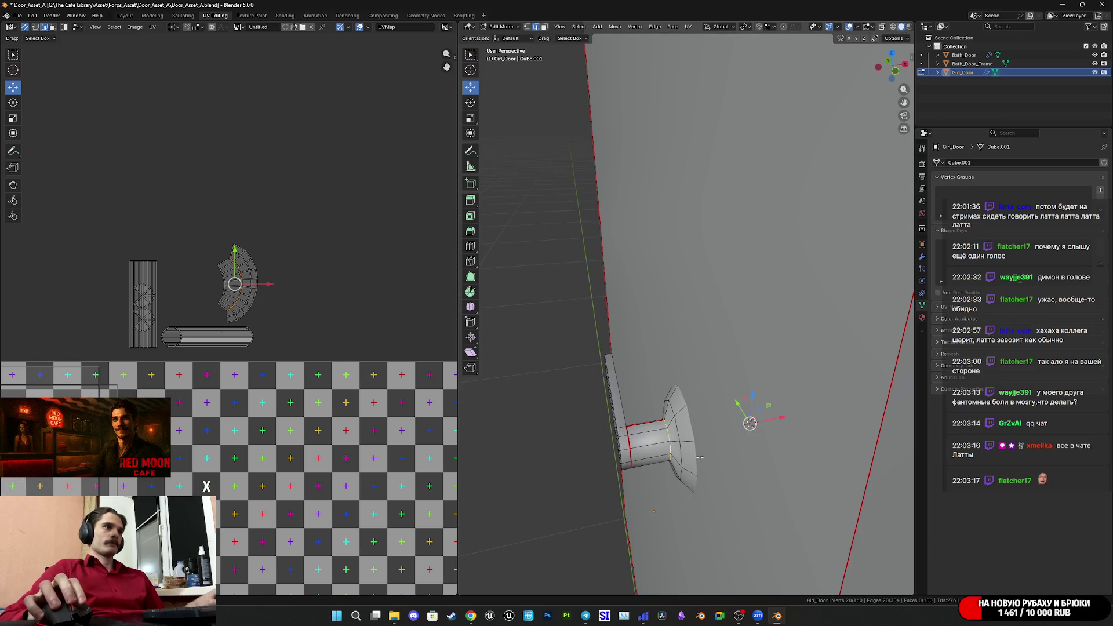
# Mark the handle-base edges sharp, return to Object Mode and save the door file.
pyautogui.rightClick(668, 437)
pyautogui.click(637, 475)
pyautogui.press('Tab')
pyautogui.moveTo(695, 463)
pyautogui.mouseDown(button='middle')
pyautogui.moveTo(765, 410)
pyautogui.moveTo(794, 463)
pyautogui.moveTo(827, 488)
pyautogui.moveTo(610, 440)
pyautogui.moveTo(683, 377)
pyautogui.mouseUp(button='middle')
pyautogui.scroll(-5, 763, 407)
pyautogui.scroll(4, 653, 448)
pyautogui.scroll(-5, 609, 441)
pyautogui.hotkey('ctrl', 's')
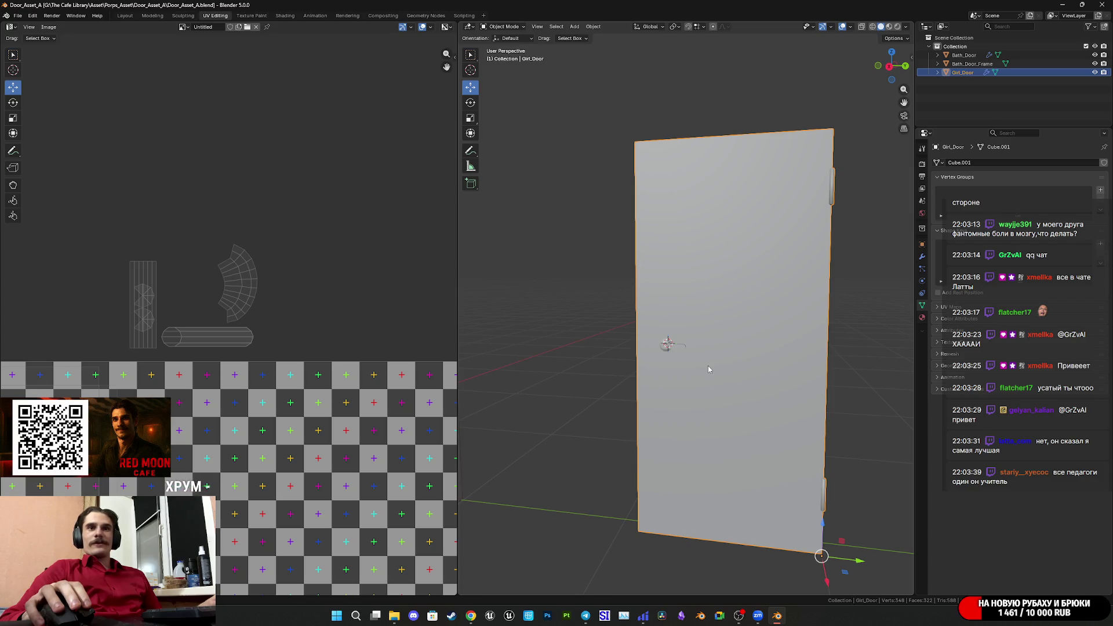
pyautogui.hotkey('ctrl', 's')
pyautogui.moveTo(700, 357)
pyautogui.mouseDown(button='middle')
pyautogui.moveTo(689, 381)
pyautogui.moveTo(755, 420)
pyautogui.moveTo(691, 377)
pyautogui.moveTo(726, 325)
pyautogui.moveTo(663, 355)
pyautogui.moveTo(717, 352)
pyautogui.moveTo(516, 377)
pyautogui.moveTo(564, 365)
pyautogui.mouseUp(button='middle')
pyautogui.scroll(4, 684, 375)
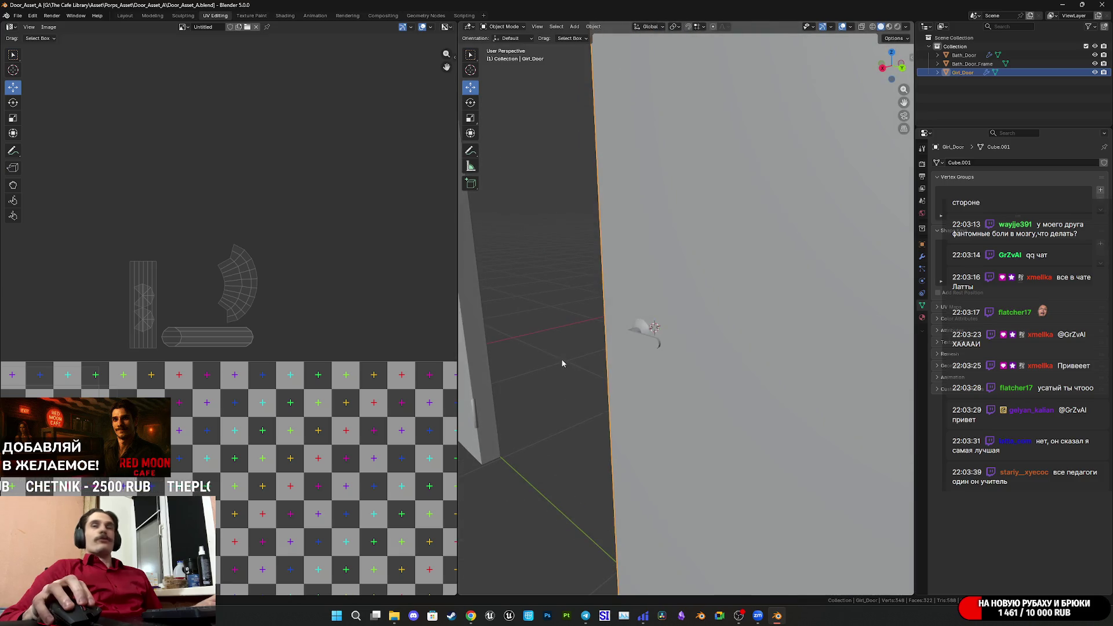
pyautogui.scroll(1, 557, 362)
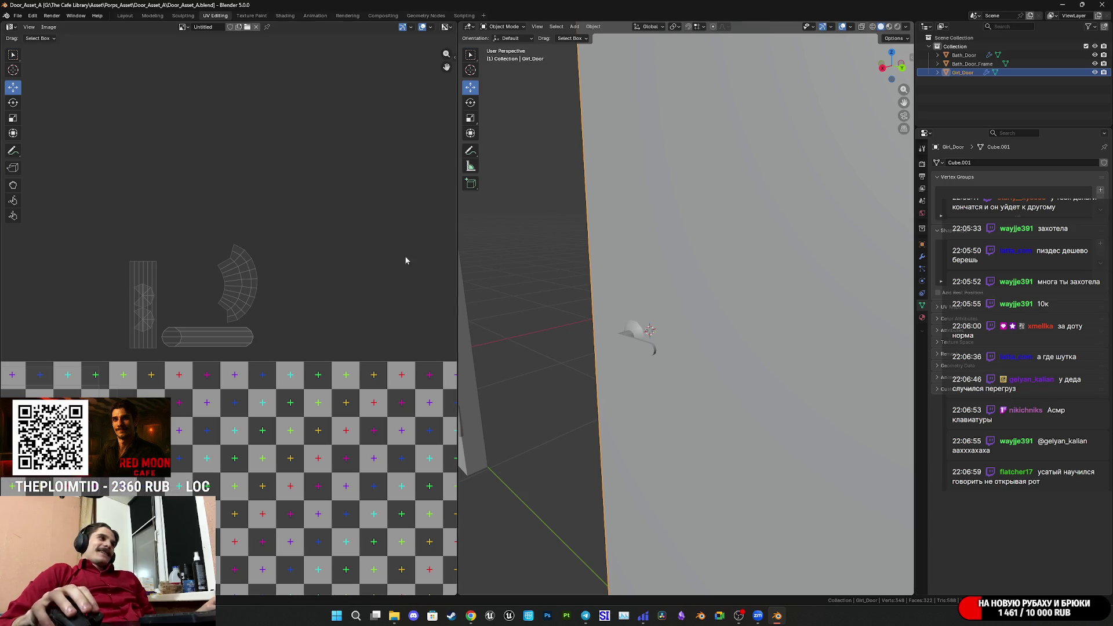
pyautogui.scroll(-4, 397, 294)
# Orbit to a near-level view of Girl_Door and save Door_Asset_A.blend.
pyautogui.scroll(-8, 666, 318)
pyautogui.scroll(4, 692, 314)
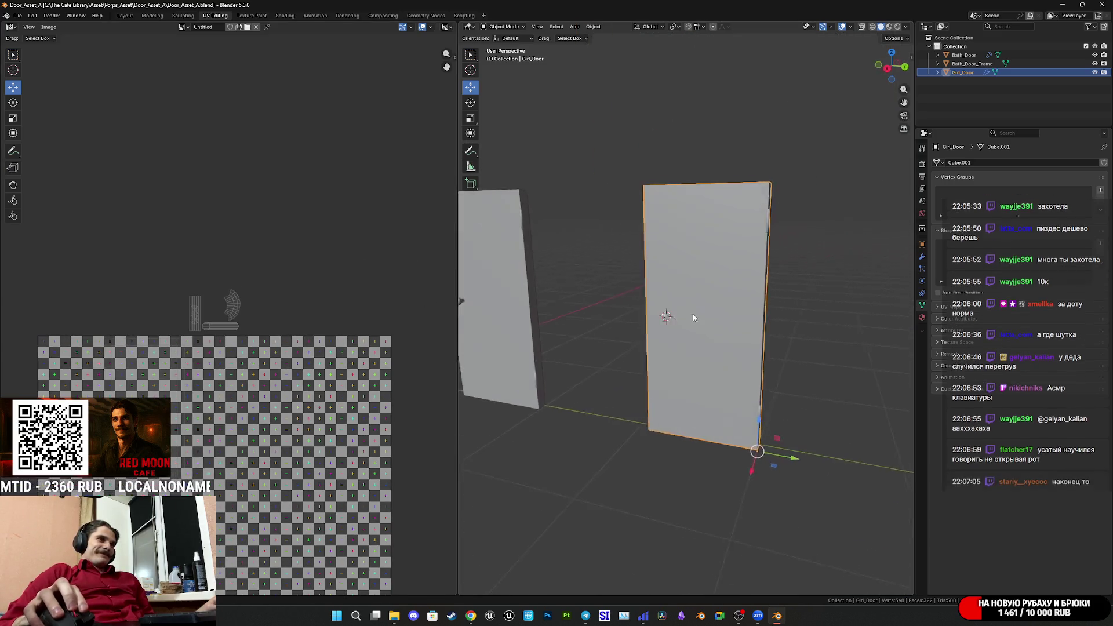
pyautogui.moveTo(721, 330)
pyautogui.mouseDown(button='middle')
pyautogui.moveTo(693, 318)
pyautogui.moveTo(842, 336)
pyautogui.moveTo(776, 342)
pyautogui.mouseUp(button='middle')
pyautogui.scroll(5, 777, 343)
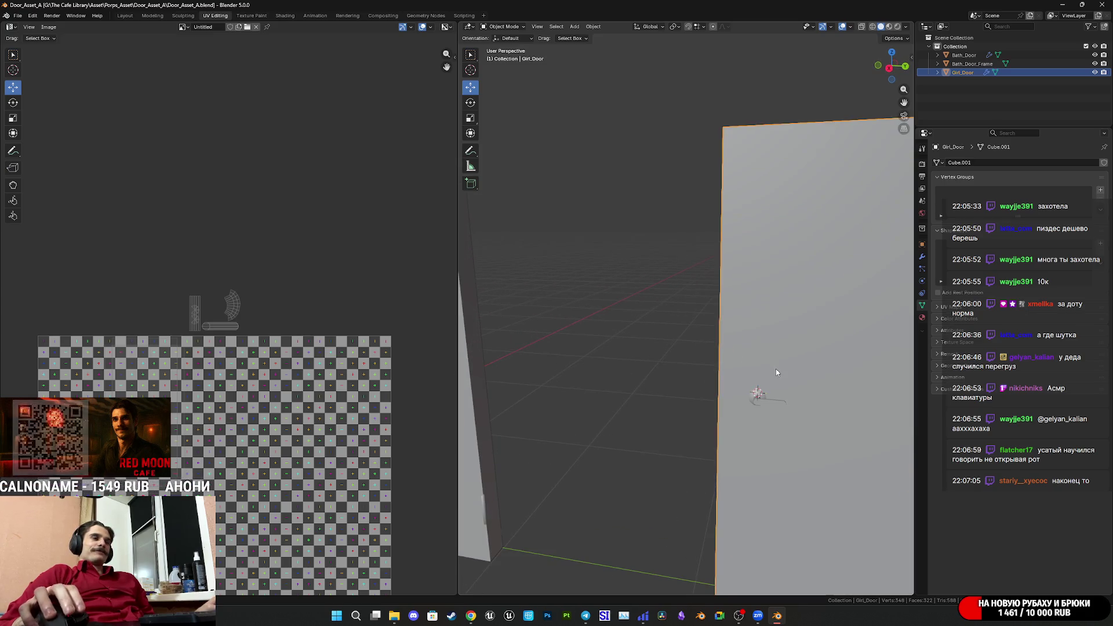
pyautogui.moveTo(699, 357); pyautogui.dragTo(695, 351, button='middle')
pyautogui.hotkey('ctrl', 's')
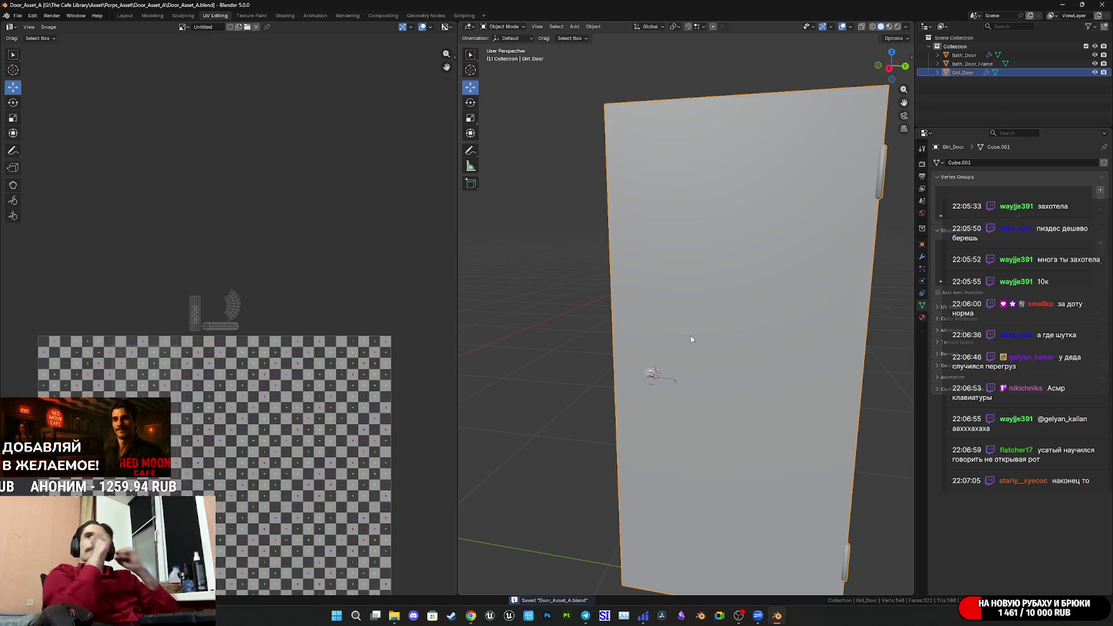
# Restore the Telegram Desktop folder of door photos from File Explorer.
pyautogui.scroll(-4, 763, 340)
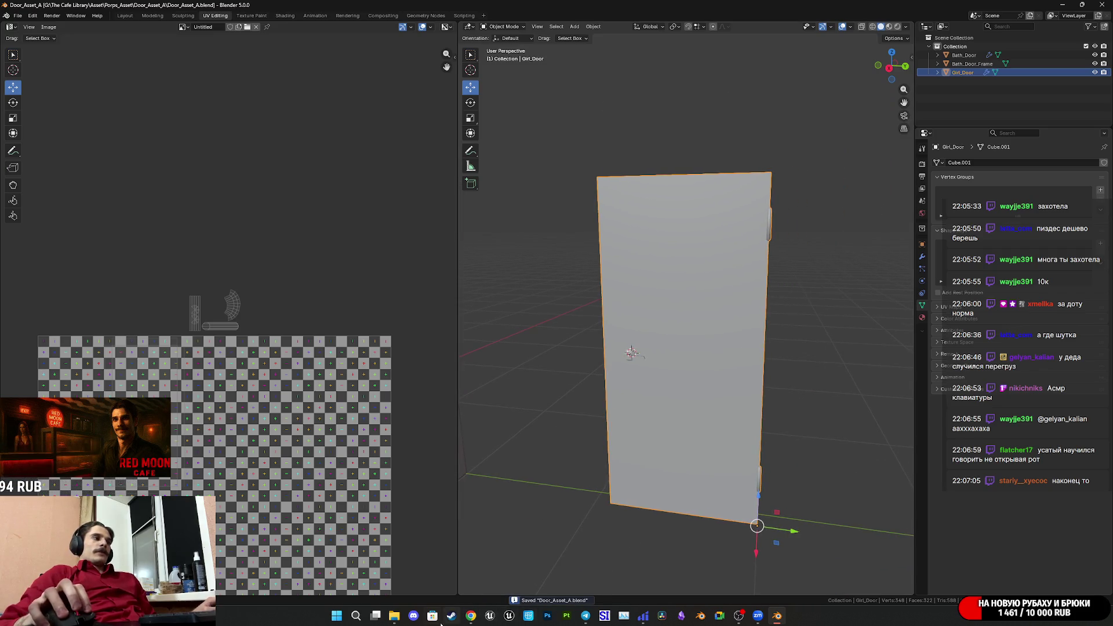
pyautogui.moveTo(390, 621)
pyautogui.click(430, 558)
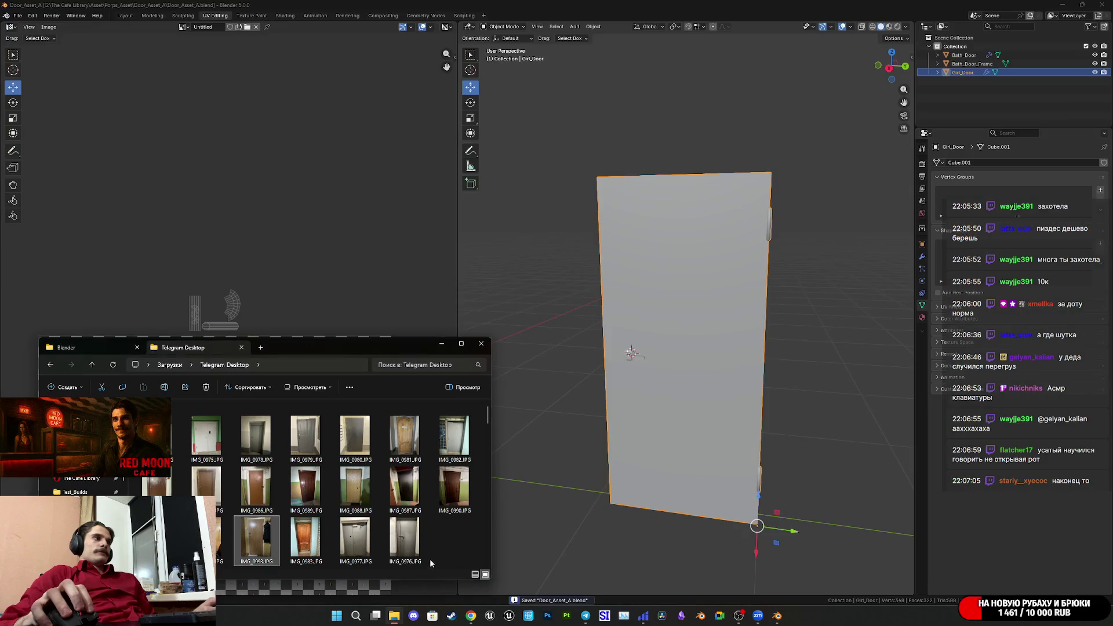
# View door photo IMG_0990.JPG zoomed in and panned, then move the photo folder window off screen.
pyautogui.doubleClick(448, 490)
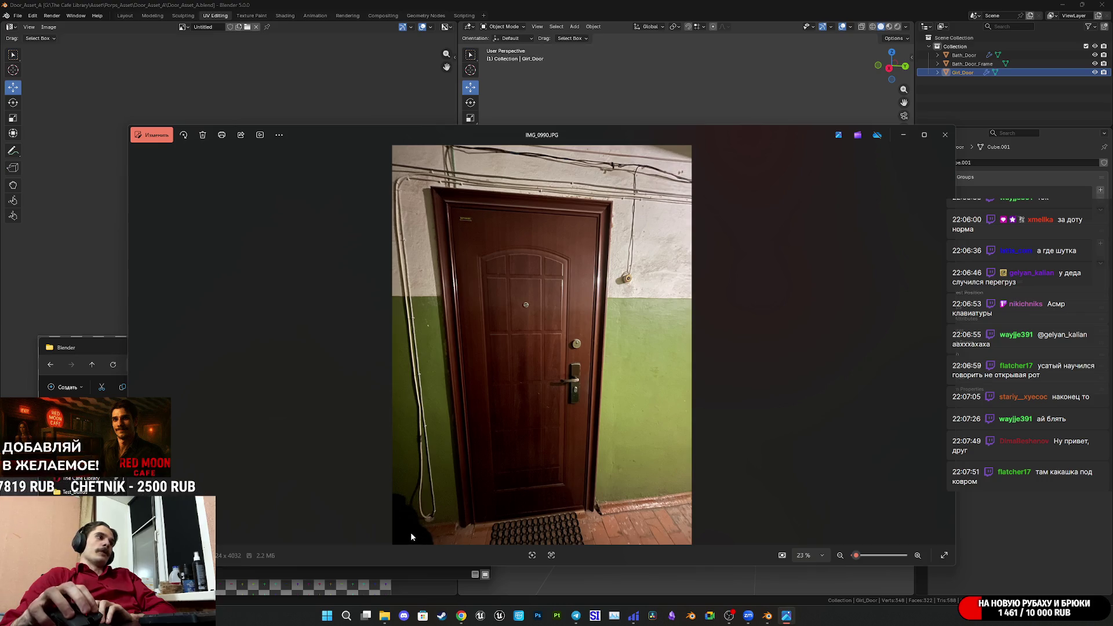
pyautogui.scroll(5, 568, 523)
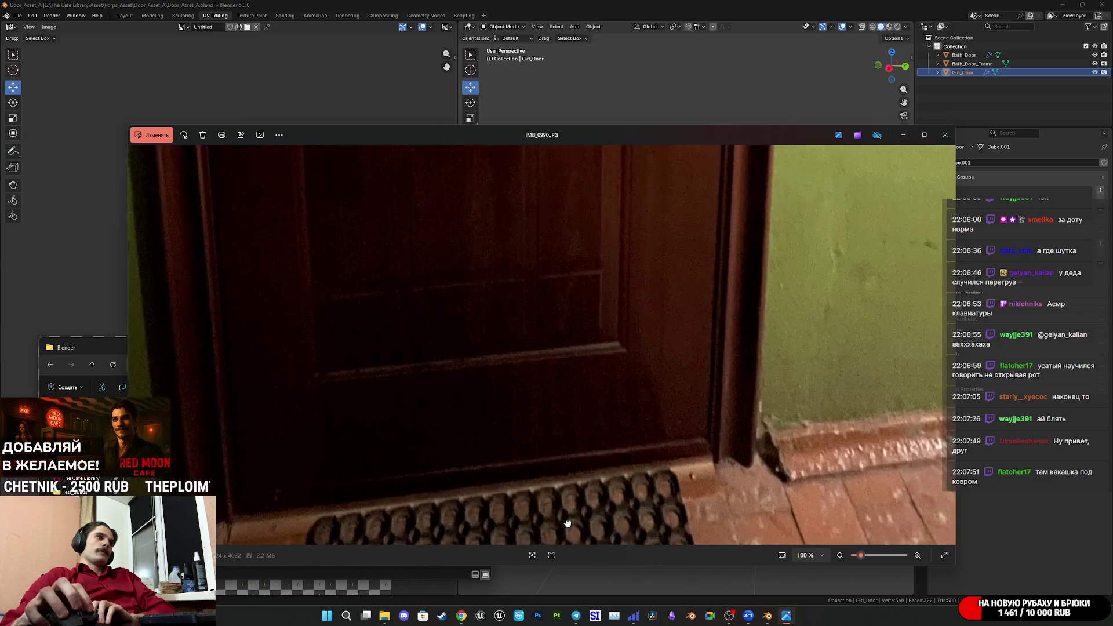
pyautogui.moveTo(568, 523)
pyautogui.mouseDown()
pyautogui.moveTo(608, 303)
pyautogui.moveTo(698, 303)
pyautogui.mouseUp()
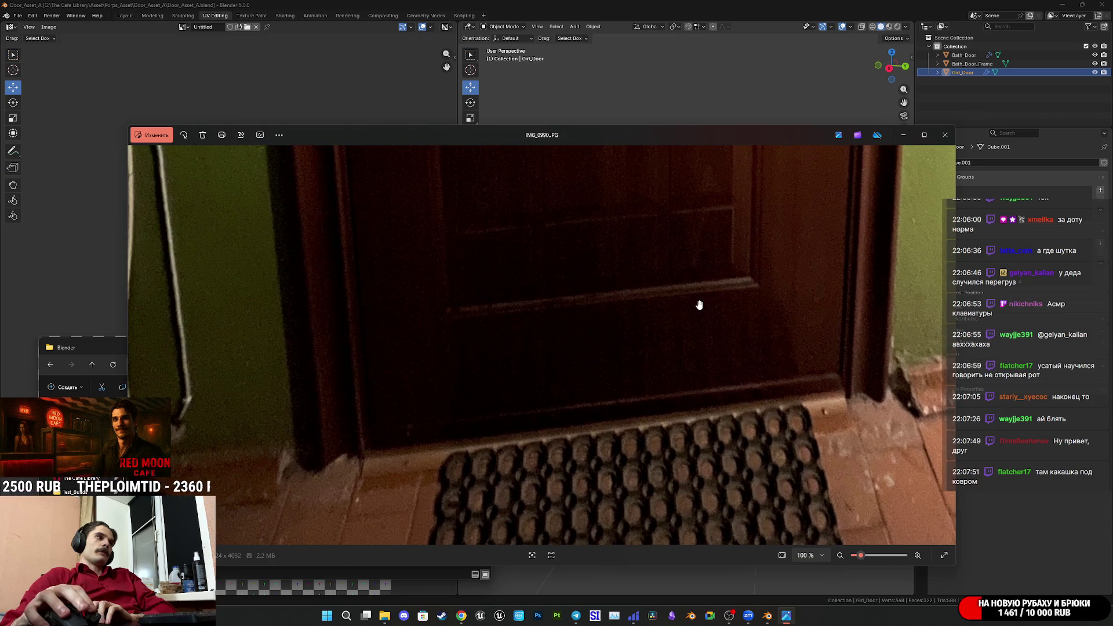
pyautogui.scroll(-5, 699, 305)
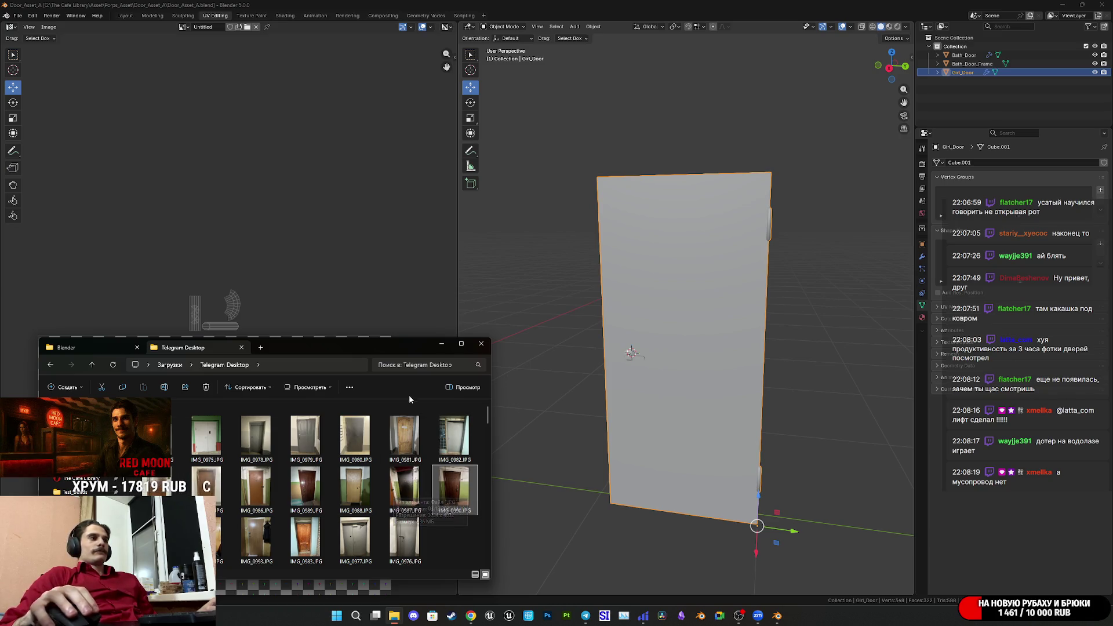
pyautogui.moveTo(366, 346); pyautogui.dragTo(590, 357)
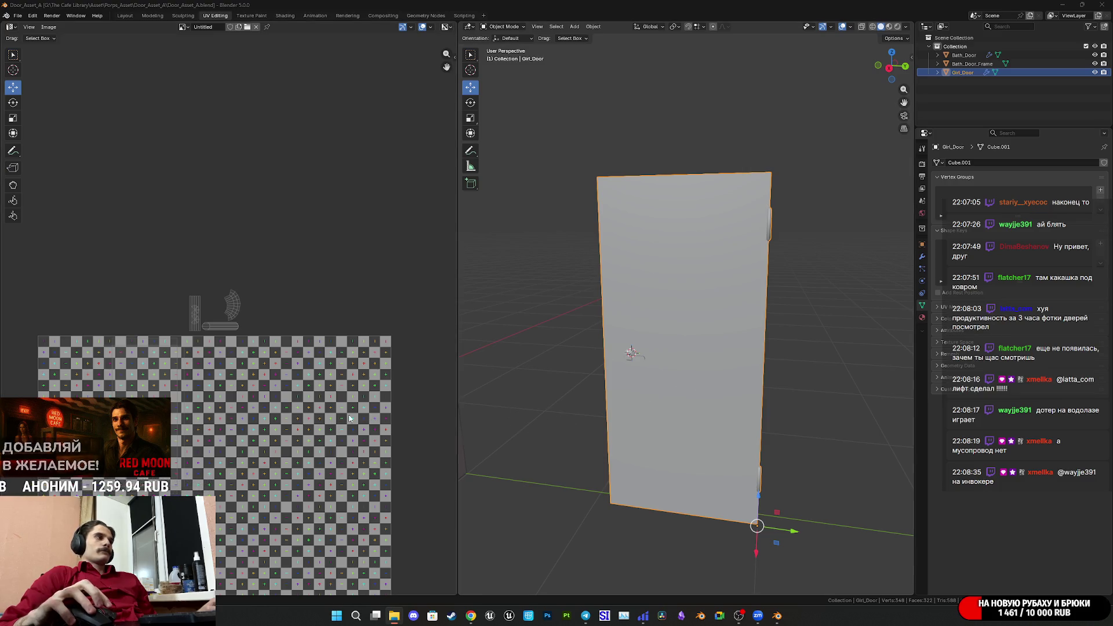
pyautogui.scroll(-4, 695, 374)
# Deselect Girl_Door and save Door_Asset_A.blend.
pyautogui.moveTo(691, 371); pyautogui.dragTo(740, 376, button='middle')
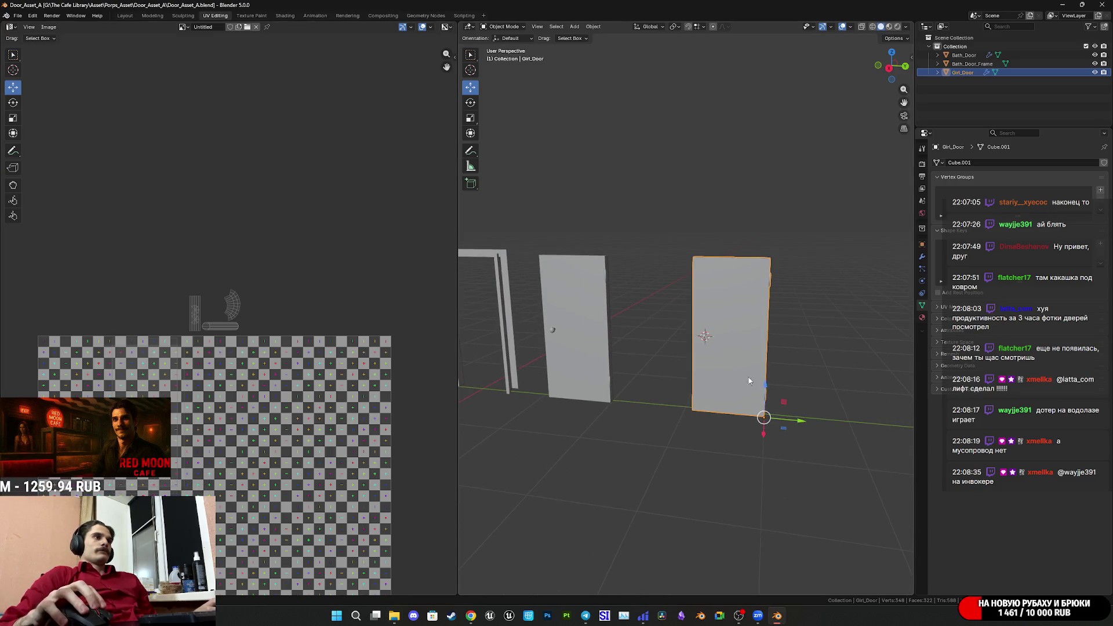
pyautogui.click(811, 367)
pyautogui.hotkey('ctrl', 's')
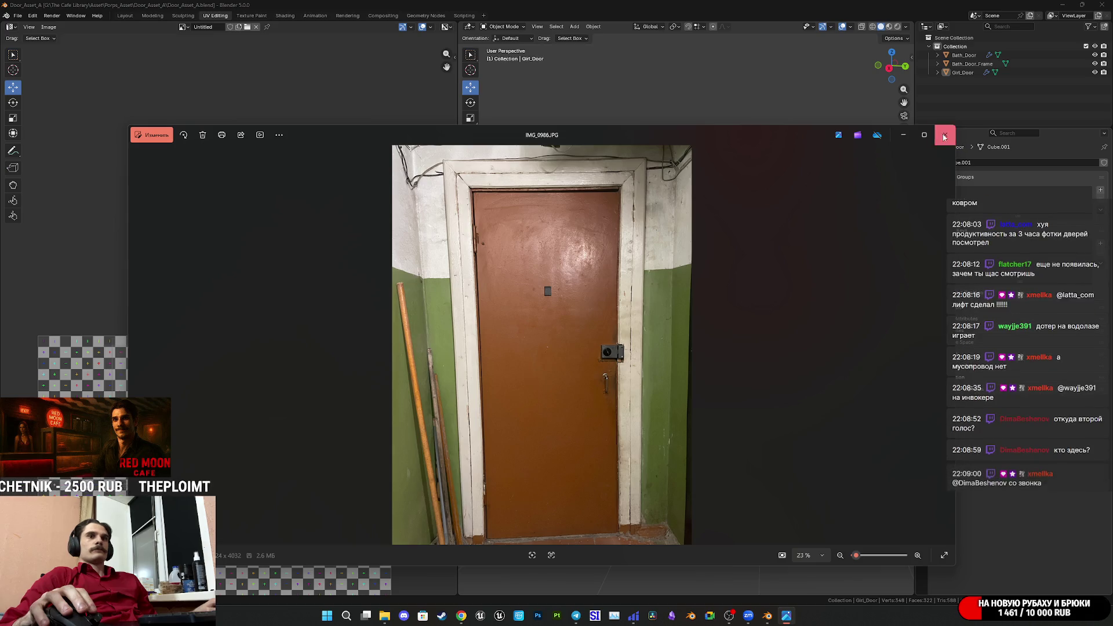
# Close the orange, brown wooden, grey hallway and grey latched door photos.
pyautogui.click(944, 136)
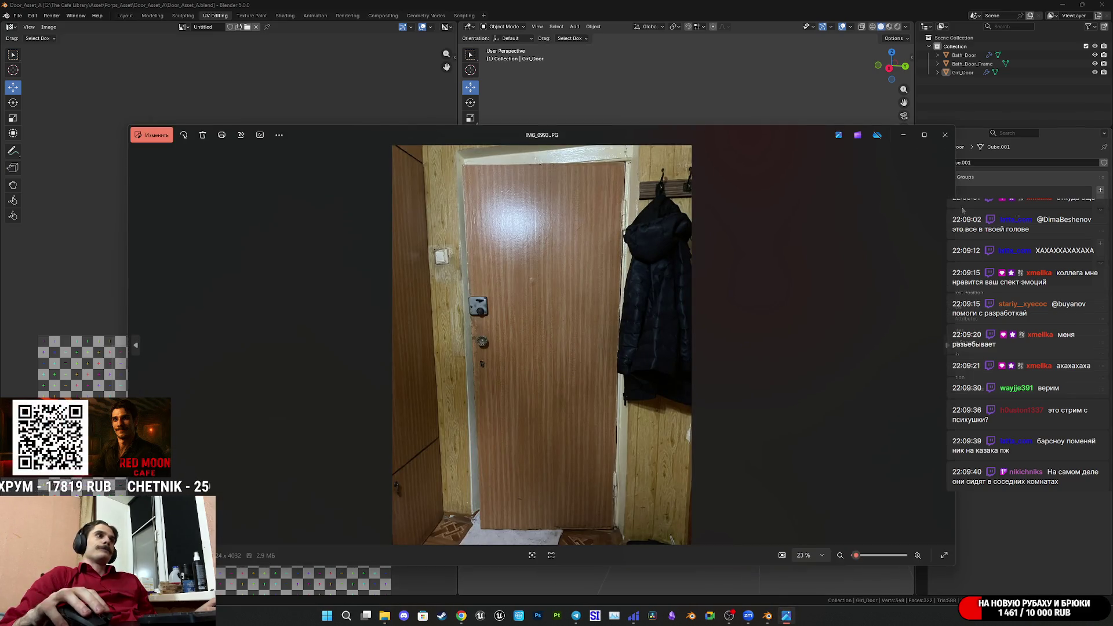
pyautogui.click(944, 135)
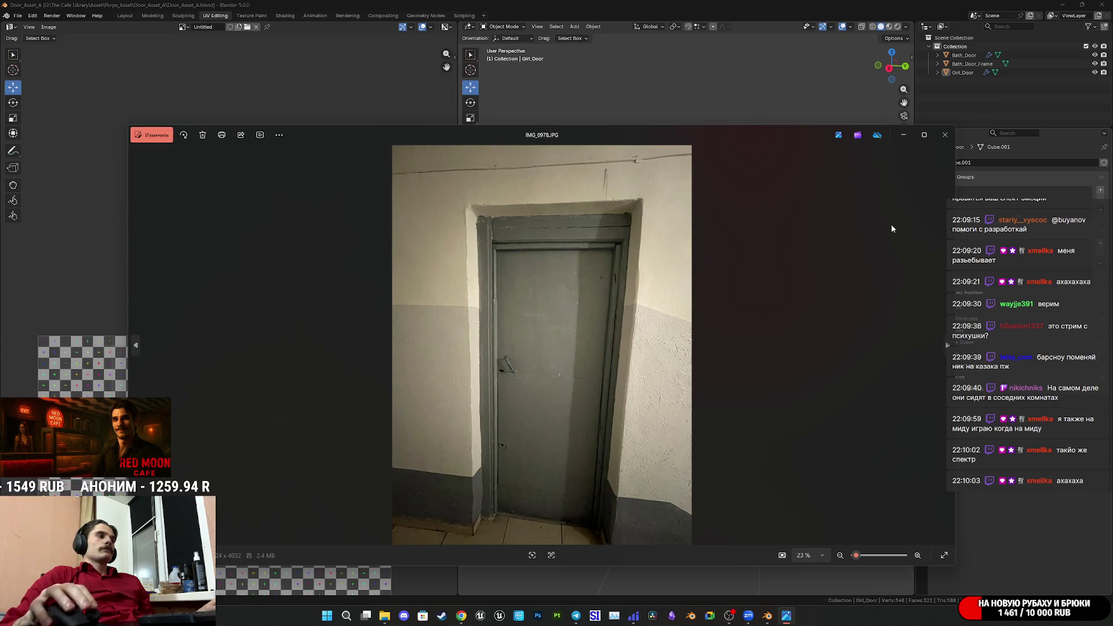
pyautogui.click(945, 135)
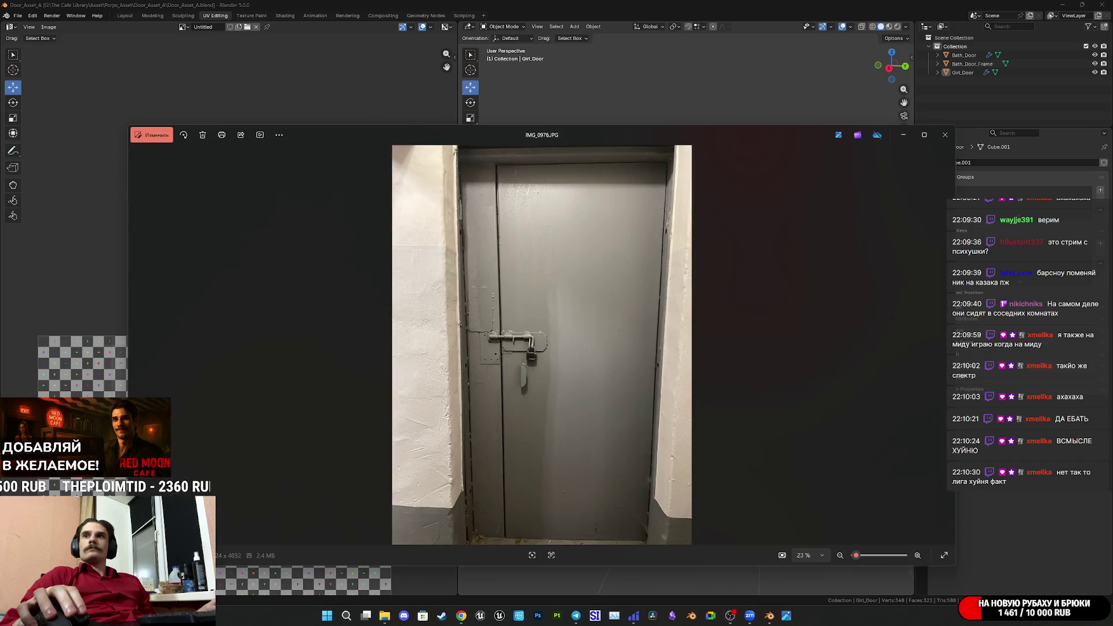
pyautogui.click(945, 134)
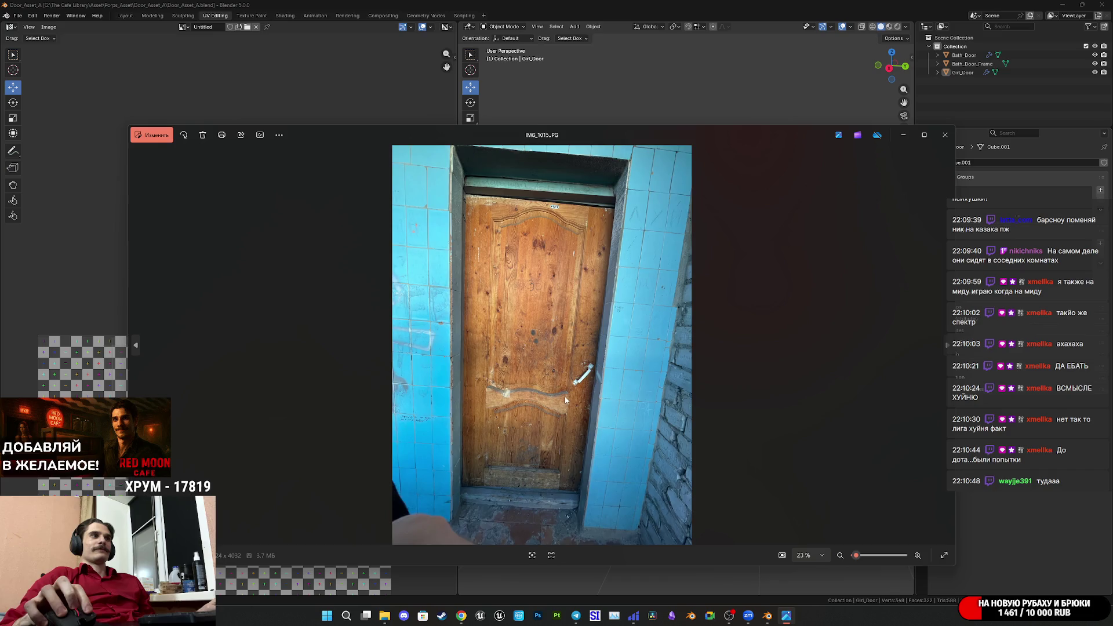
# Zoom and pan the current door photo to show the door's top, then close it.
pyautogui.scroll(2, 565, 399)
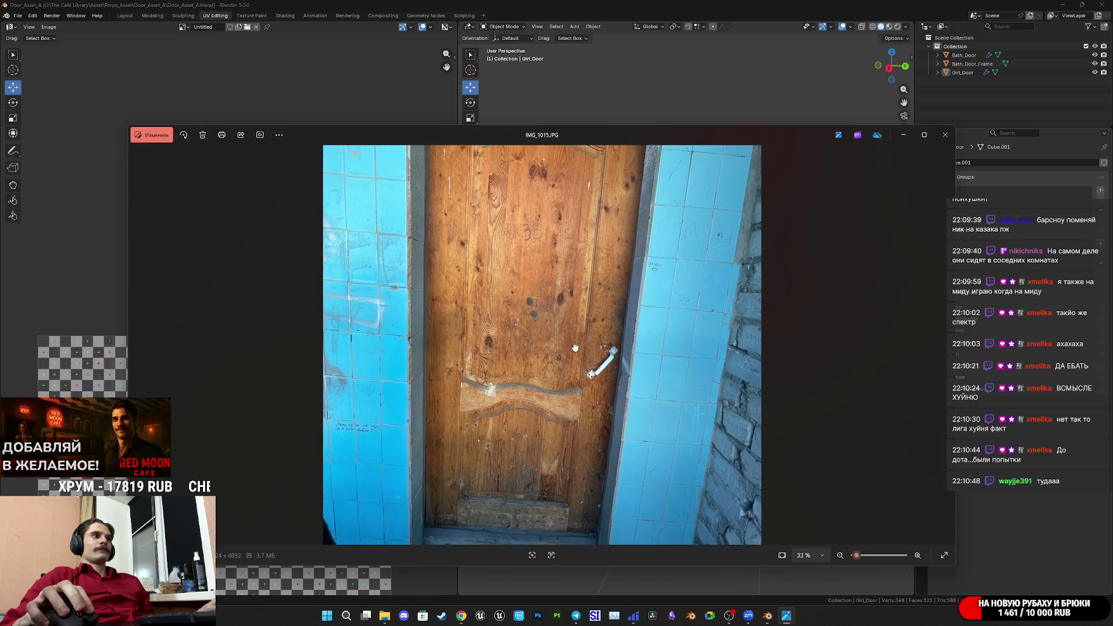
pyautogui.moveTo(574, 344); pyautogui.dragTo(571, 443)
pyautogui.scroll(-1, 570, 443)
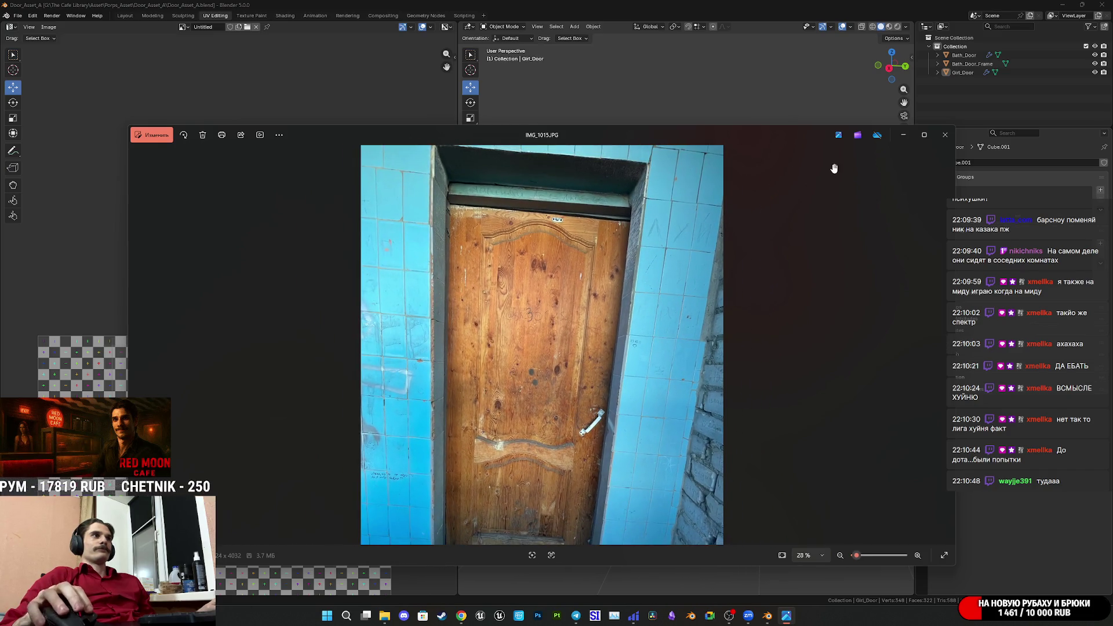
pyautogui.click(945, 134)
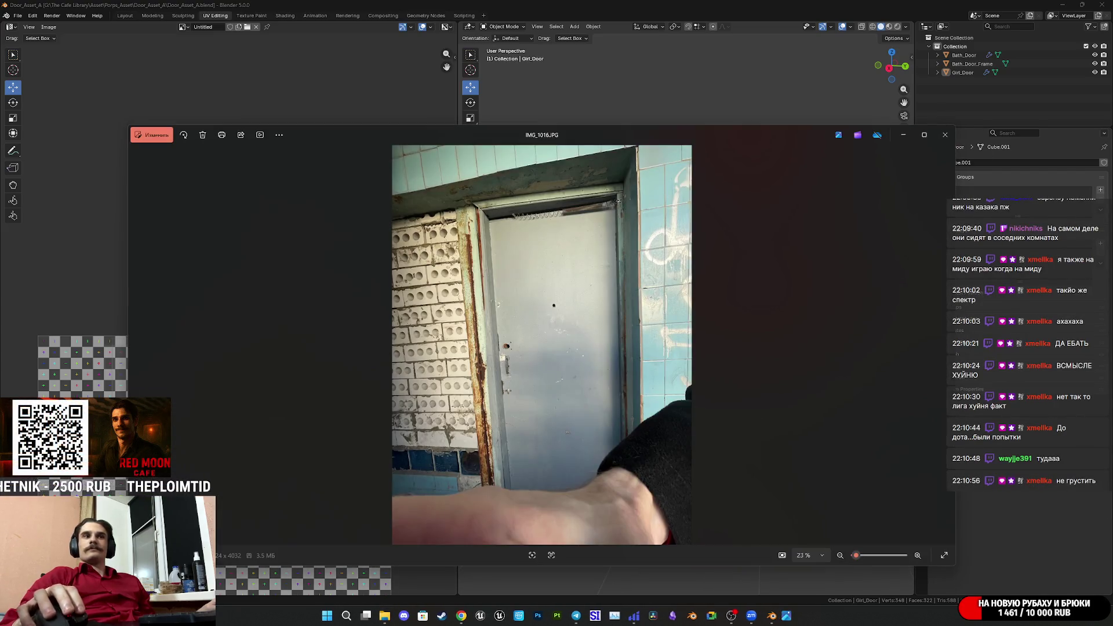
# Close the grey door, IMG_0978.JPG and IMG_0980.JPG photos.
pyautogui.scroll(5, 696, 371)
pyautogui.scroll(-5, 760, 356)
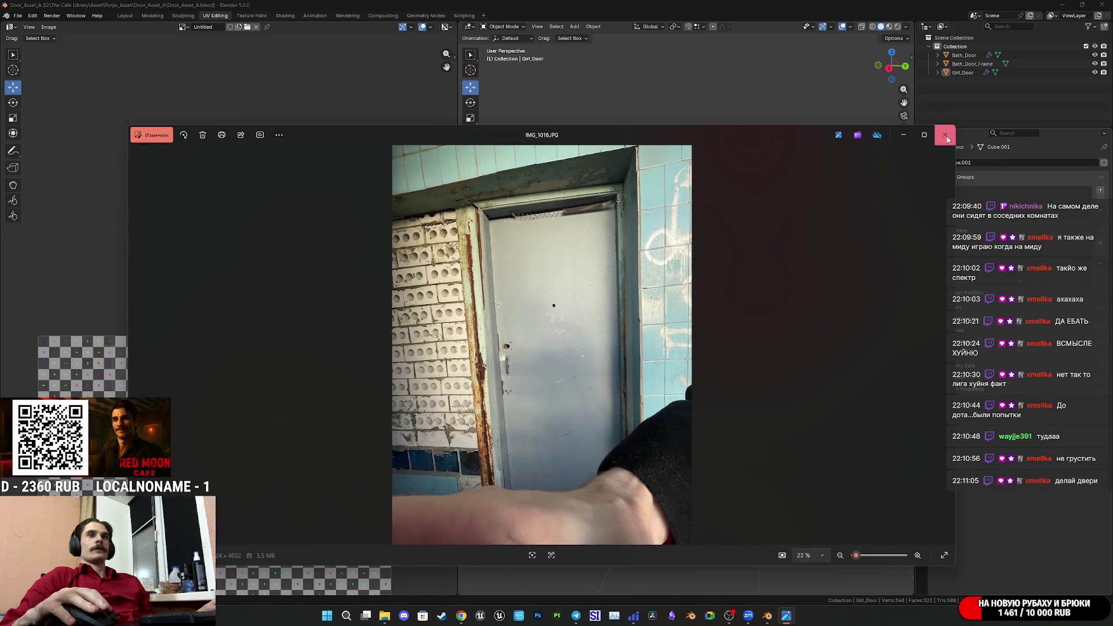
pyautogui.click(944, 135)
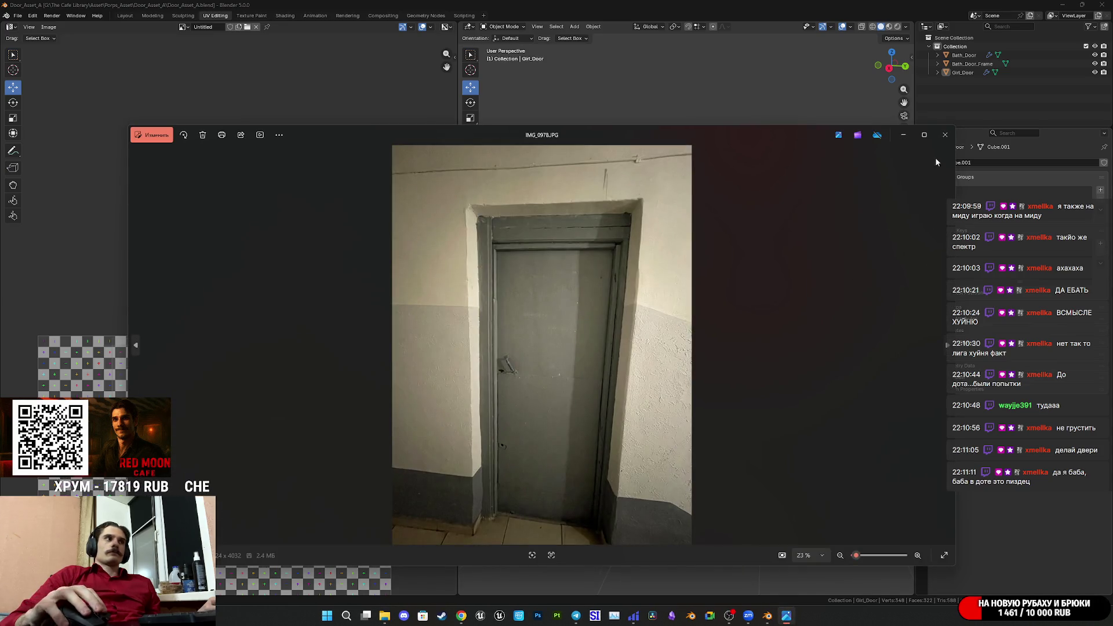
pyautogui.click(944, 134)
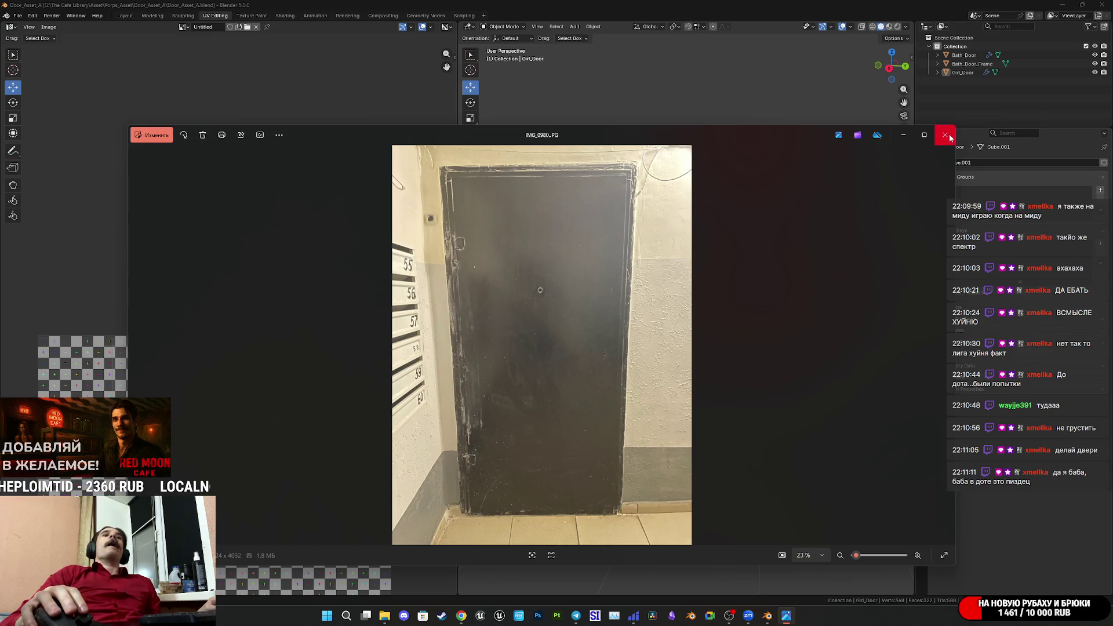
pyautogui.click(946, 135)
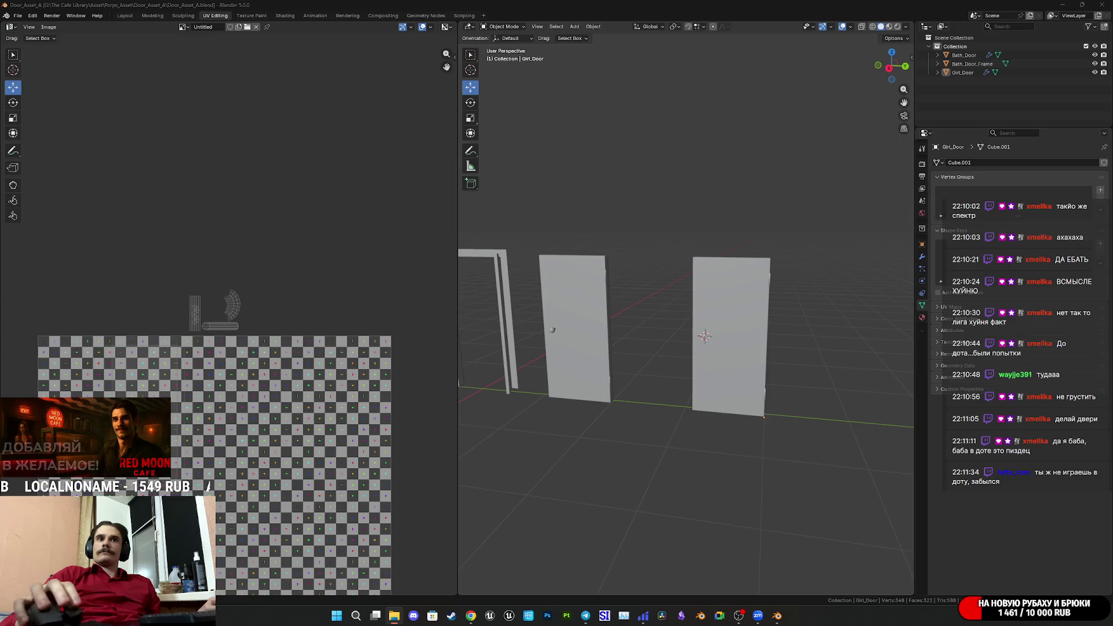
# Duplicate Girl_Door as Girl_Door.001, slide it right along Y, and show its transform values.
pyautogui.moveTo(703, 341)
pyautogui.mouseDown(button='middle')
pyautogui.moveTo(695, 363)
pyautogui.moveTo(731, 372)
pyautogui.moveTo(794, 360)
pyautogui.moveTo(741, 350)
pyautogui.mouseUp(button='middle')
pyautogui.click(794, 360)
pyautogui.hotkey('shift', 'd')
pyautogui.rightClick(805, 373)
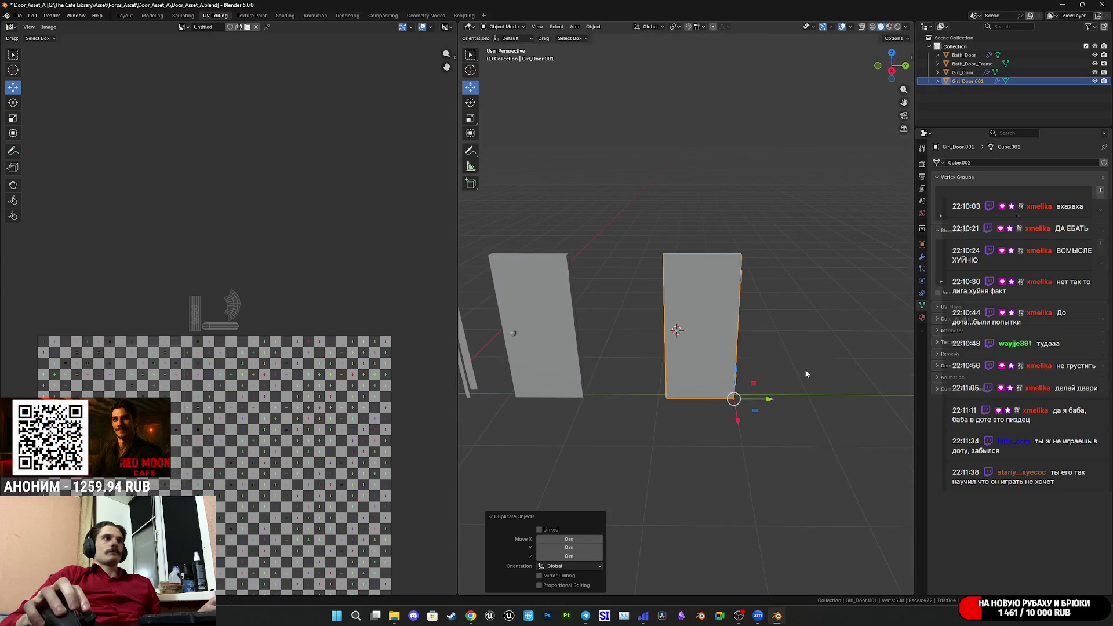
pyautogui.moveTo(763, 402); pyautogui.dragTo(878, 404)
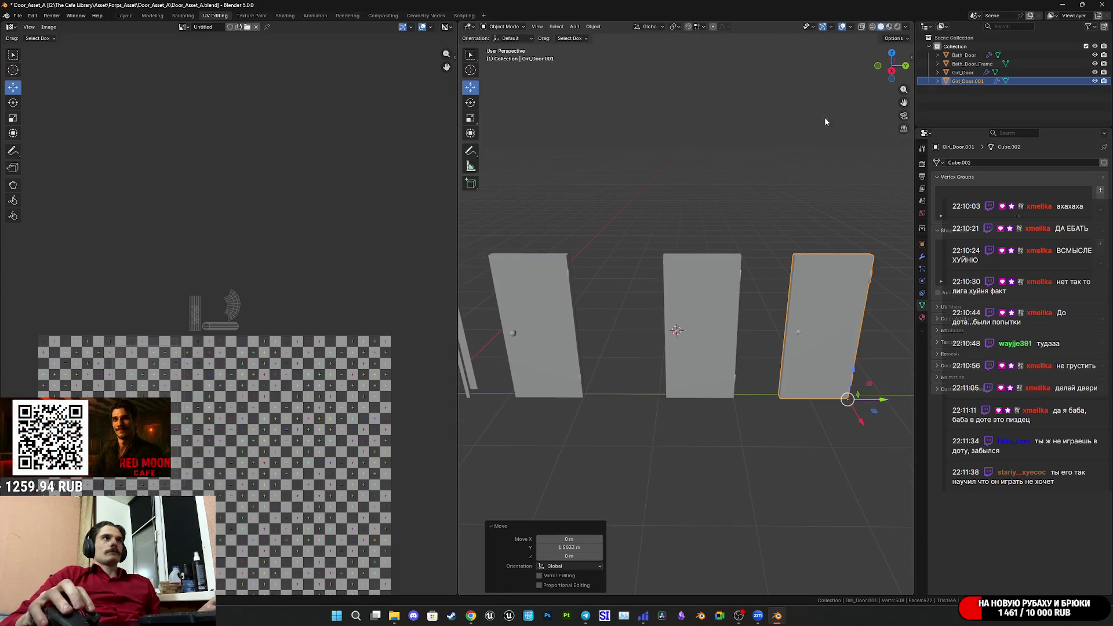
pyautogui.click(915, 57)
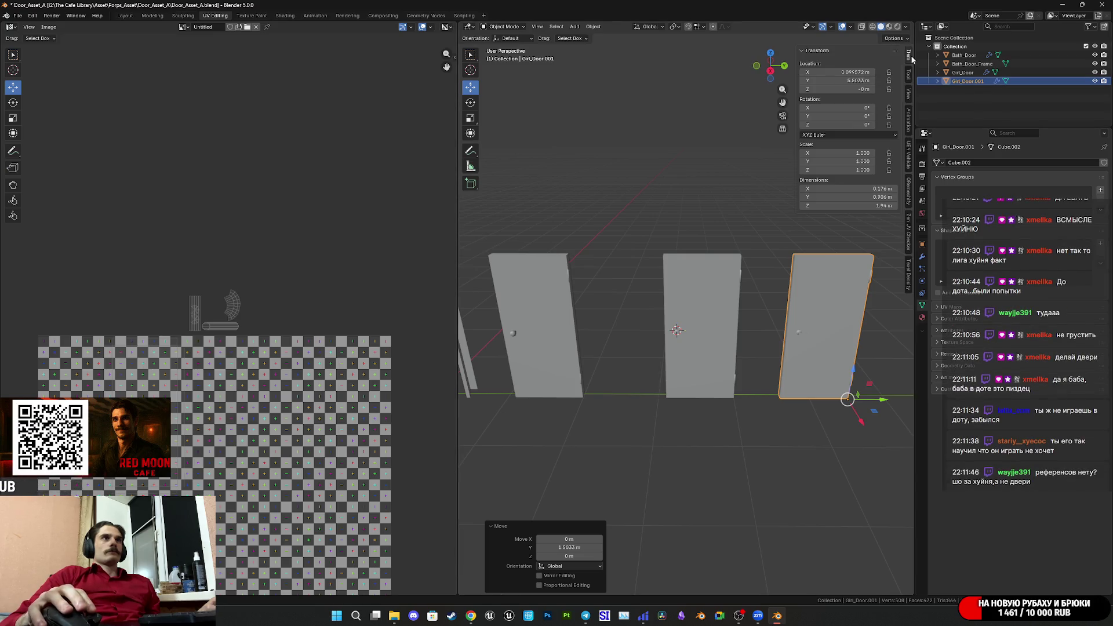
# Set Girl_Door.001's Y location to 6 m and frame it in the view.
pyautogui.click(847, 83)
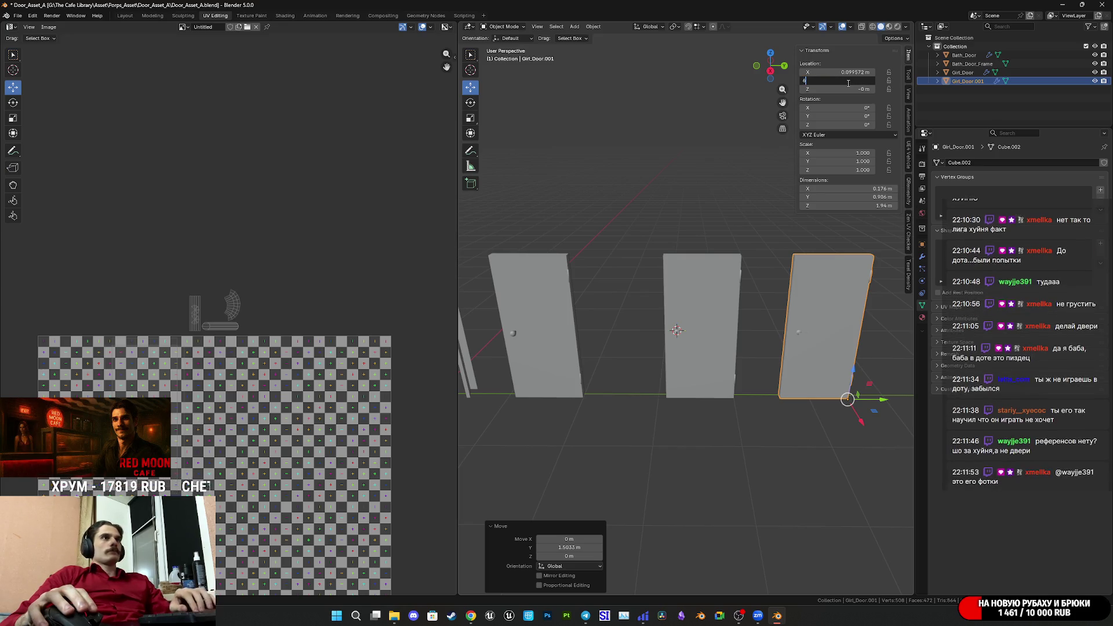
pyautogui.write('6')
pyautogui.press('Return')
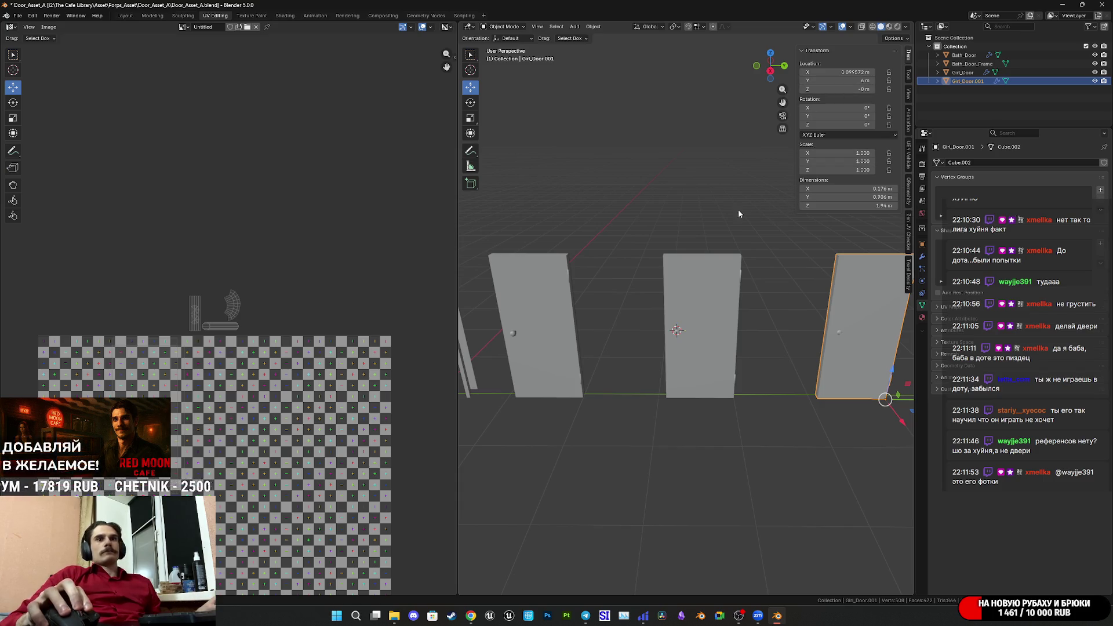
pyautogui.press('KP_Decimal')
pyautogui.moveTo(699, 300)
pyautogui.mouseDown(button='middle')
pyautogui.moveTo(691, 277)
pyautogui.moveTo(675, 274)
pyautogui.moveTo(698, 328)
pyautogui.mouseUp(button='middle')
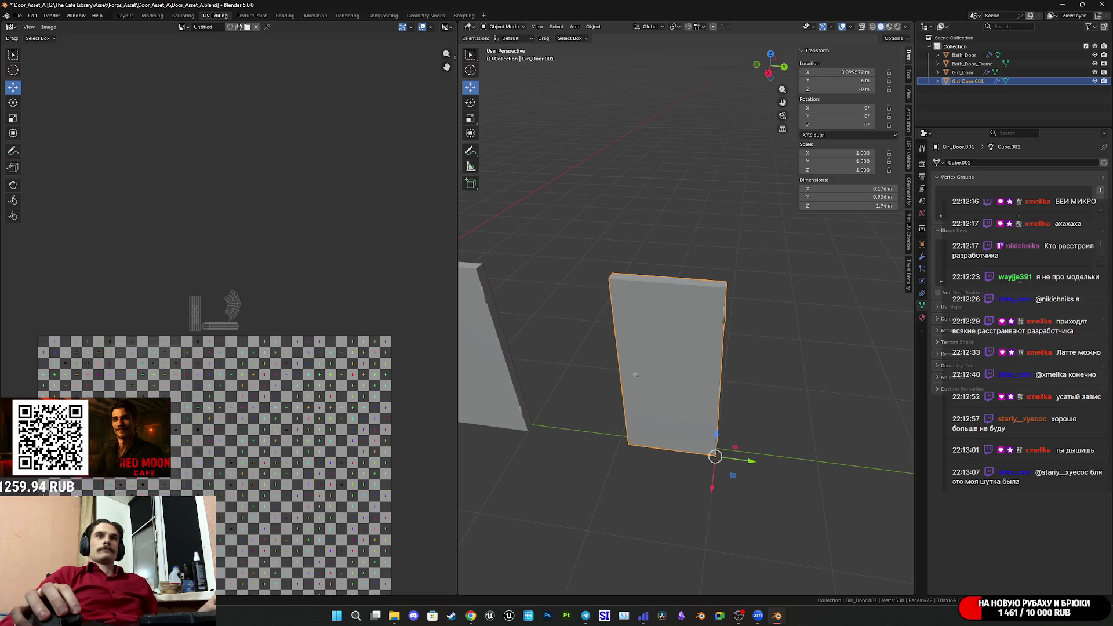
# Save Door_Asset_A.blend, then reselect the copied door and enter Edit Mode.
pyautogui.click(808, 369)
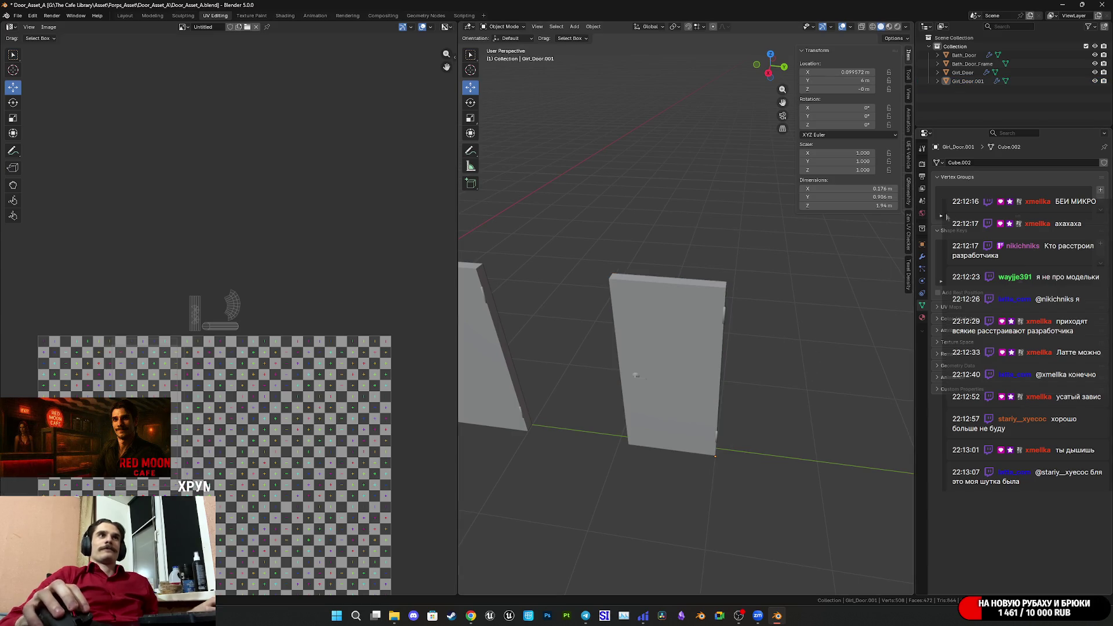
pyautogui.hotkey('ctrl', 's')
pyautogui.click(679, 400)
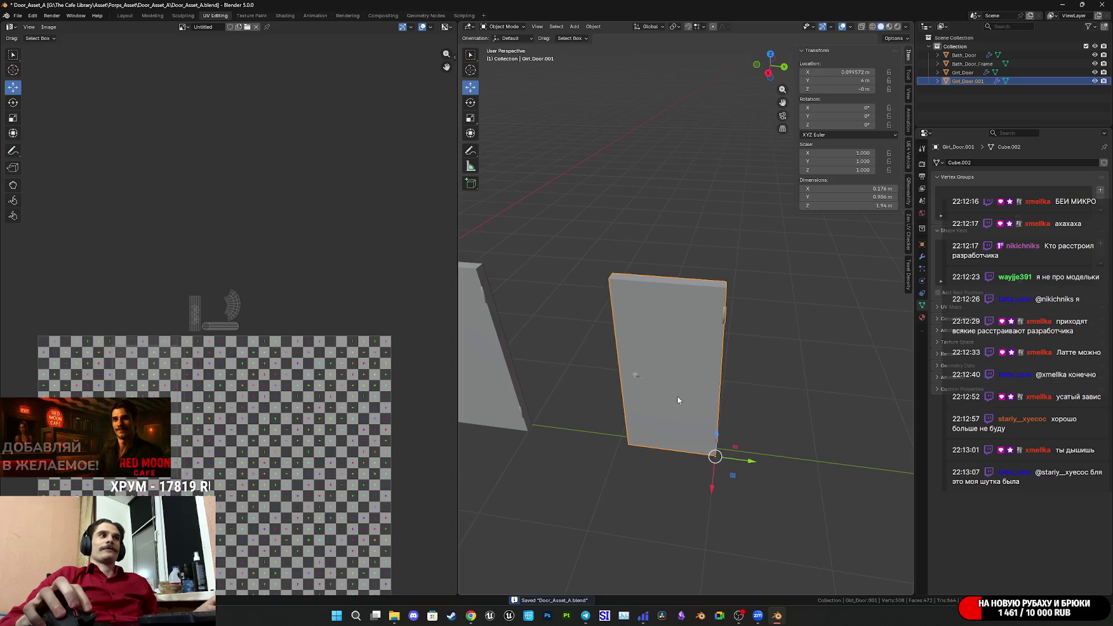
pyautogui.scroll(4, 679, 400)
pyautogui.moveTo(730, 359)
pyautogui.mouseDown(button='middle')
pyautogui.moveTo(790, 315)
pyautogui.moveTo(707, 398)
pyautogui.moveTo(701, 386)
pyautogui.mouseUp(button='middle')
pyautogui.press('Tab')
pyautogui.scroll(4, 647, 500)
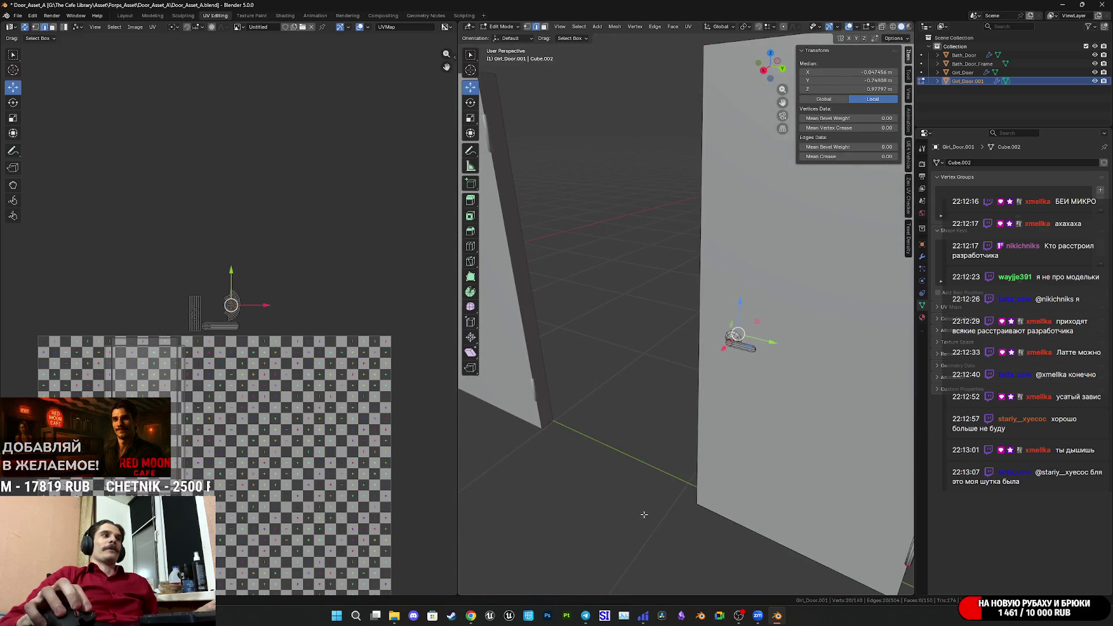
# Bring the Twitch browser window to the front.
pyautogui.moveTo(767, 619)
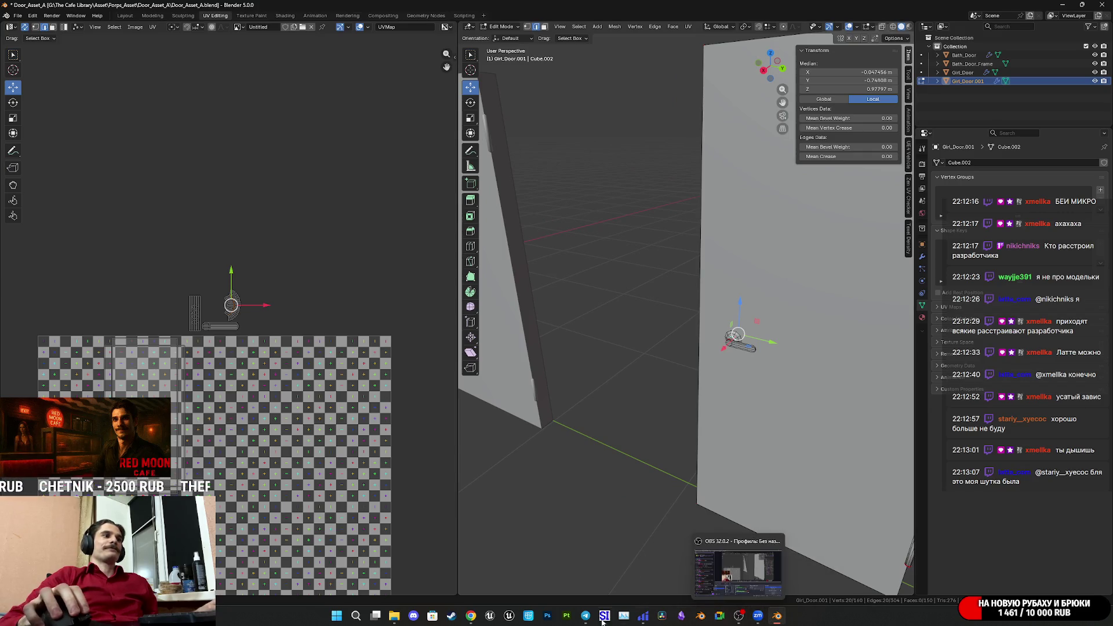
pyautogui.moveTo(471, 615)
pyautogui.click(466, 571)
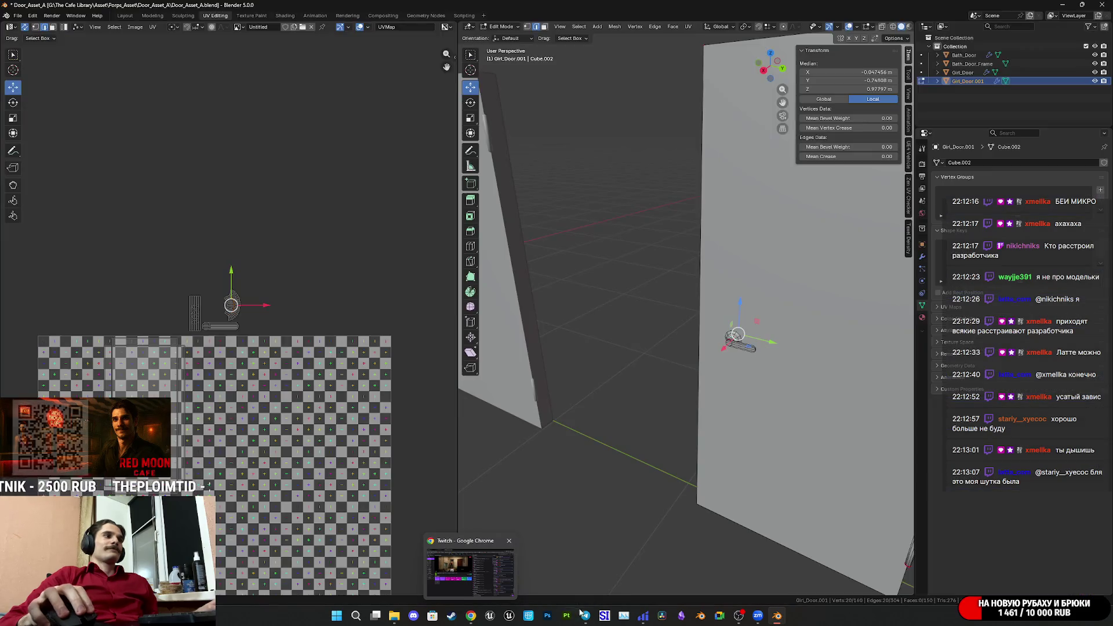
pyautogui.moveTo(586, 615)
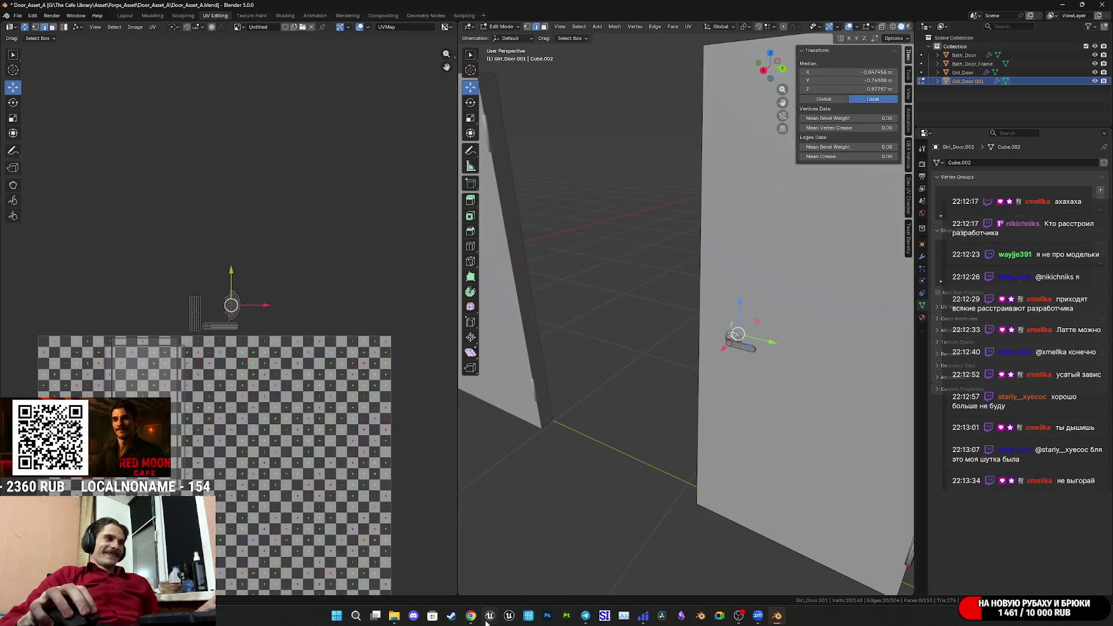
# Glance at the Telegram Web tab in Chrome, return to the Twitch dashboard, then to Blender.
pyautogui.moveTo(489, 622)
pyautogui.click(484, 572)
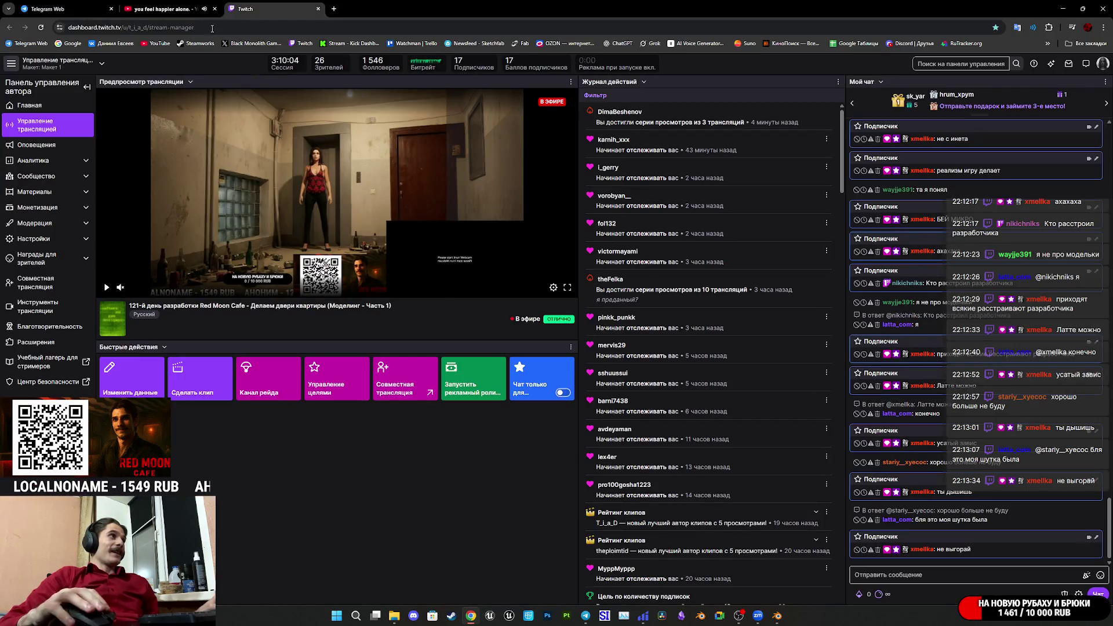
pyautogui.click(165, 9)
pyautogui.click(92, 6)
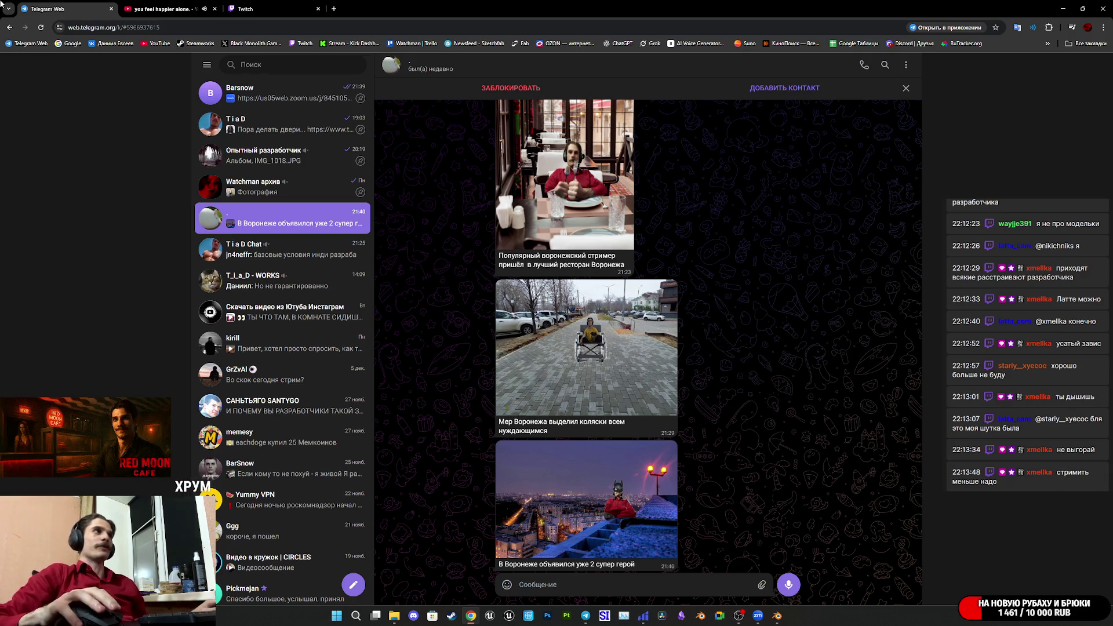
pyautogui.hotkey('ctrl', 'Tab')
pyautogui.hotkey('ctrl', 'Tab')
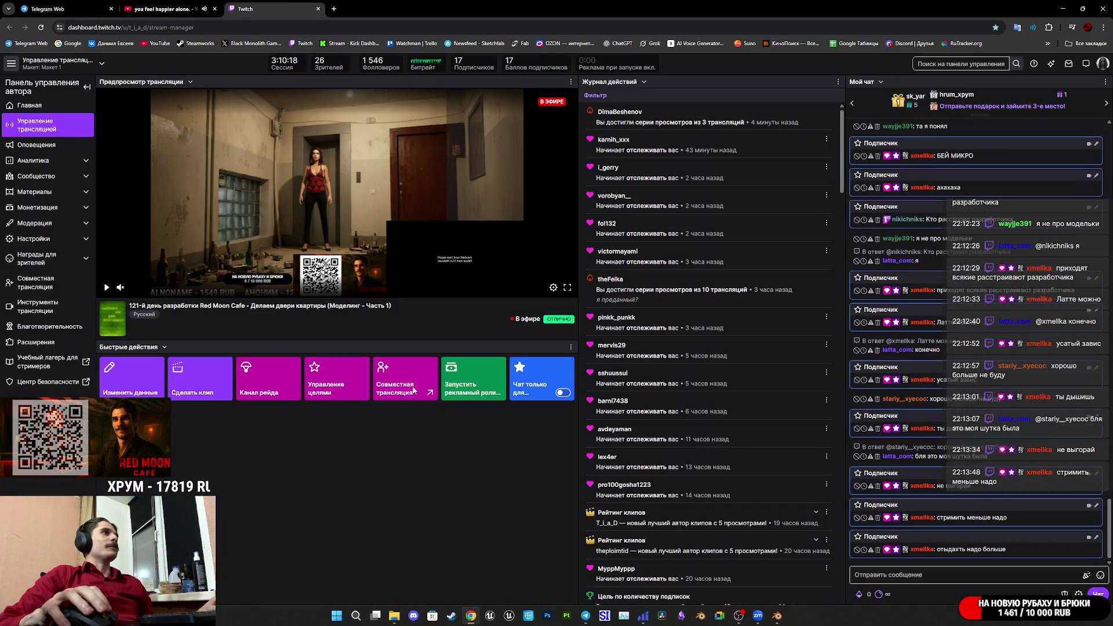
pyautogui.moveTo(777, 615)
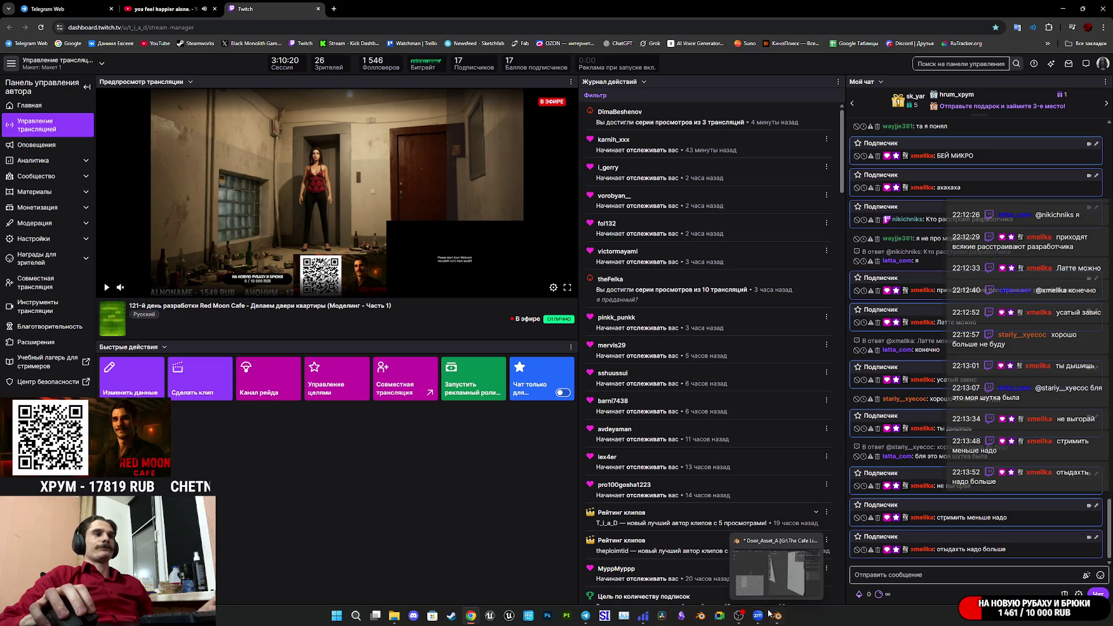
pyautogui.click(788, 565)
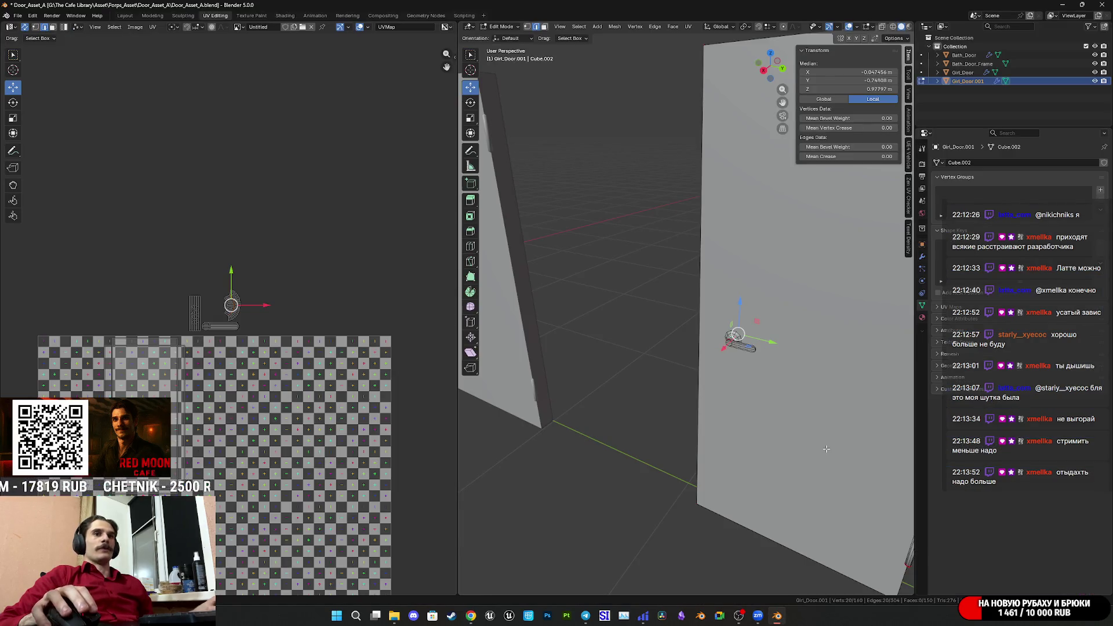
# Save Door_Asset_A.blend and inspect the doors by orbiting and zooming around them.
pyautogui.hotkey('ctrl', 's')
pyautogui.scroll(-3, 820, 441)
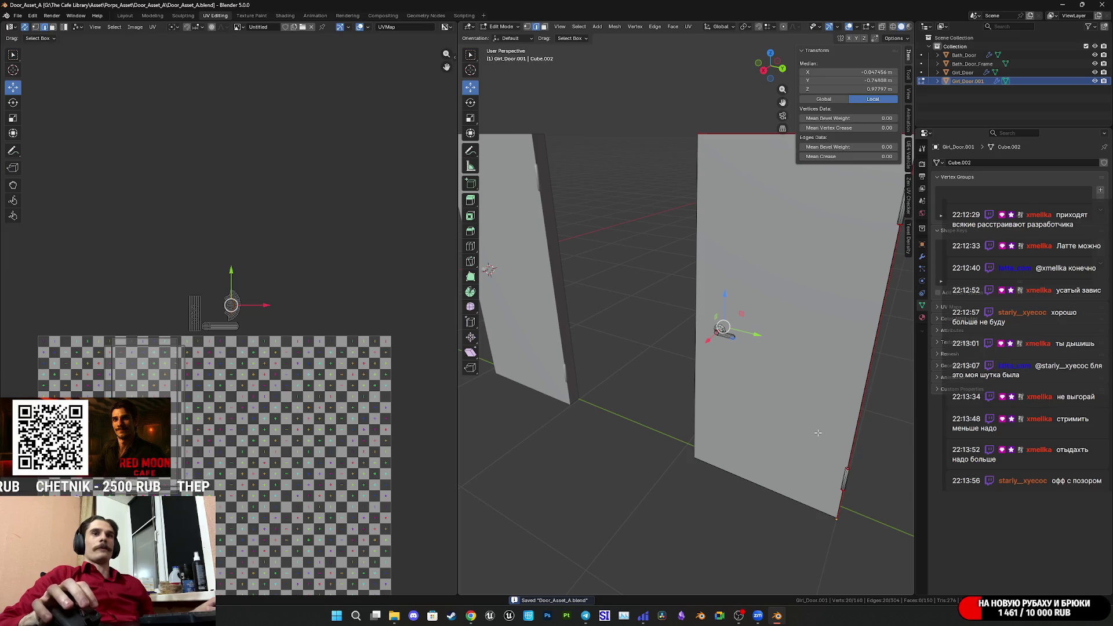
pyautogui.moveTo(822, 426)
pyautogui.mouseDown(button='middle')
pyautogui.moveTo(750, 401)
pyautogui.moveTo(758, 413)
pyautogui.mouseUp(button='middle')
pyautogui.scroll(2, 750, 401)
pyautogui.scroll(6, 759, 411)
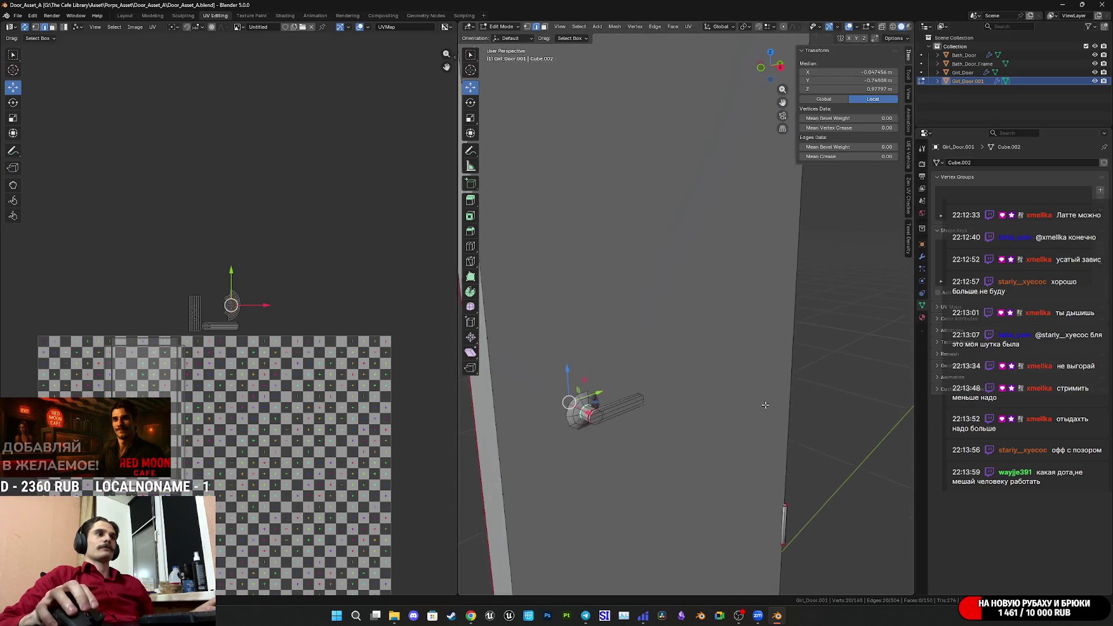
pyautogui.scroll(-8, 765, 405)
pyautogui.moveTo(725, 402)
pyautogui.mouseDown(button='middle')
pyautogui.moveTo(626, 401)
pyautogui.moveTo(725, 400)
pyautogui.moveTo(695, 399)
pyautogui.mouseUp(button='middle')
pyautogui.scroll(3, 685, 394)
pyautogui.scroll(4, 764, 416)
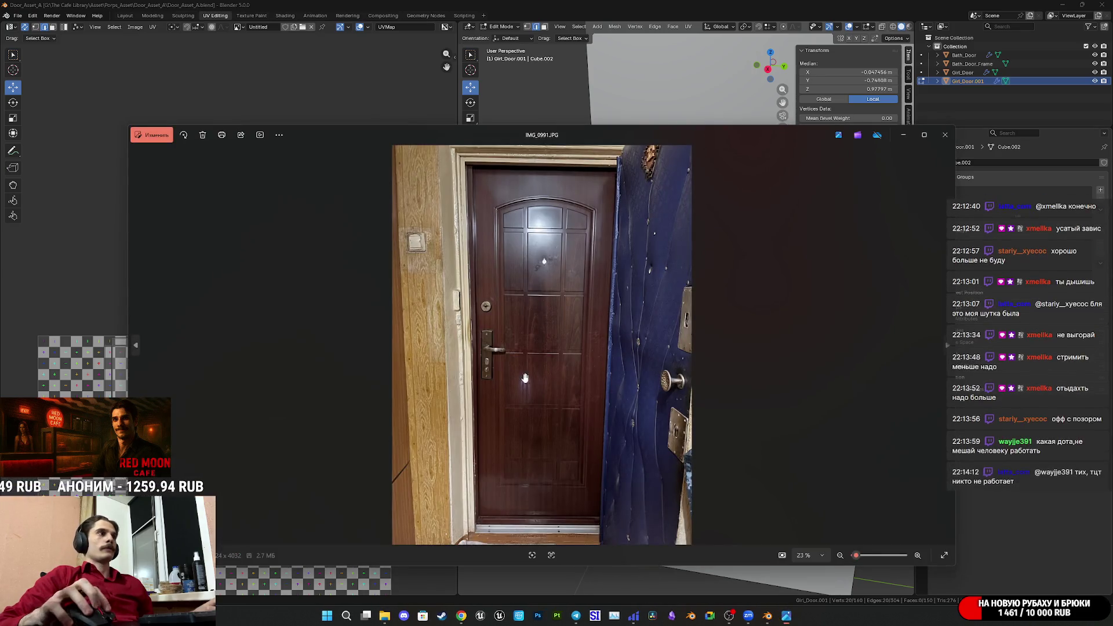
pyautogui.scroll(3, 461, 365)
pyautogui.scroll(3, 461, 365)
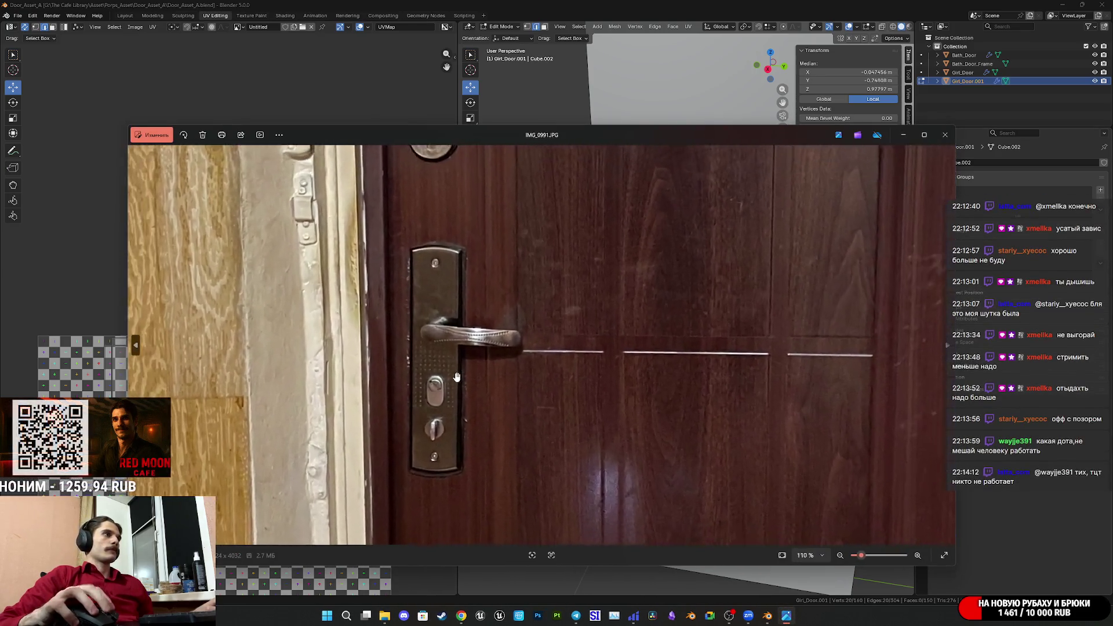
pyautogui.scroll(-4, 530, 448)
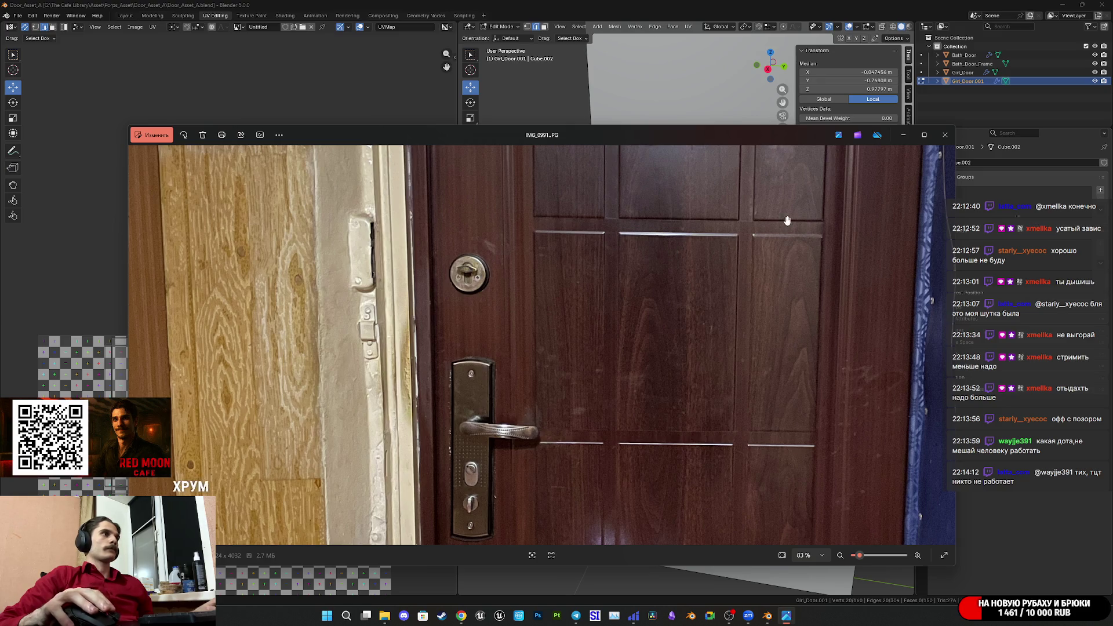
pyautogui.click(945, 134)
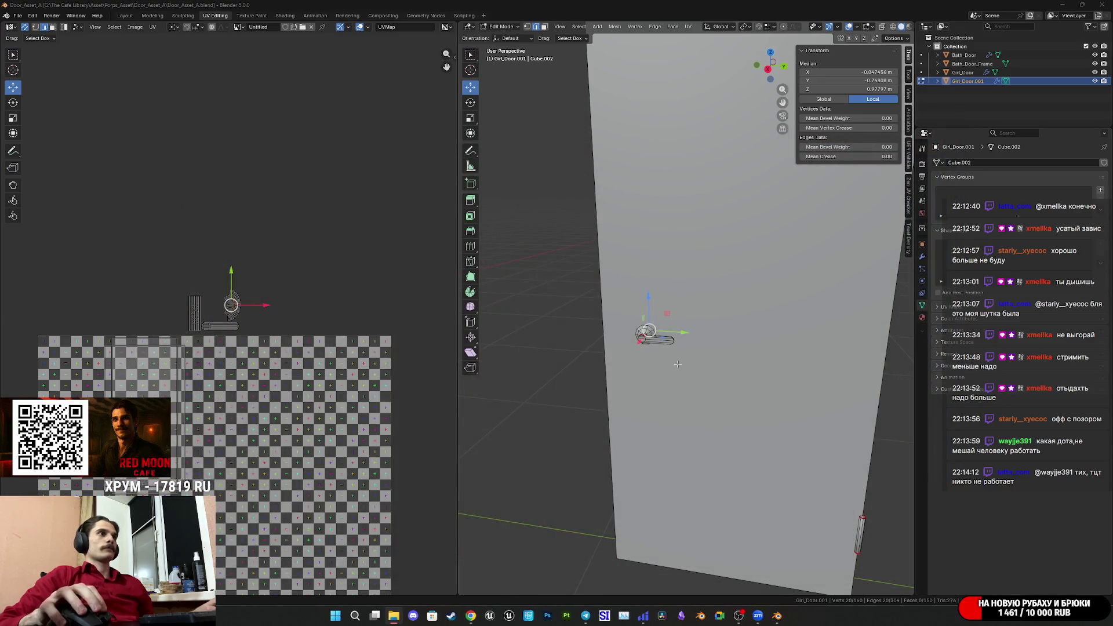
# Delete the handle's rosette face rings in face select mode.
pyautogui.hotkey('ctrl', 'z')
pyautogui.hotkey('ctrl', 'z')
pyautogui.hotkey('ctrl', 'z')
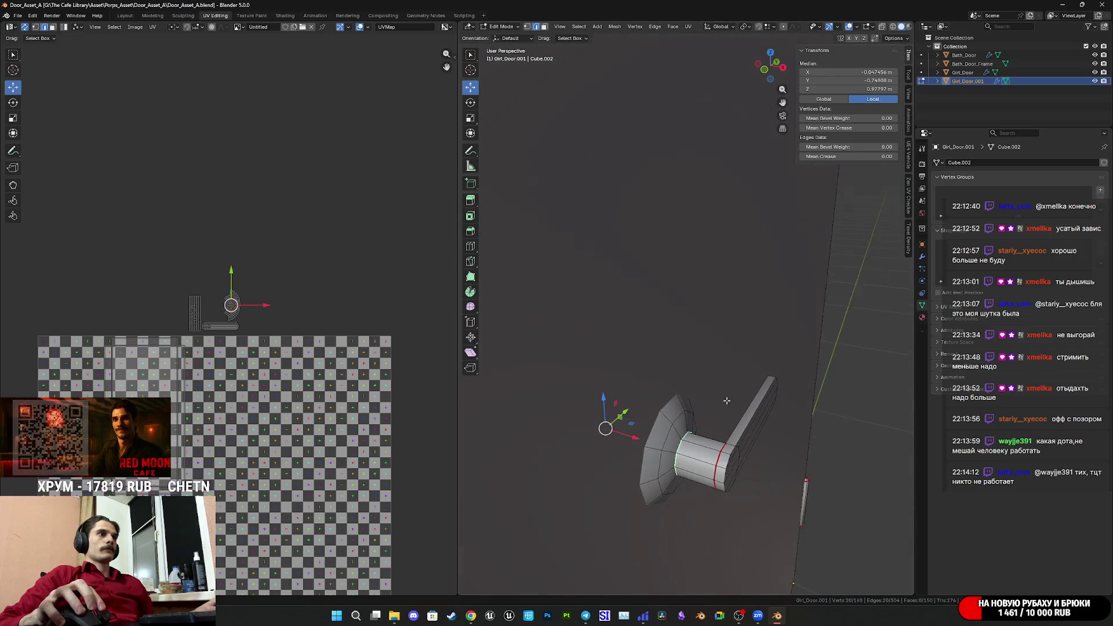
pyautogui.click(545, 27)
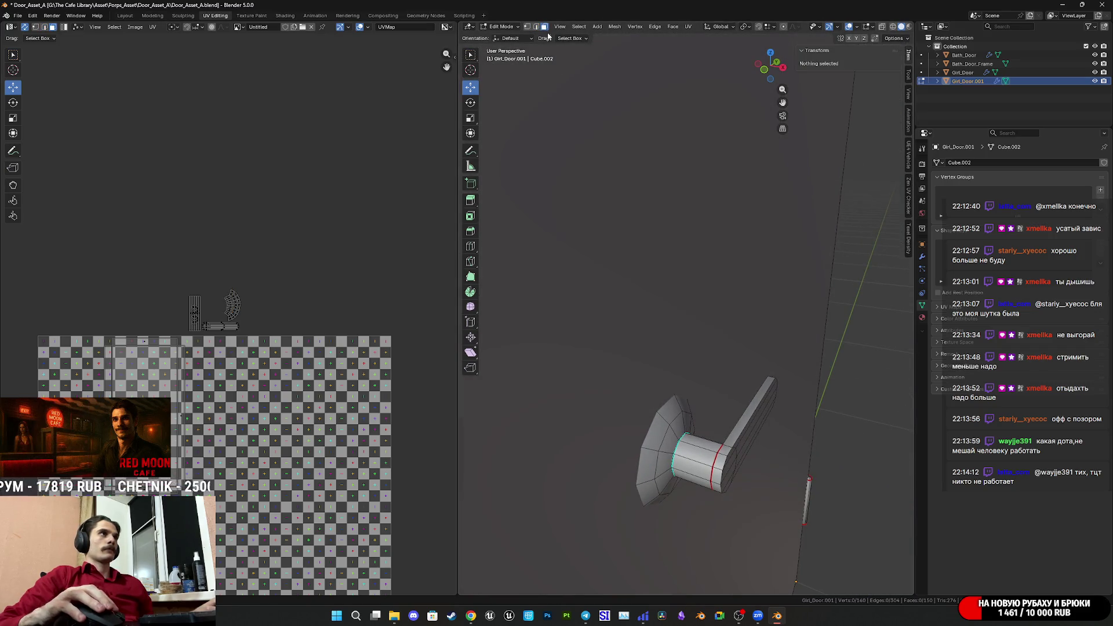
pyautogui.click(664, 447)
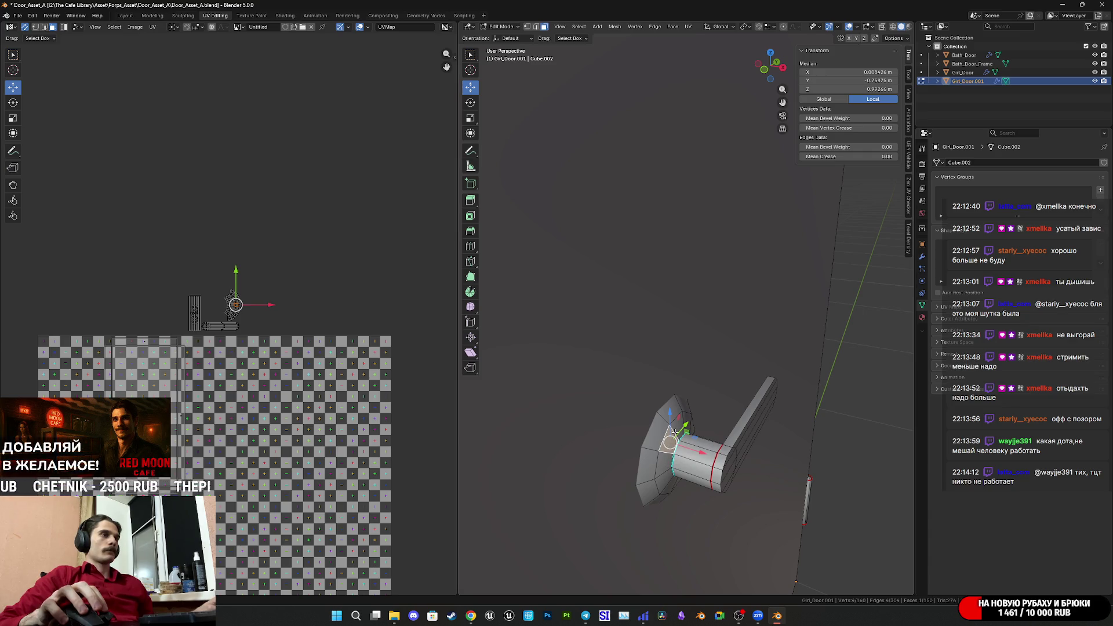
pyautogui.keyDown('alt'); pyautogui.click(679, 428); pyautogui.keyUp('alt')
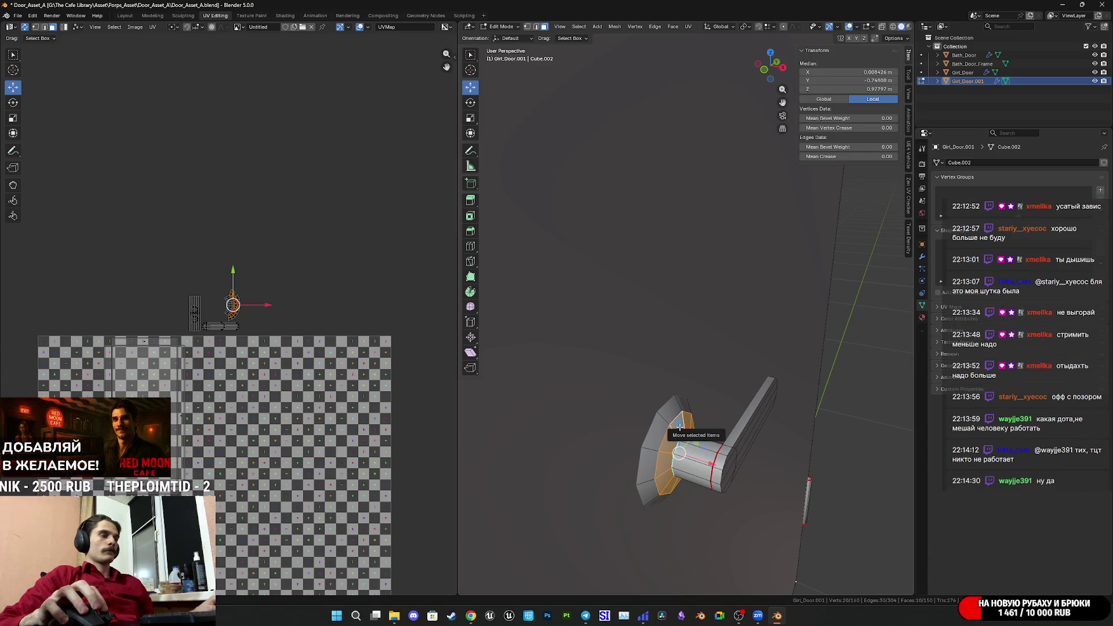
pyautogui.press('x')
pyautogui.click(679, 427)
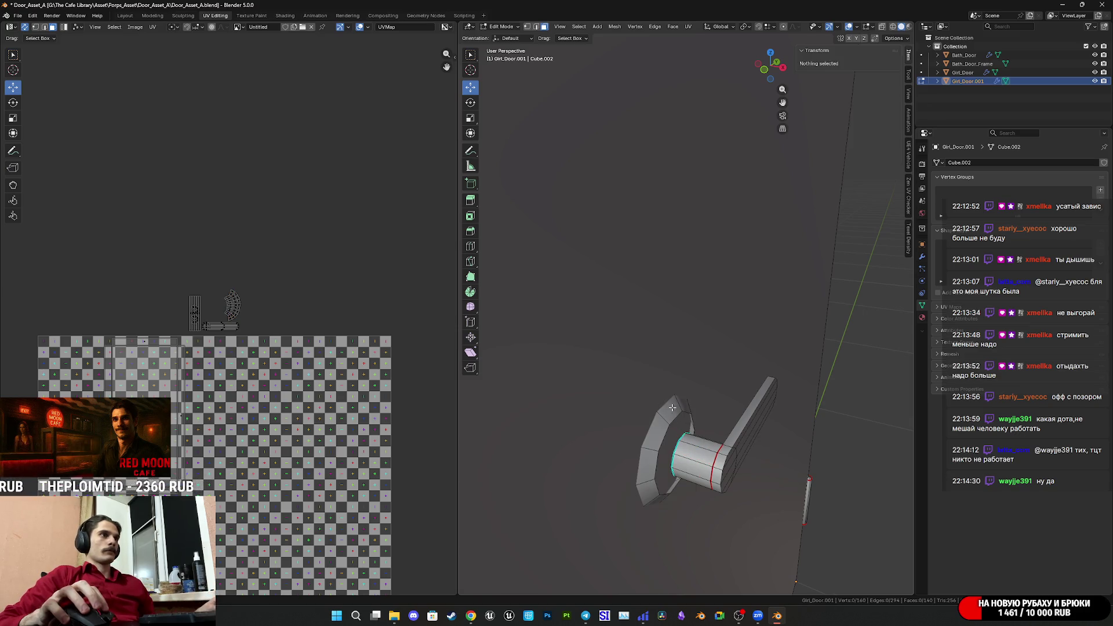
pyautogui.keyDown('alt'); pyautogui.click(679, 426); pyautogui.keyUp('alt')
pyautogui.press('x')
pyautogui.click(673, 409)
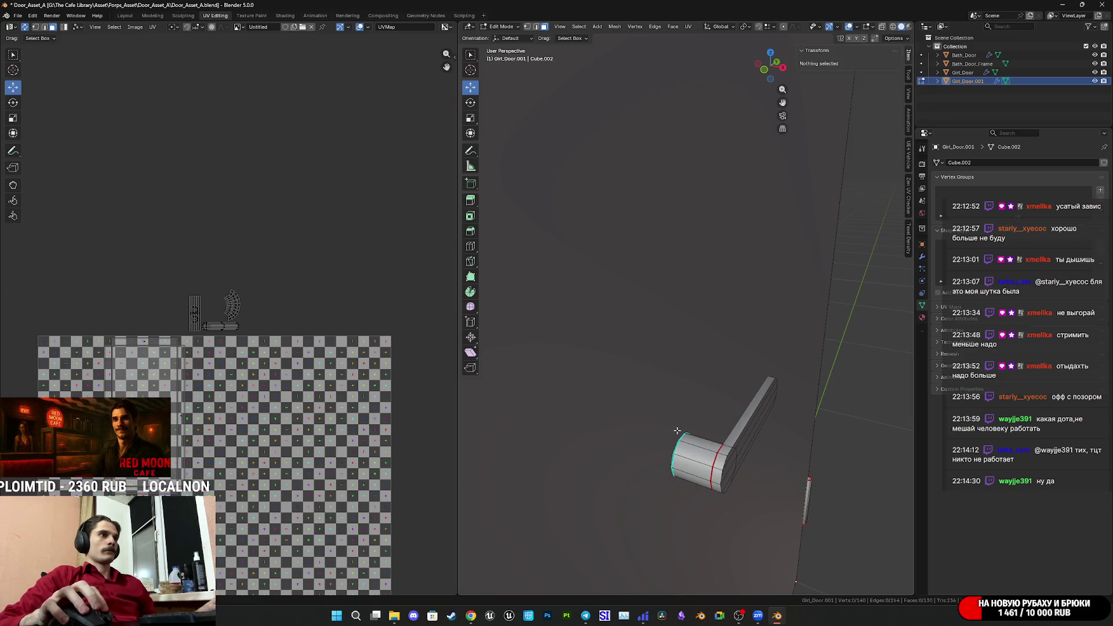
# Snap the 3D cursor to the edge loop at the handle's base.
pyautogui.press('2')
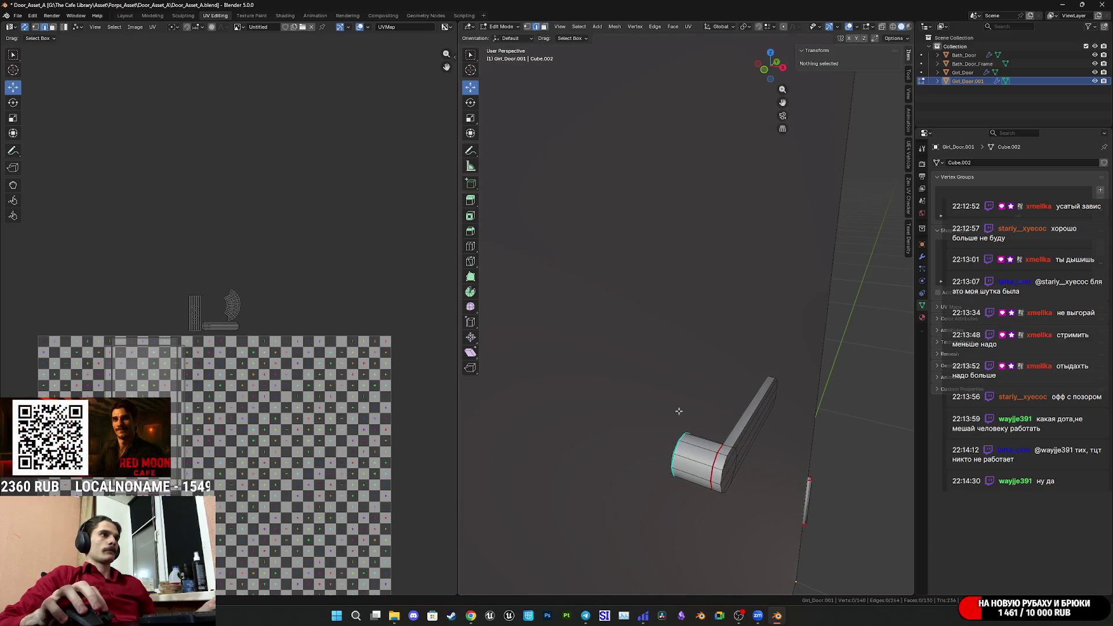
pyautogui.moveTo(684, 443); pyautogui.dragTo(732, 430, button='middle')
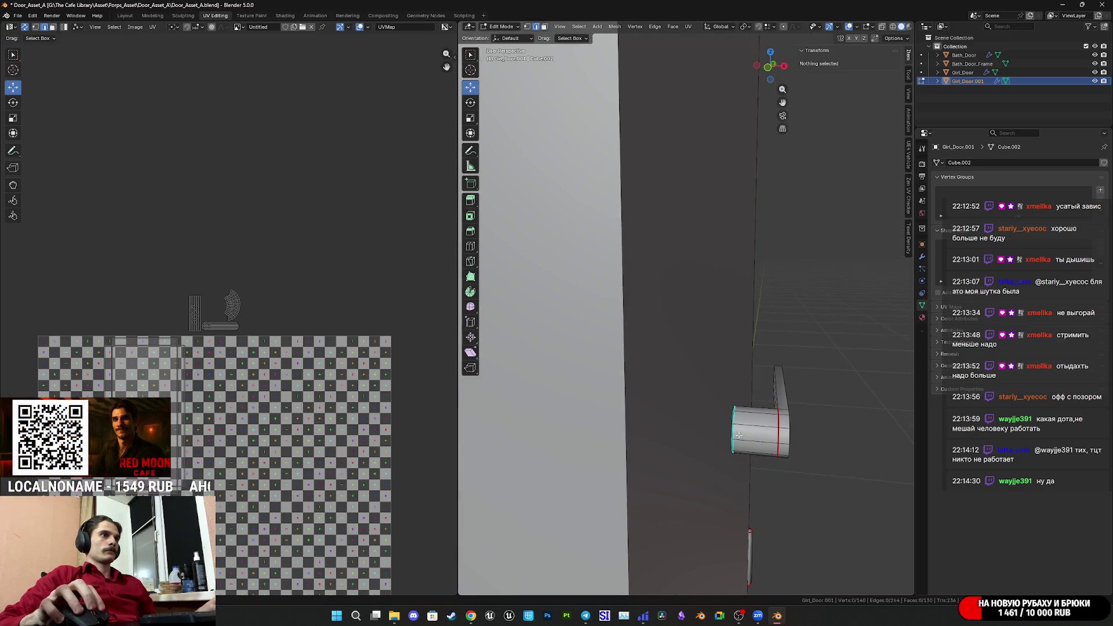
pyautogui.keyDown('alt'); pyautogui.click(734, 429); pyautogui.keyUp('alt')
pyautogui.hotkey('shift', 's')
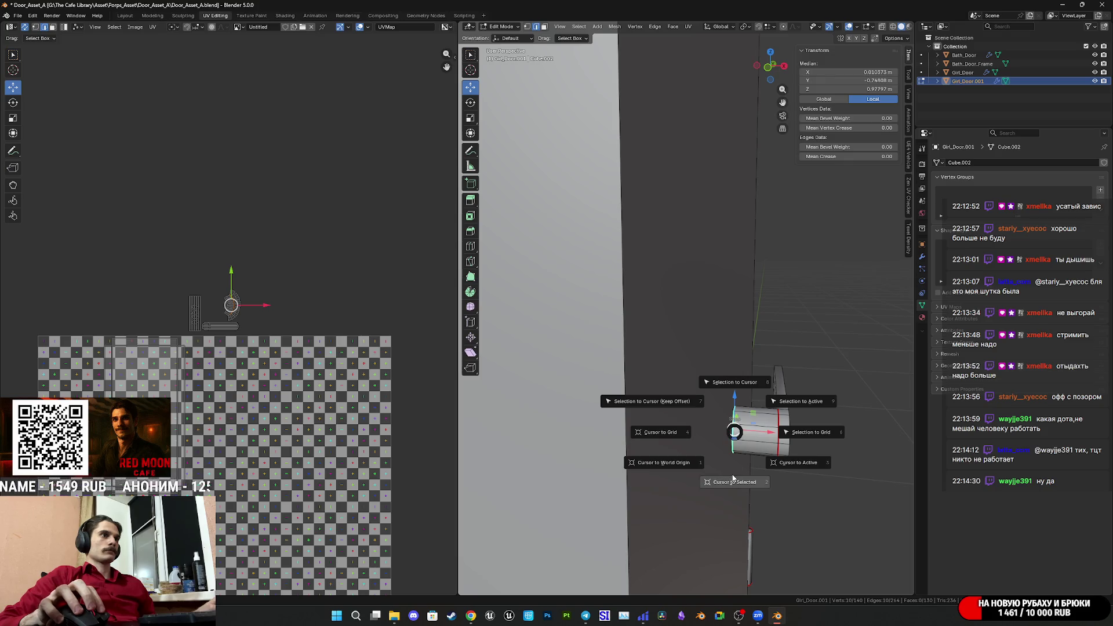
pyautogui.click(732, 475)
# Add a cube at the handle base and flatten it along X into a thin plate.
pyautogui.moveTo(749, 445); pyautogui.dragTo(617, 345, button='middle')
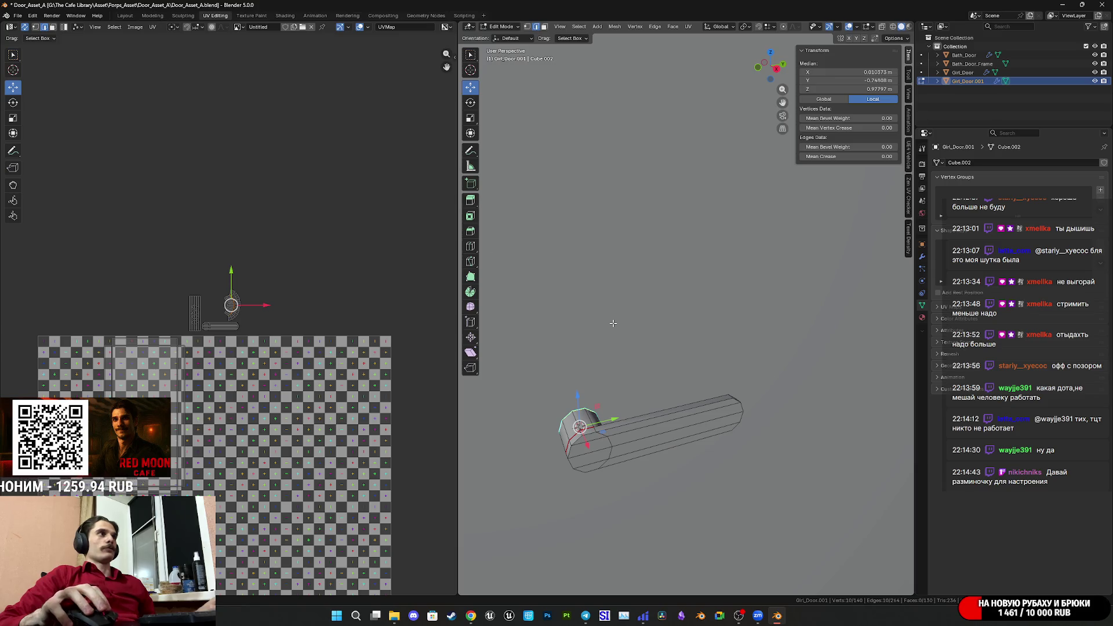
pyautogui.scroll(-4, 627, 346)
pyautogui.hotkey('shift', 'a')
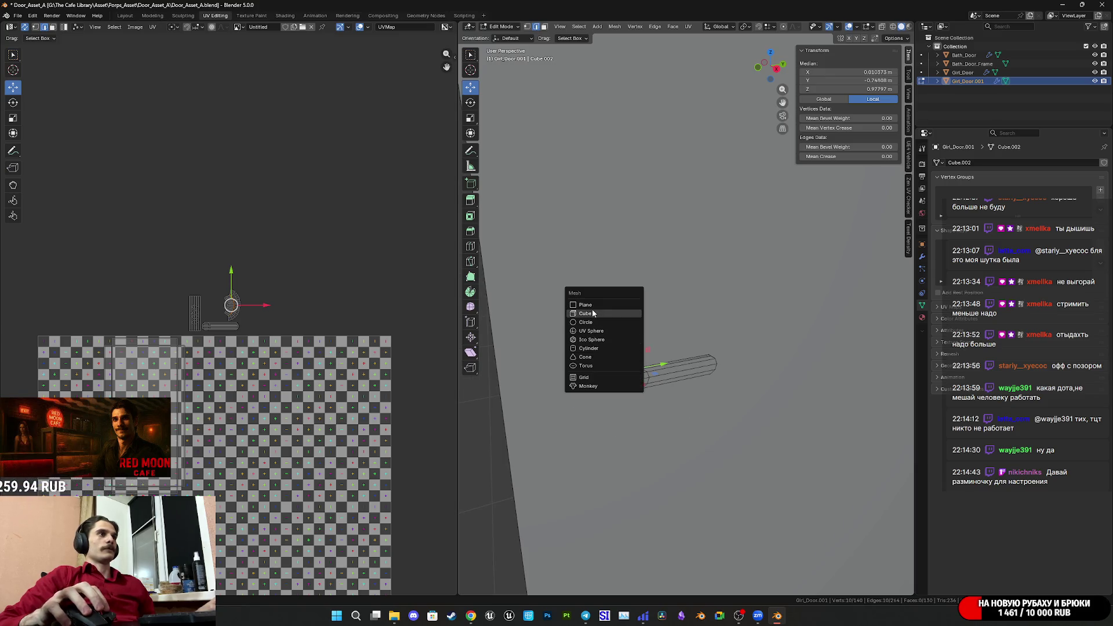
pyautogui.click(599, 313)
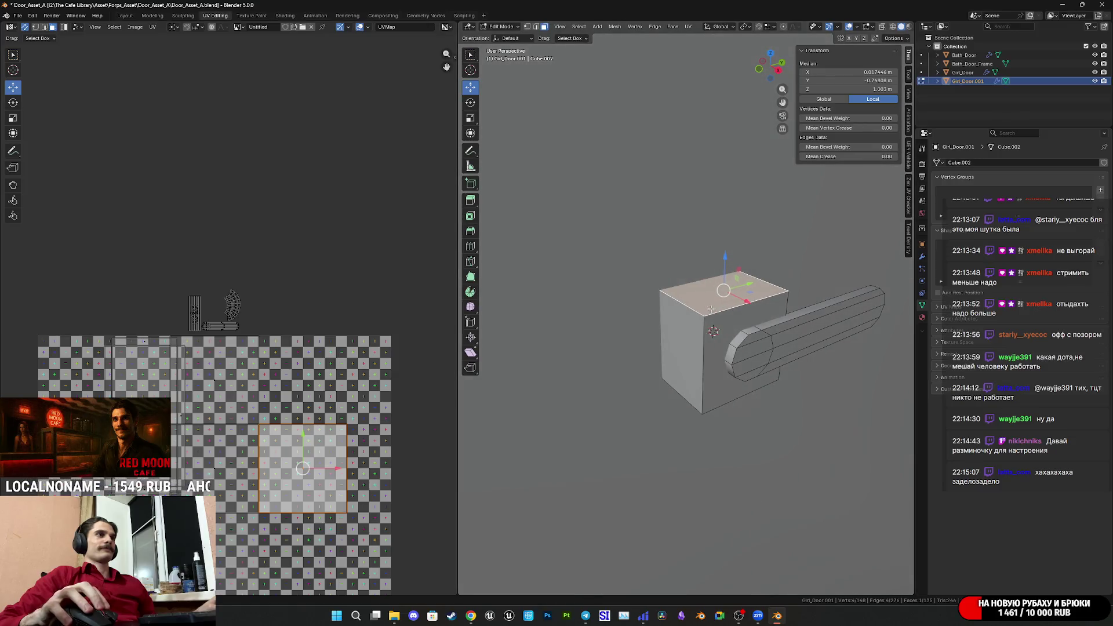
pyautogui.click(730, 336)
pyautogui.moveTo(730, 336); pyautogui.dragTo(753, 353, button='middle')
pyautogui.press('g')
pyautogui.press('x')
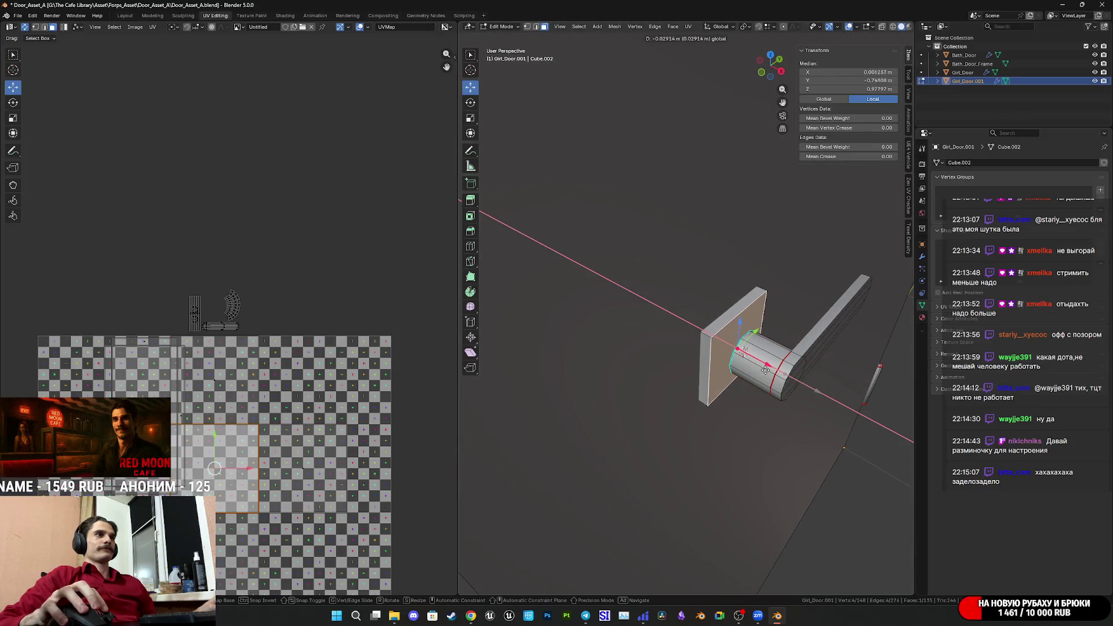
pyautogui.click(768, 374)
# Select the whole plate and scale it 3 times taller along Z.
pyautogui.moveTo(768, 373); pyautogui.dragTo(760, 371, button='middle')
pyautogui.hotkey('ctrl', 'l')
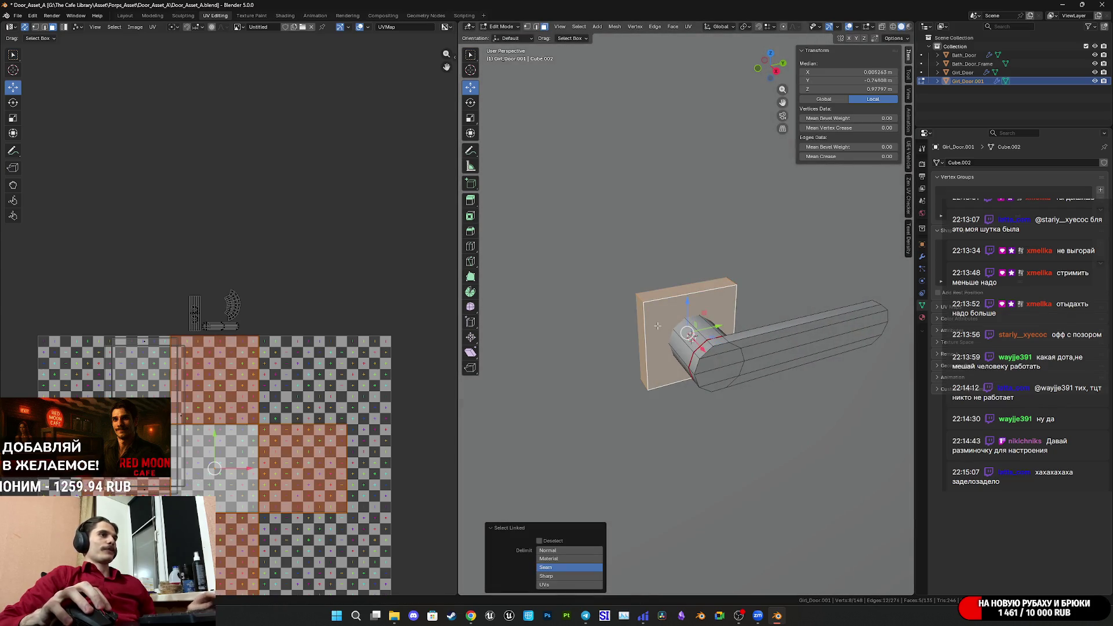
pyautogui.press('s')
pyautogui.press('z')
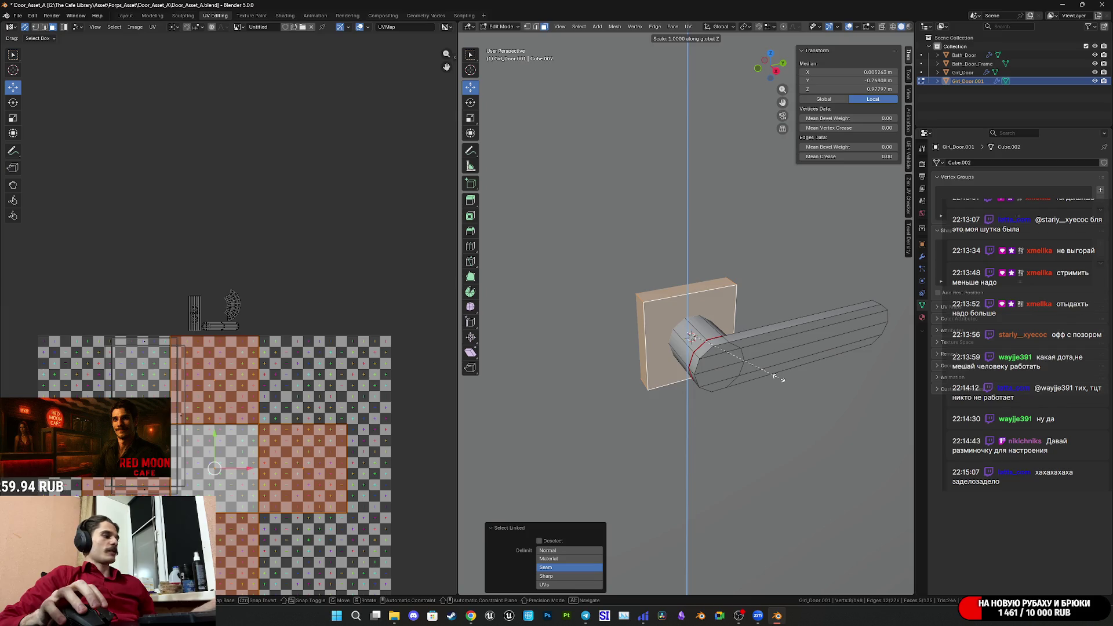
pyautogui.press('3')
pyautogui.press('Return')
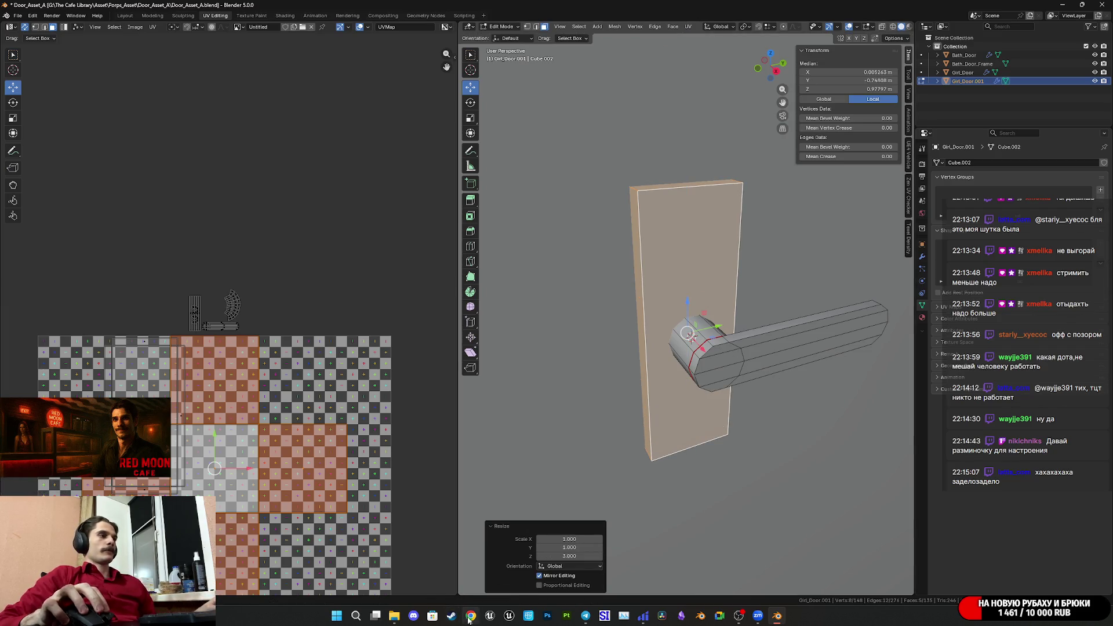
# Close the door reference photo and orbit to a head-on view of the handle.
pyautogui.moveTo(471, 616)
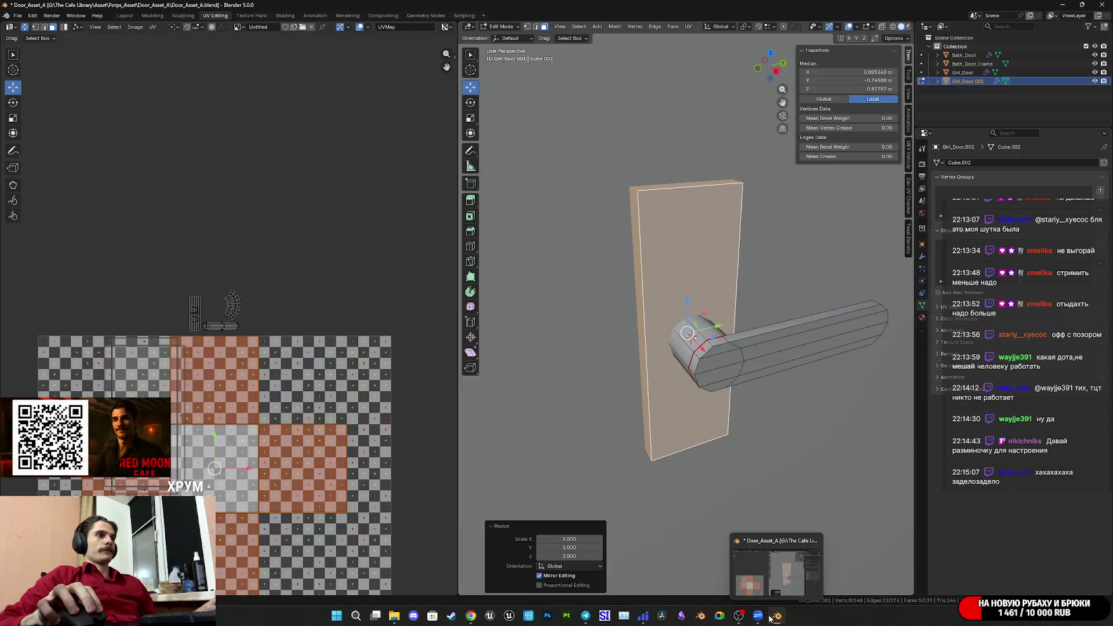
pyautogui.moveTo(394, 615)
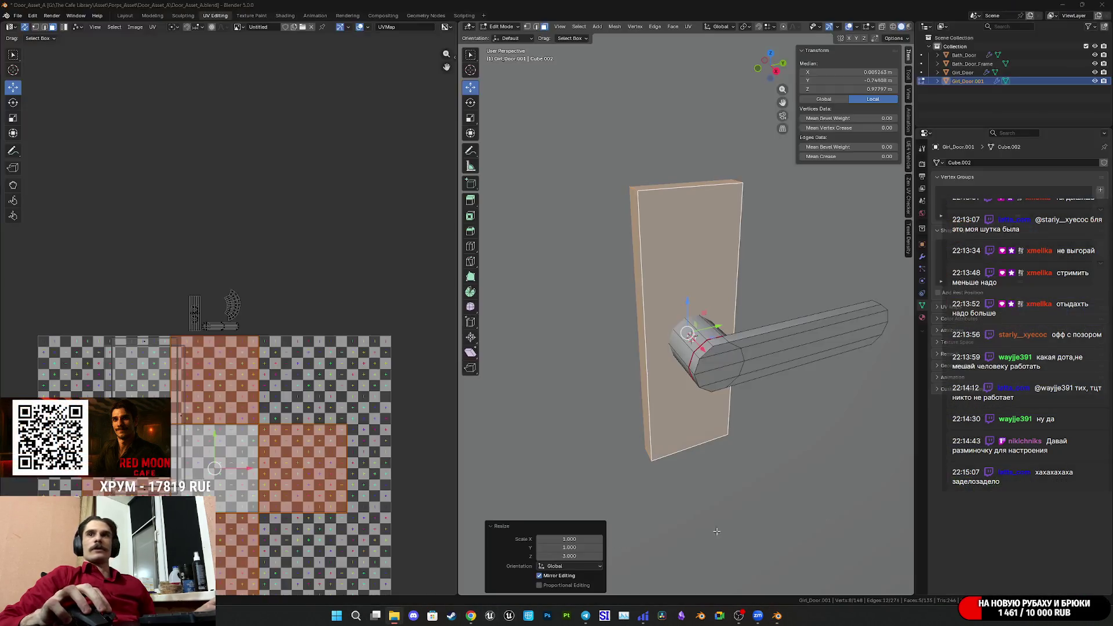
pyautogui.scroll(3, 436, 375)
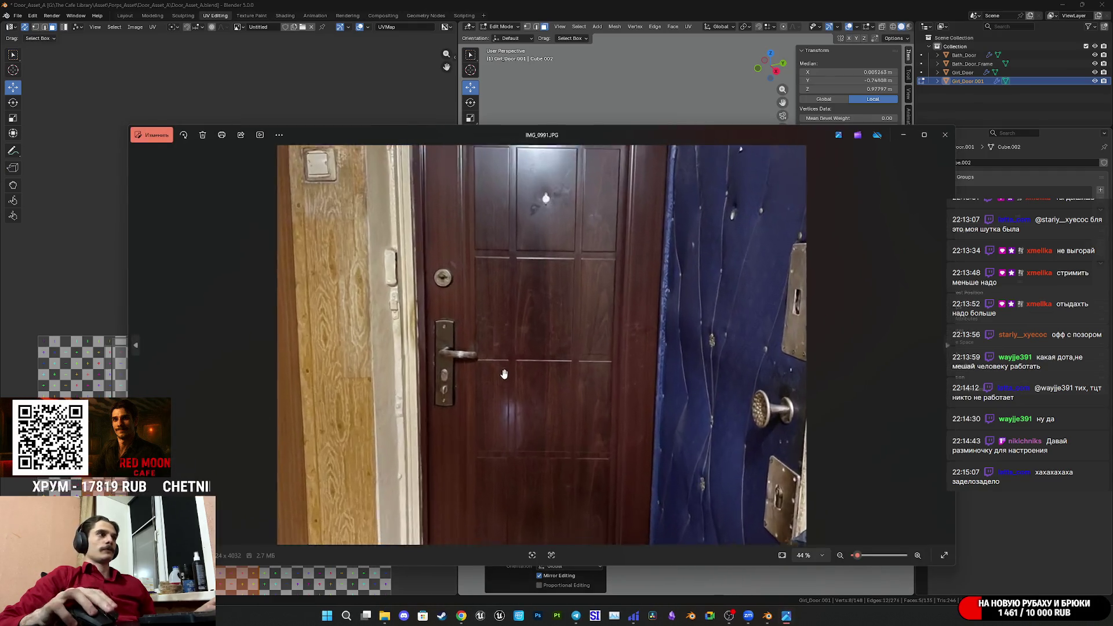
pyautogui.click(946, 137)
pyautogui.moveTo(742, 399); pyautogui.dragTo(702, 375, button='middle')
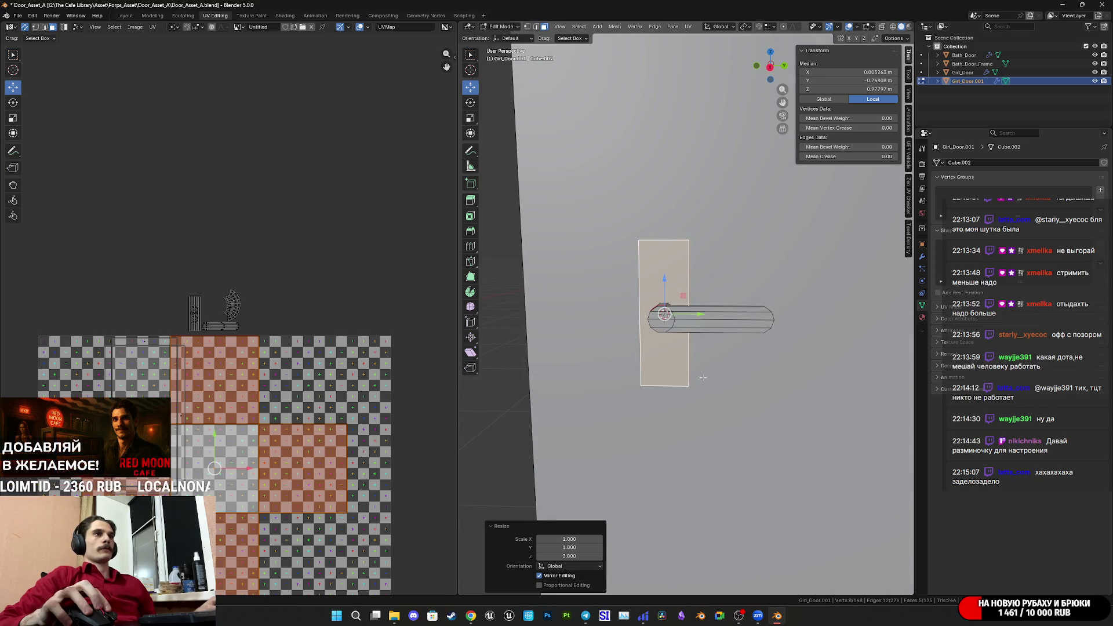
# Stretch the back plate to Z scale 1.135 and lower it about 0.025 m along Z.
pyautogui.press('s')
pyautogui.press('z')
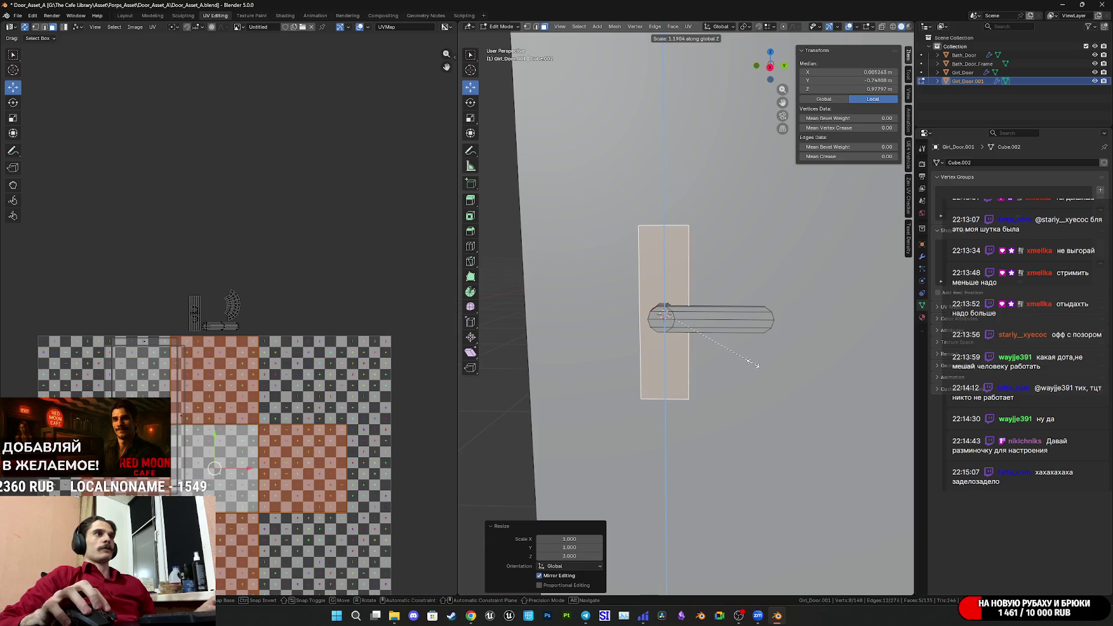
pyautogui.click(747, 364)
pyautogui.moveTo(666, 286); pyautogui.dragTo(673, 305)
pyautogui.moveTo(672, 306)
pyautogui.mouseDown(button='middle')
pyautogui.moveTo(733, 318)
pyautogui.moveTo(738, 335)
pyautogui.mouseUp(button='middle')
pyautogui.scroll(4, 740, 340)
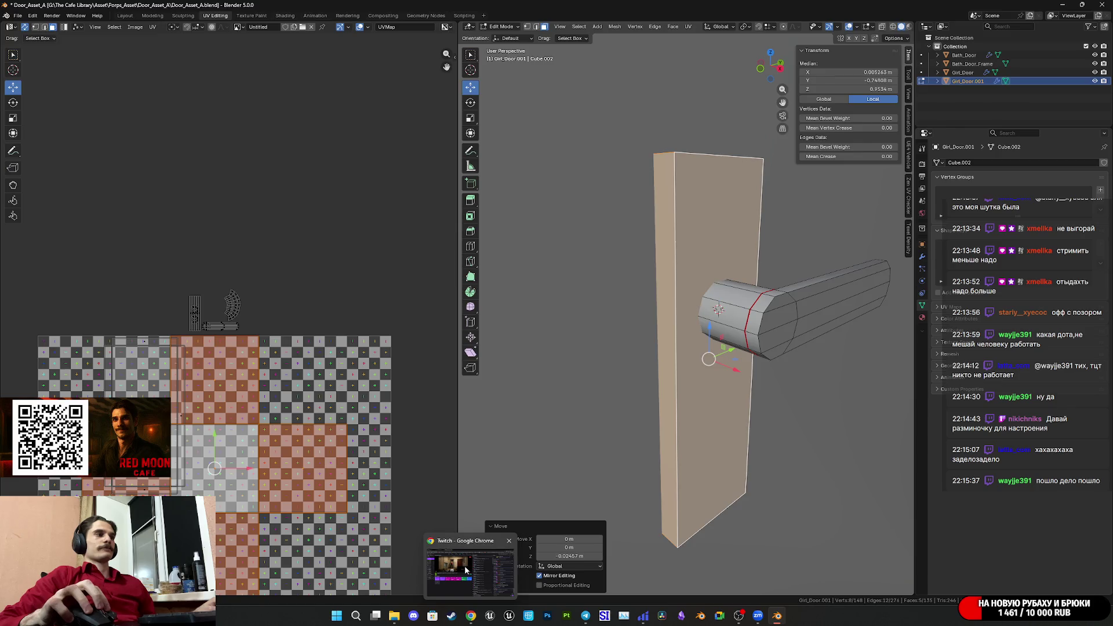
pyautogui.moveTo(465, 569)
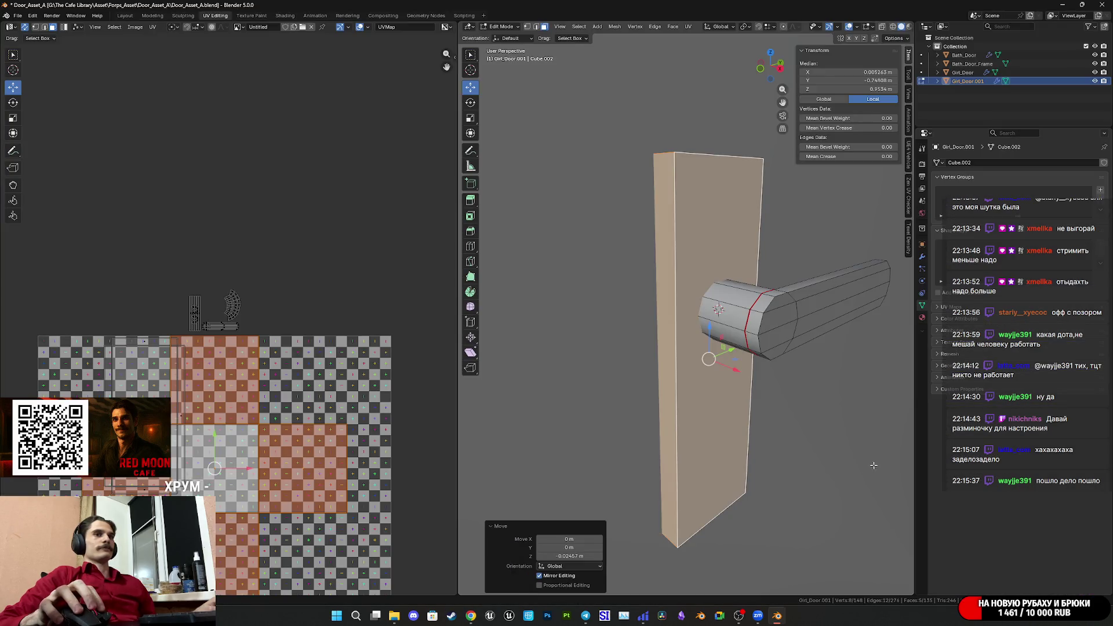
pyautogui.moveTo(777, 615)
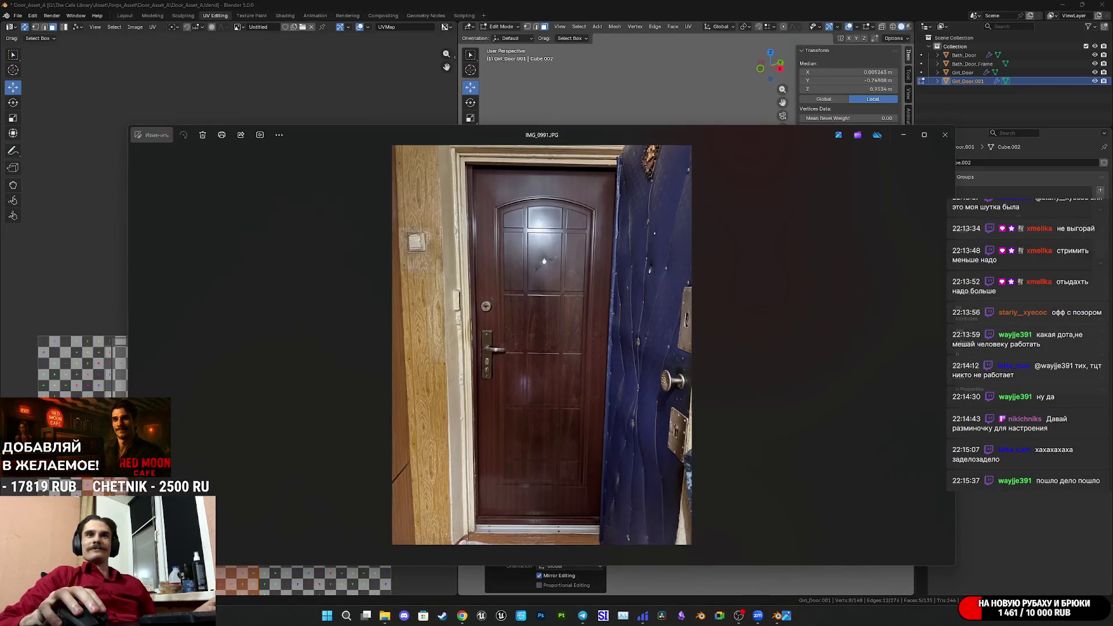
# Zoom the IMG_0991.JPG photo in on the lever handle and its tall back plate.
pyautogui.scroll(6, 476, 375)
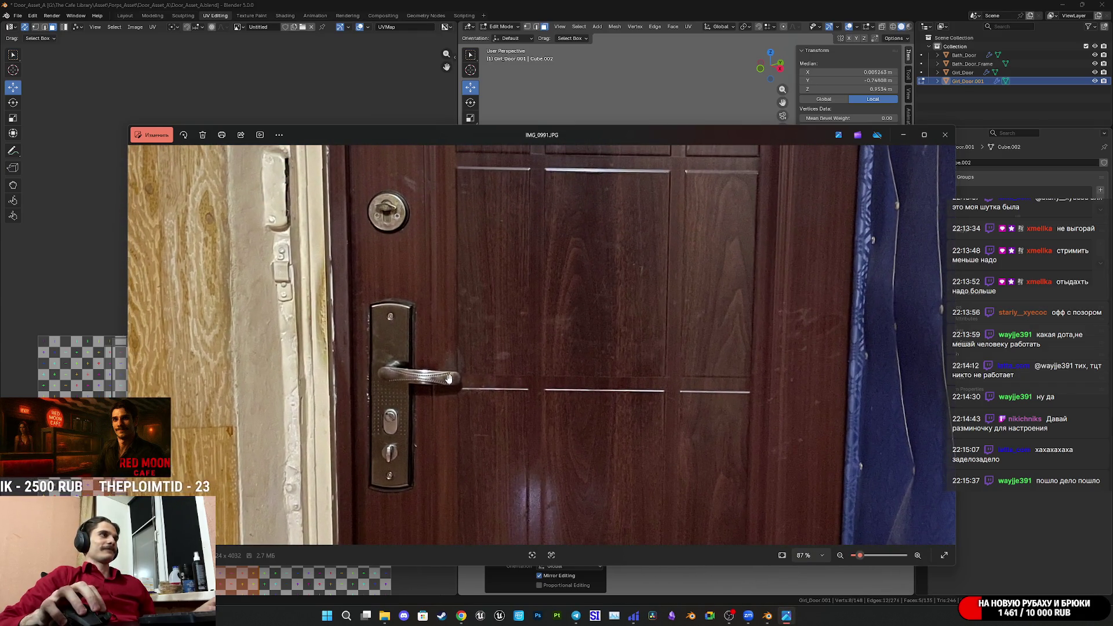
pyautogui.scroll(-5, 448, 378)
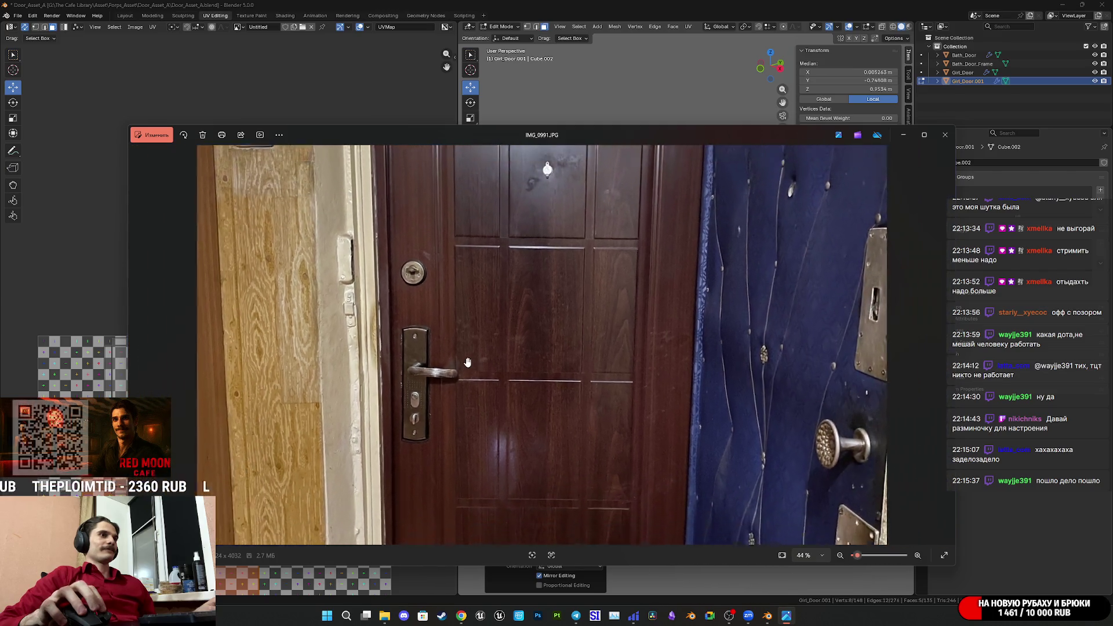
pyautogui.scroll(5, 469, 359)
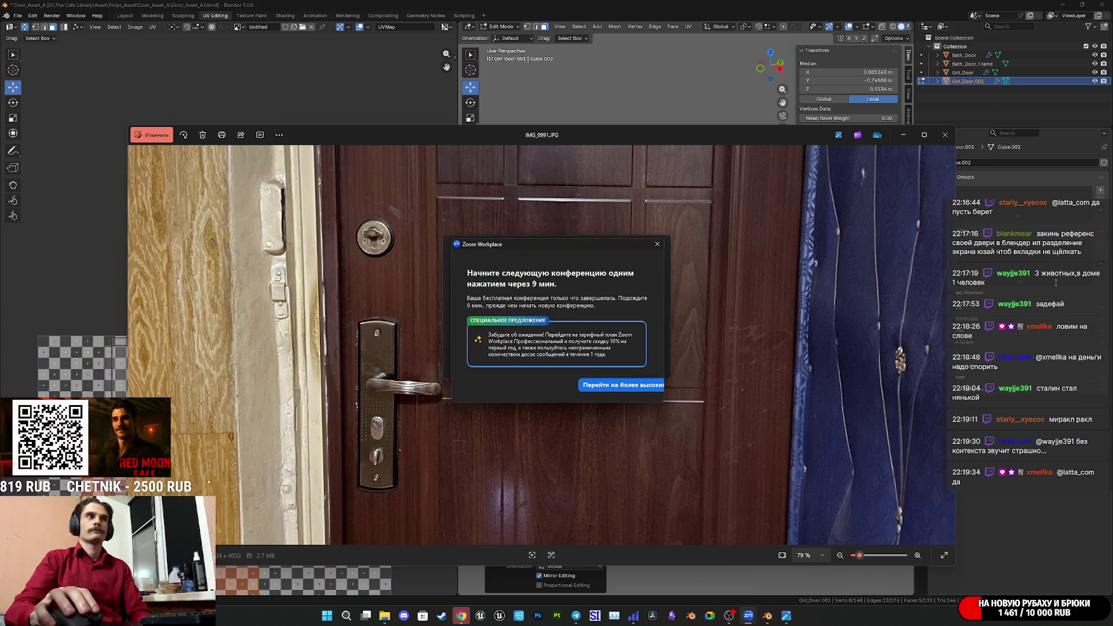
# Dismiss the Zoom Workplace upgrade offer and the conference-ended notice.
pyautogui.click(657, 244)
pyautogui.click(663, 246)
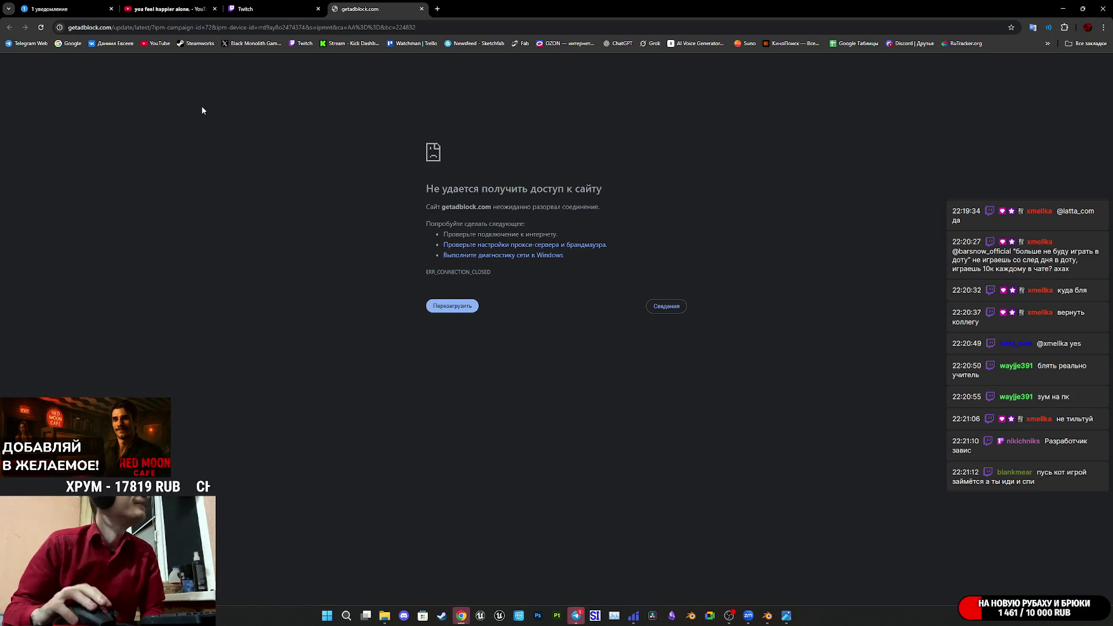
# Switch to Telegram Web and open the contact's chat holding the Zoom meeting links.
pyautogui.click(50, 9)
pyautogui.click(278, 92)
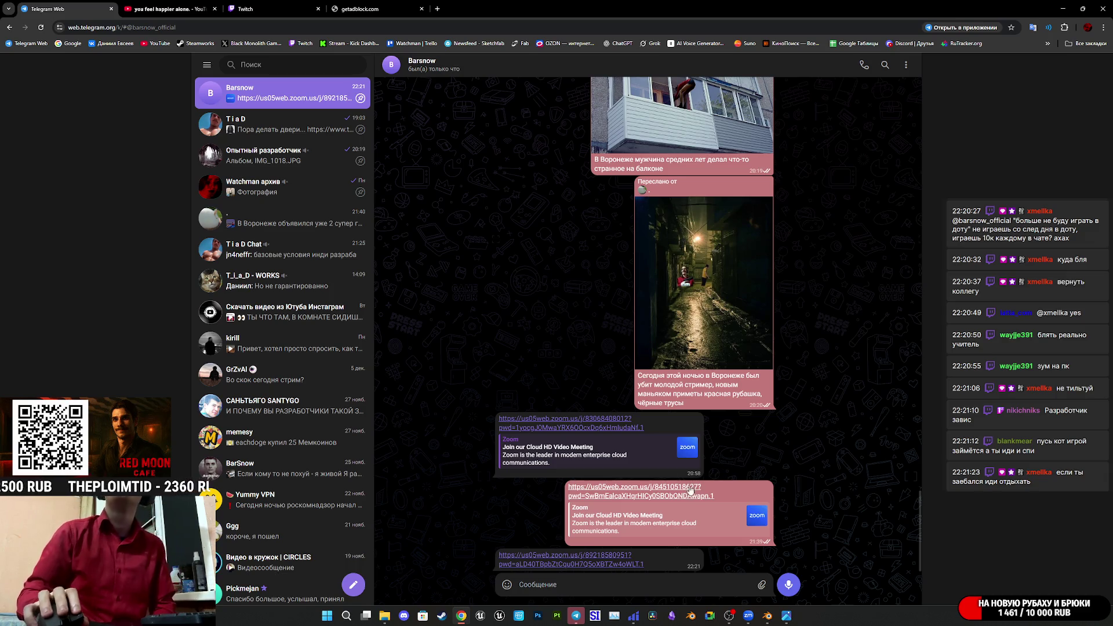
# Launch the shared Zoom link in Zoom Workplace, close its join tab, and return to YouTube.
pyautogui.click(699, 511)
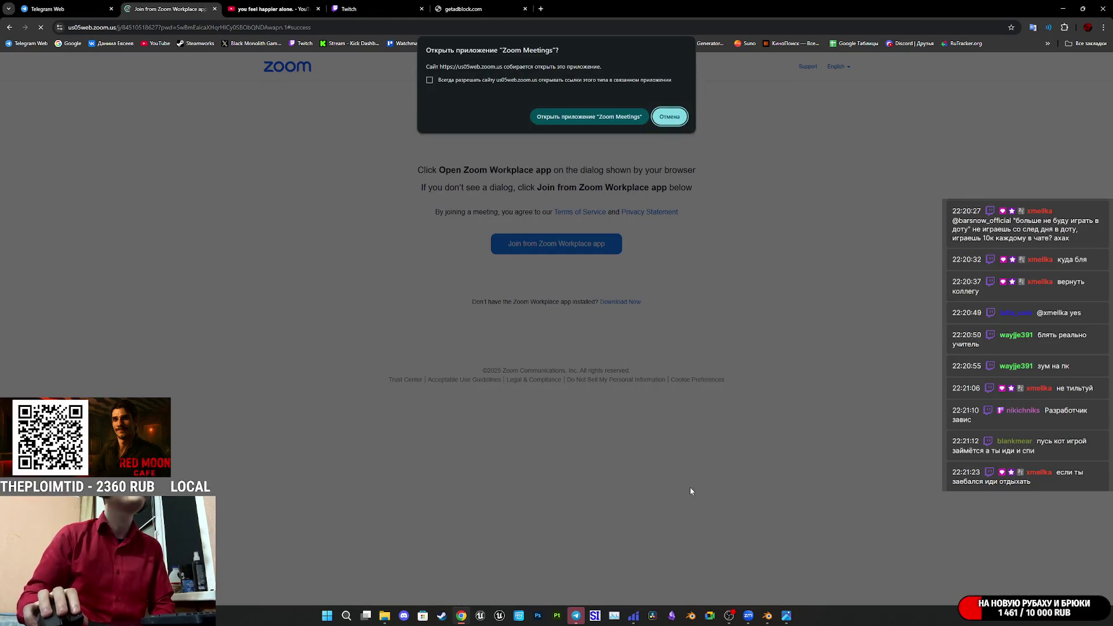
pyautogui.click(570, 121)
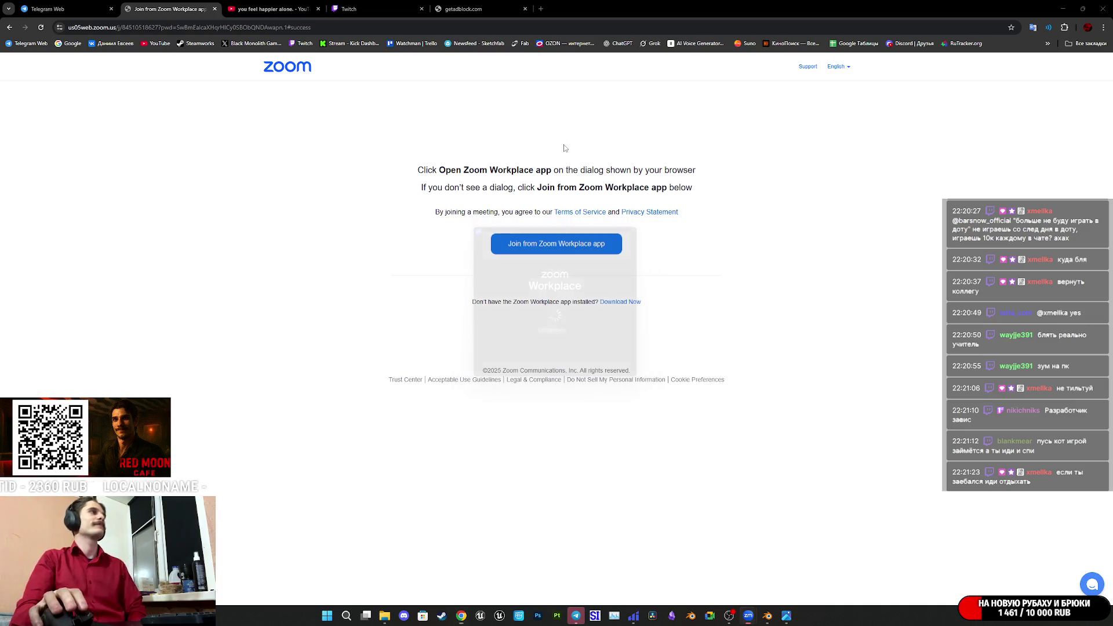
pyautogui.middleClick(169, 4)
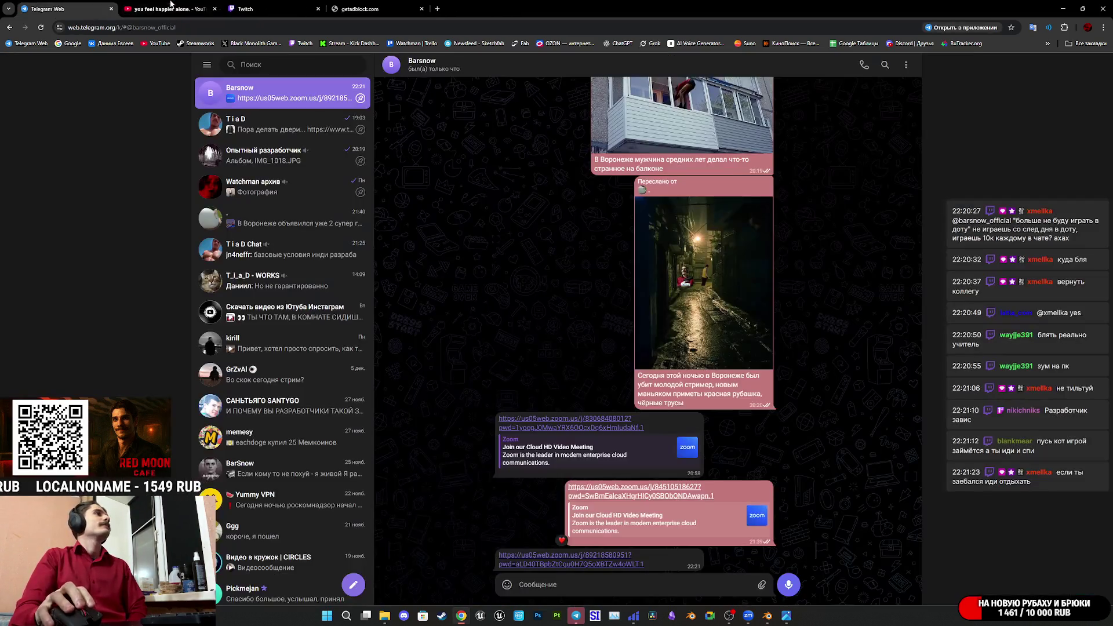
pyautogui.click(220, 5)
pyautogui.scroll(5, 856, 205)
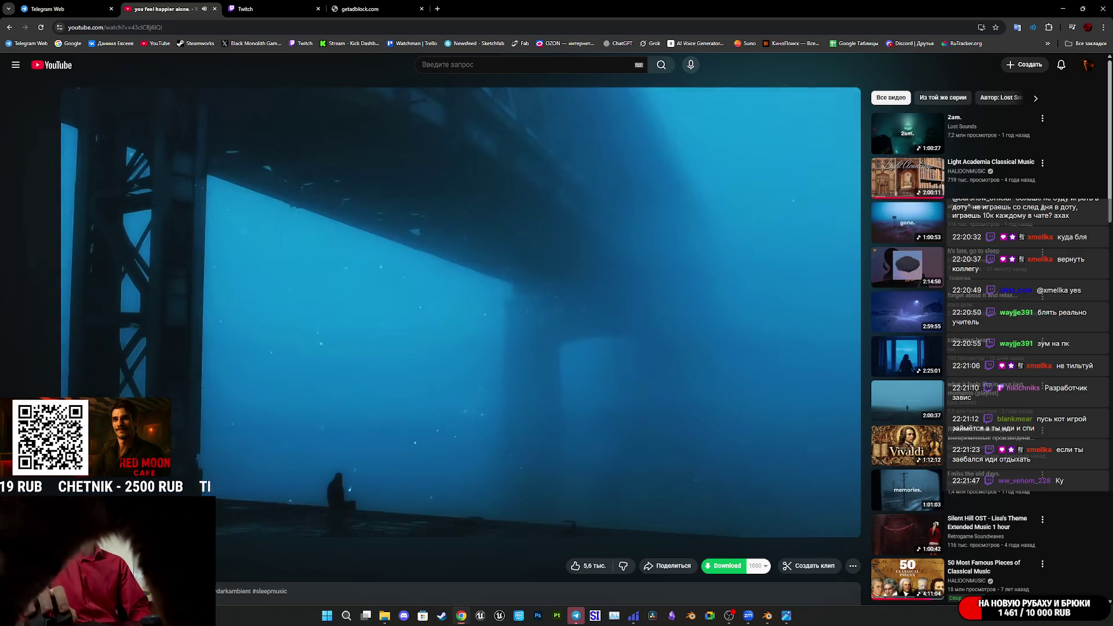
# Close the failed getadblock.com tab and bring Telegram Desktop to the front.
pyautogui.click(366, 16)
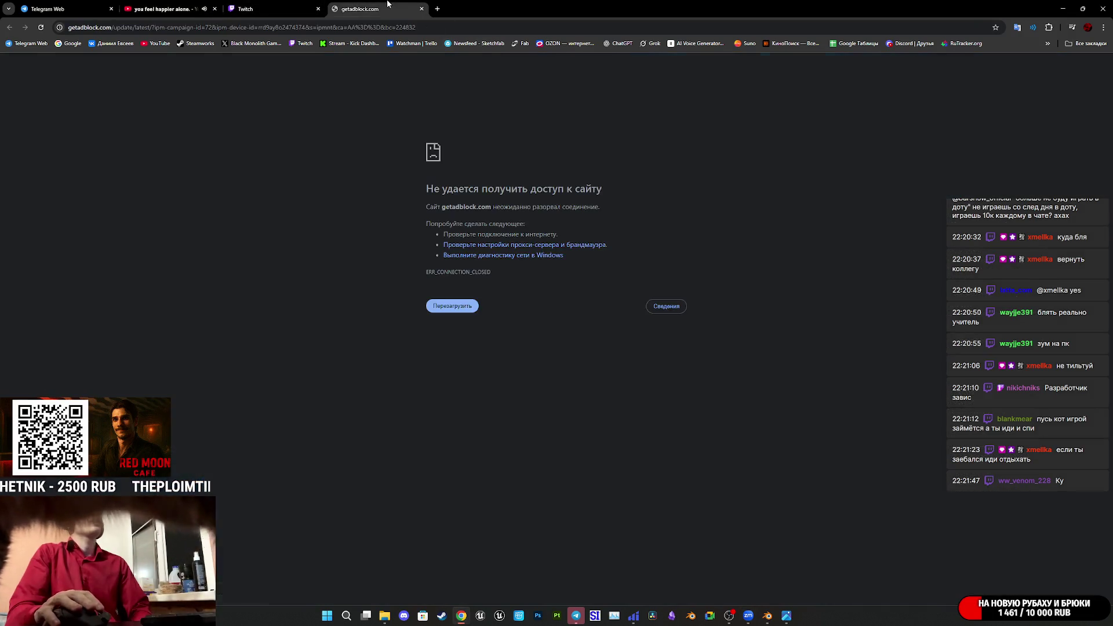
pyautogui.hotkey('ctrl', 'w')
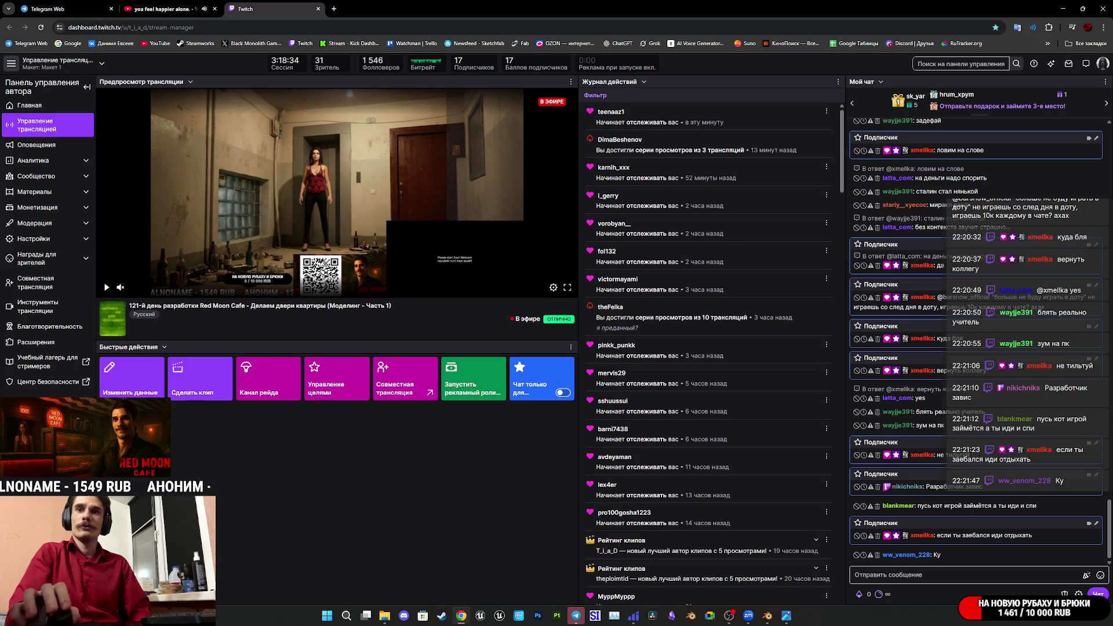
pyautogui.click(576, 615)
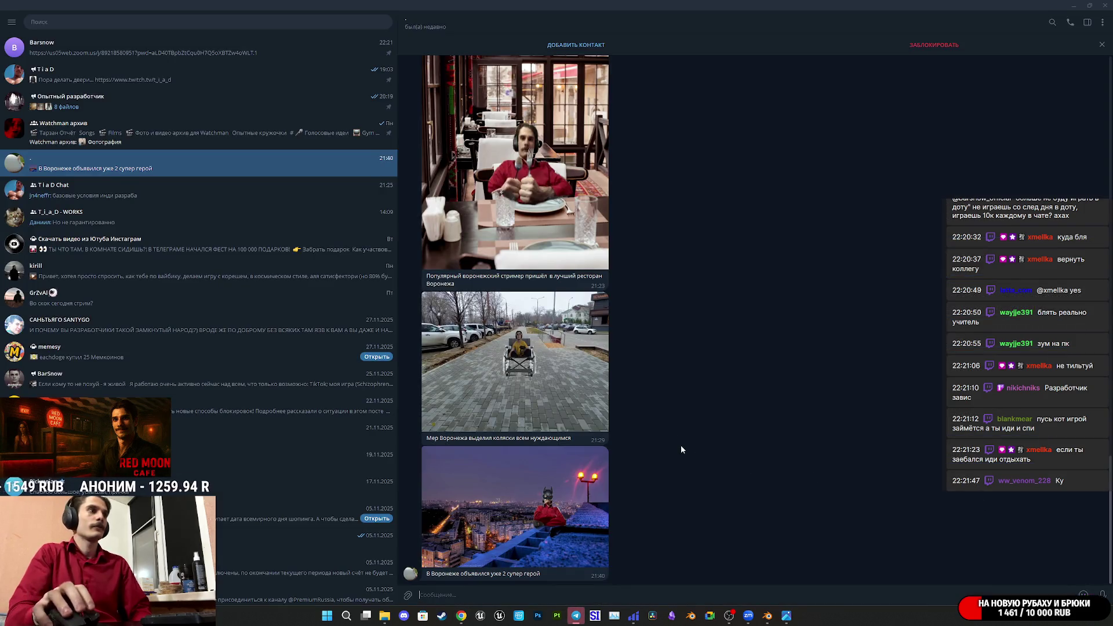
# Launch the chat's newest Zoom link in Zoom Workplace and close its join tab.
pyautogui.click(223, 58)
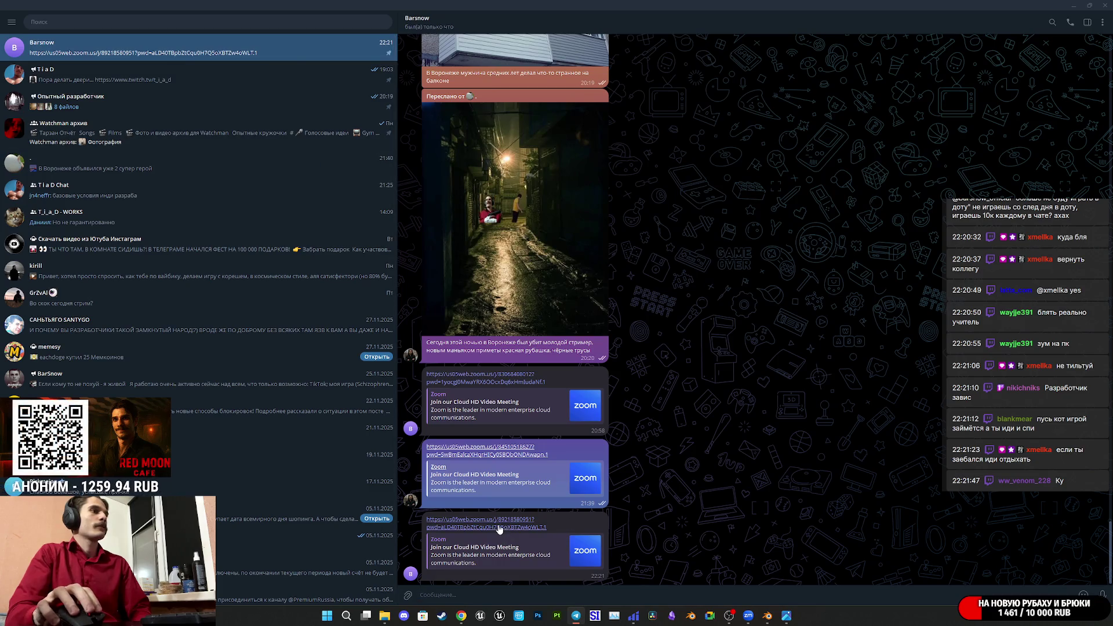
pyautogui.click(500, 528)
pyautogui.click(600, 118)
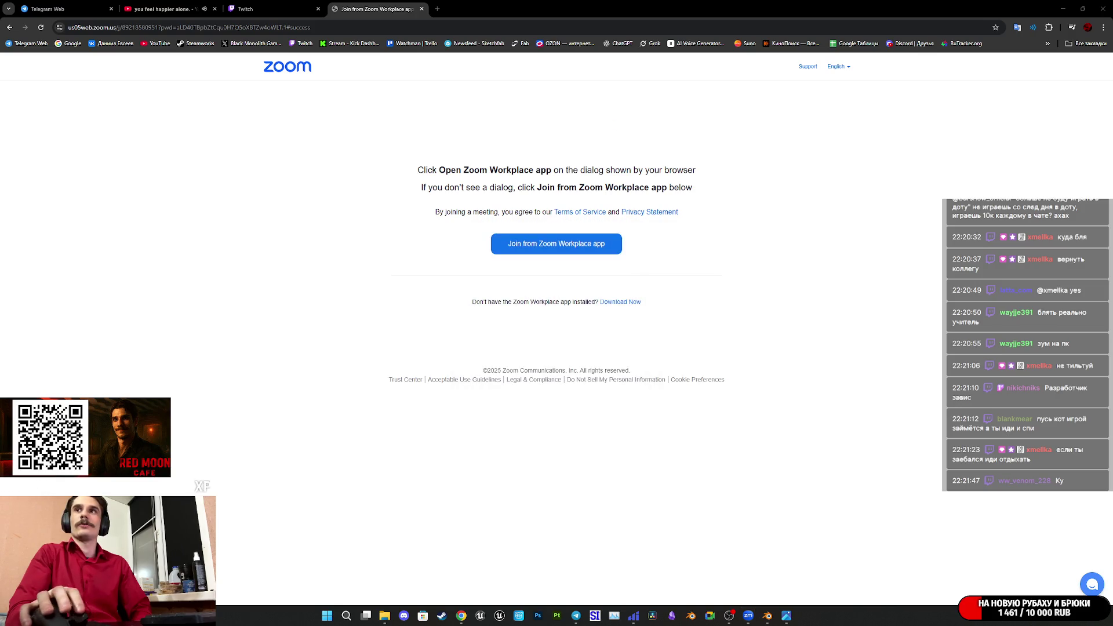
pyautogui.middleClick(378, 4)
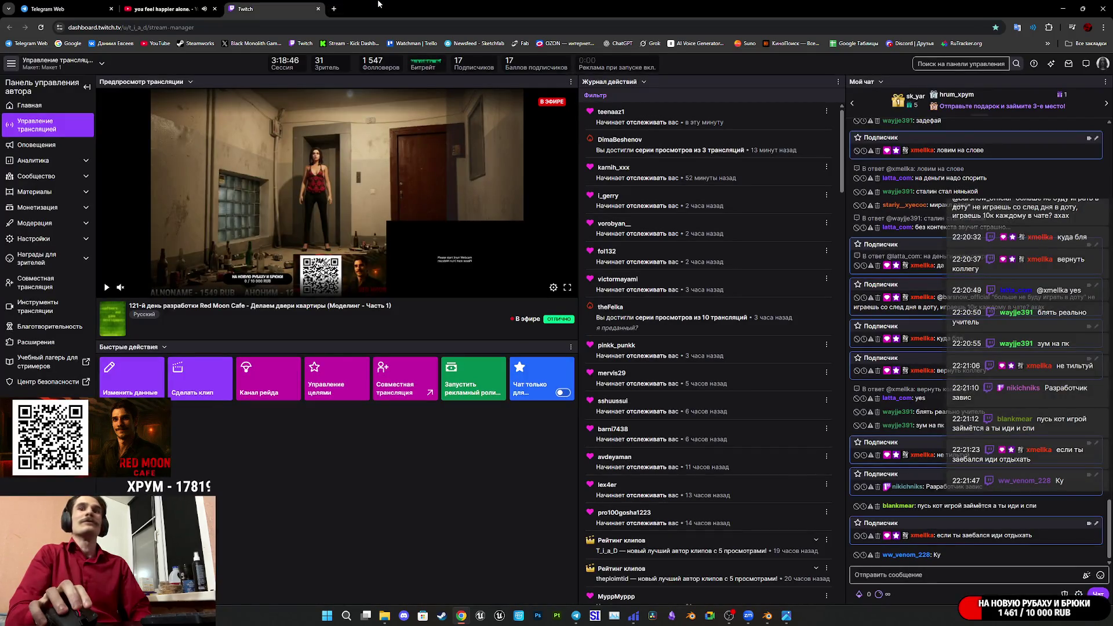
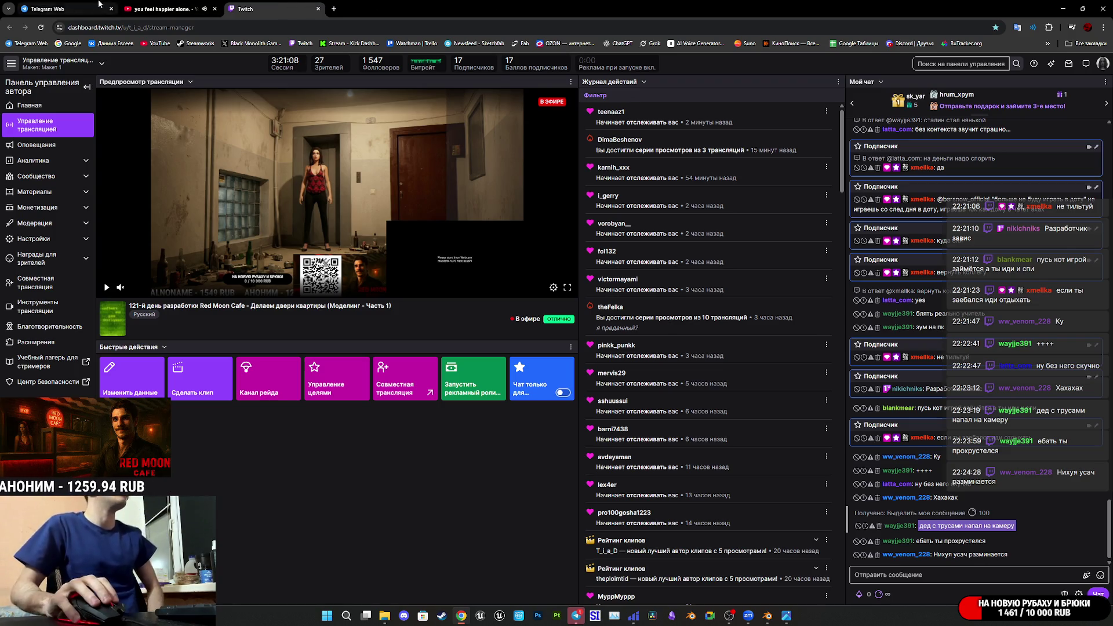
# In Telegram Web, open the chat whose latest post is the two-streamers car video.
pyautogui.click(67, 9)
pyautogui.click(332, 225)
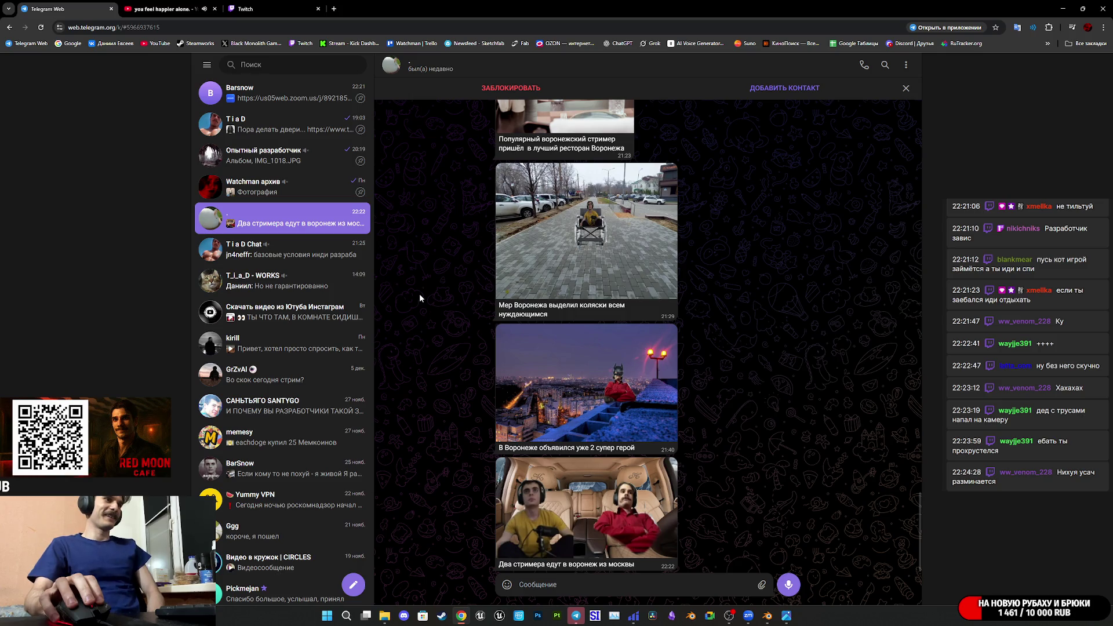
# Enlarge the two-streamers car image and open it in its own browser tab.
pyautogui.click(624, 511)
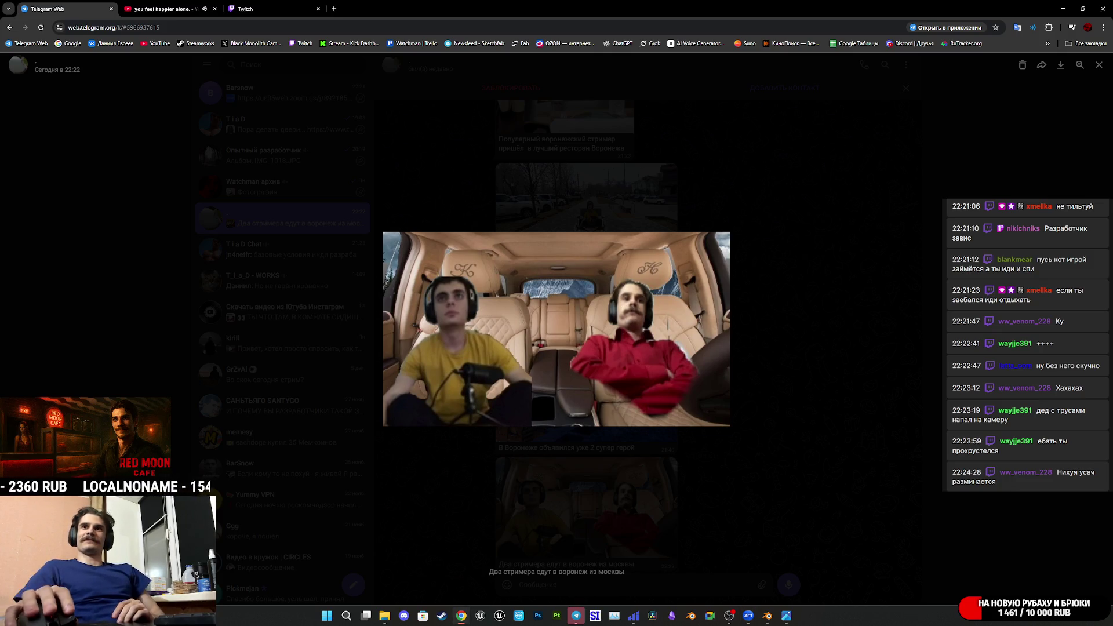
pyautogui.scroll(3, 591, 362)
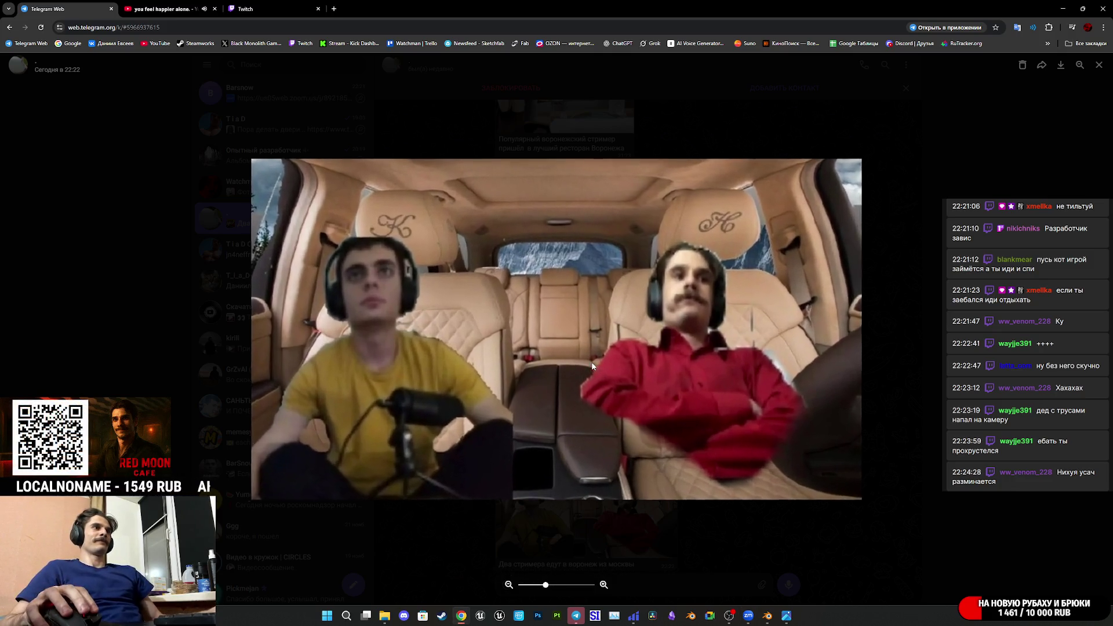
pyautogui.scroll(1, 592, 364)
pyautogui.scroll(2, 593, 366)
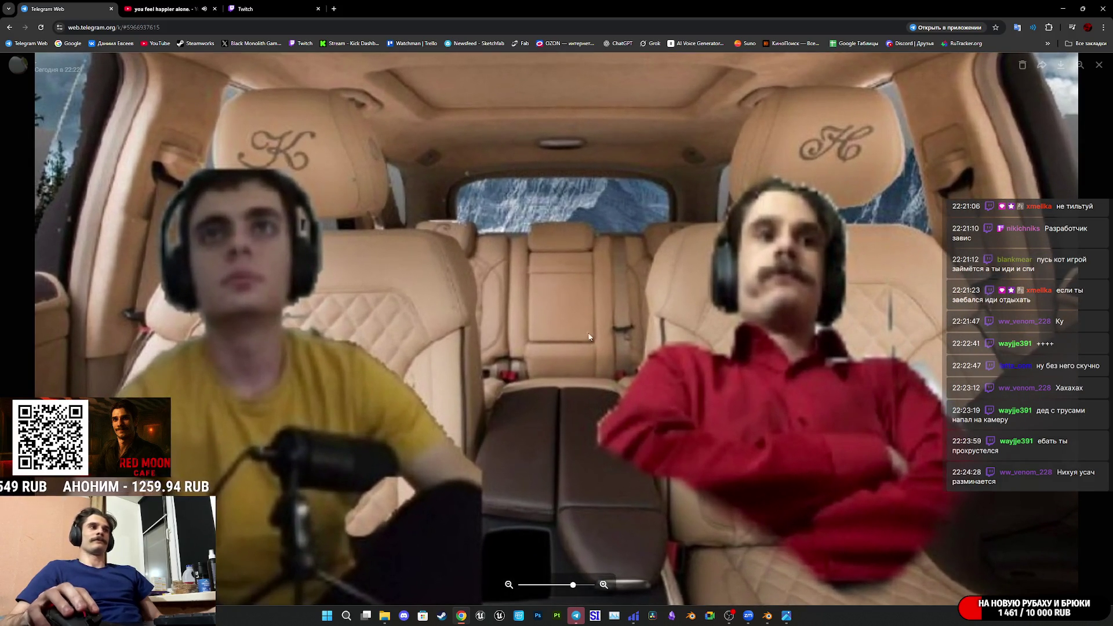
pyautogui.rightClick(598, 341)
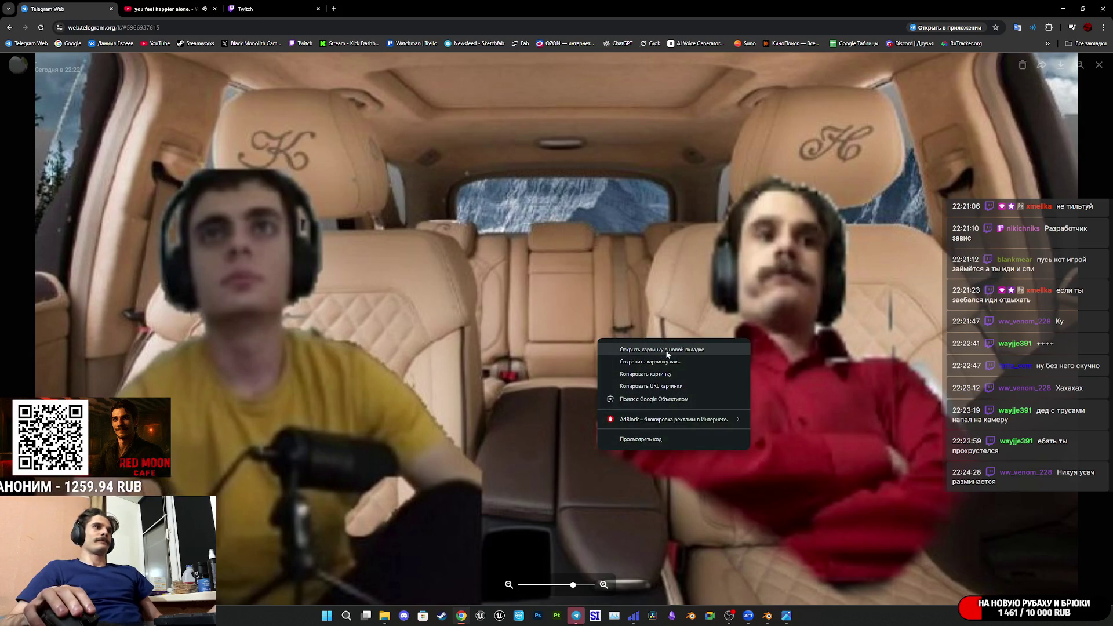
pyautogui.scroll(-1, 524, 276)
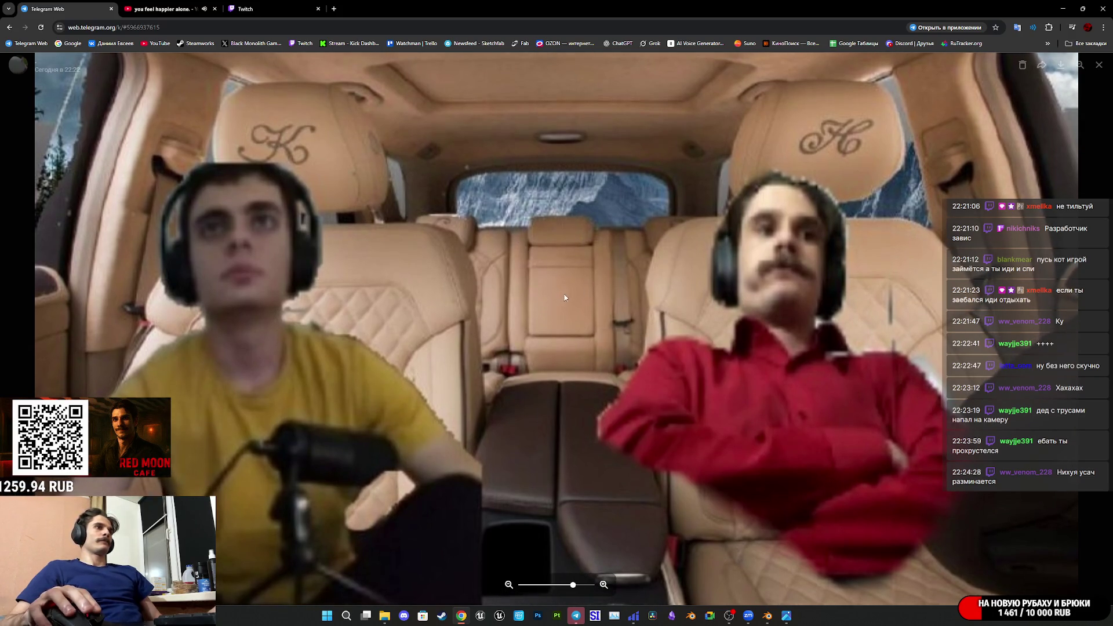
pyautogui.click(563, 297)
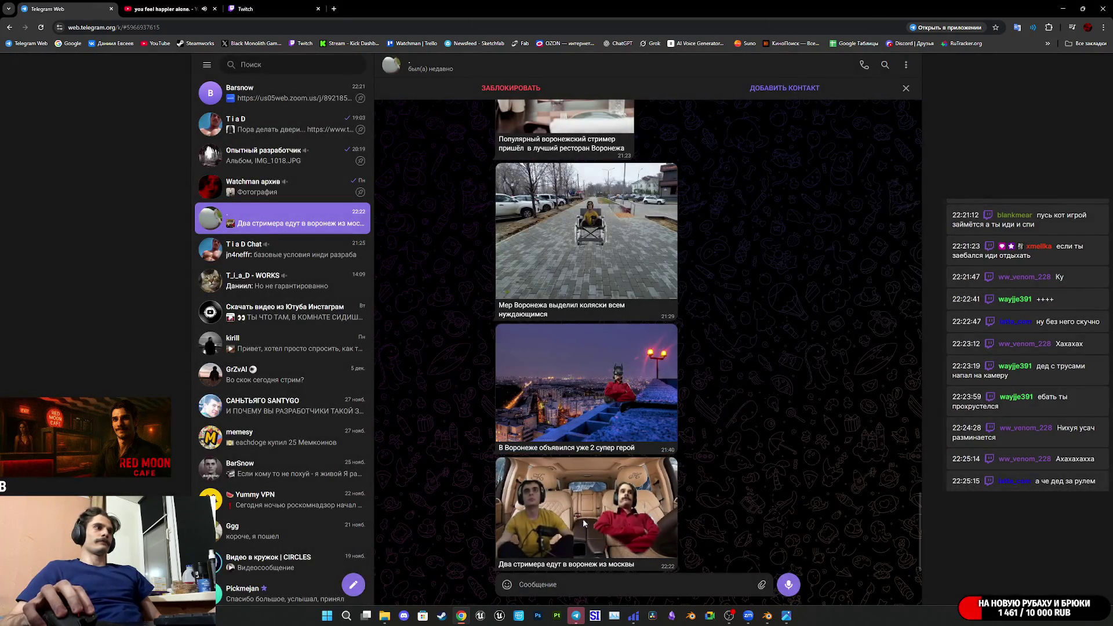
pyautogui.click(584, 525)
pyautogui.rightClick(587, 354)
pyautogui.click(614, 366)
pyautogui.click(165, 5)
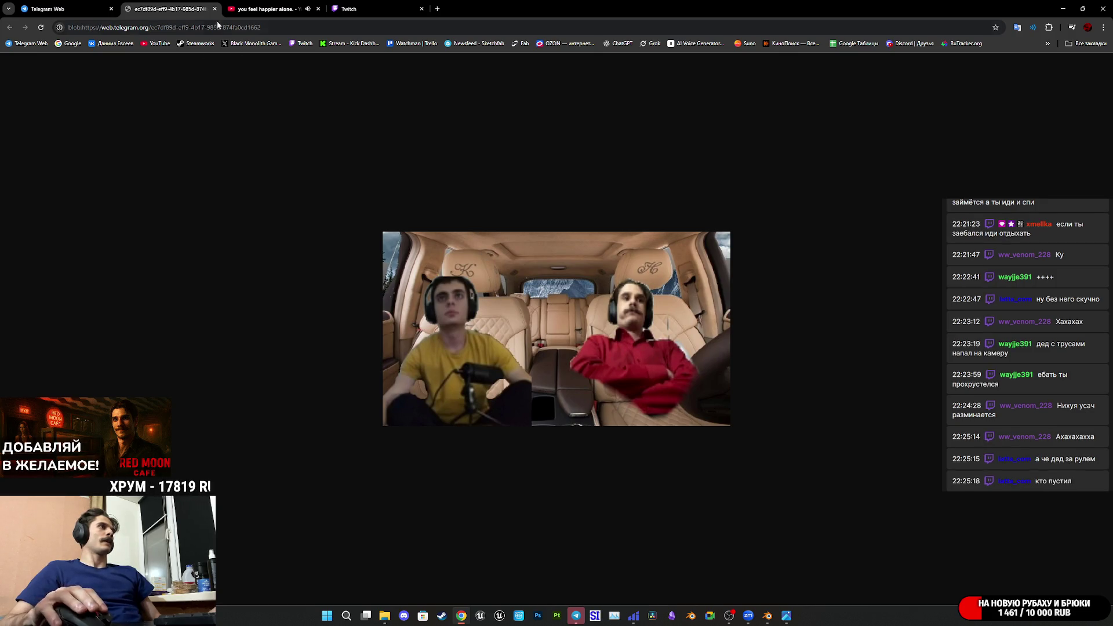
# Copy the car image to the clipboard instead of saving it to disk.
pyautogui.rightClick(516, 300)
pyautogui.click(559, 321)
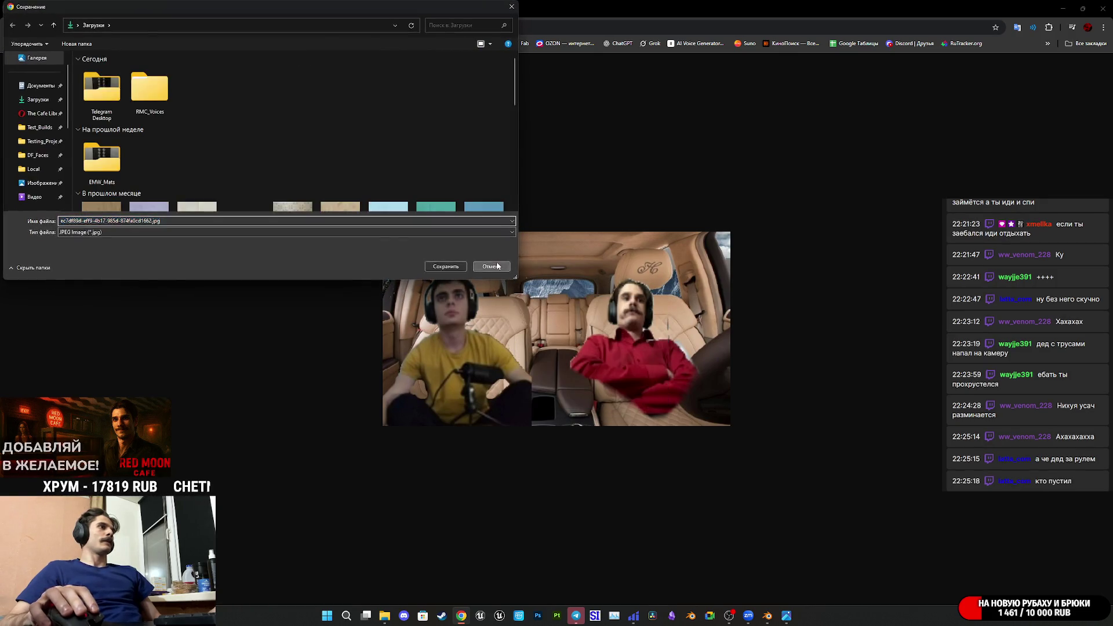
pyautogui.click(488, 266)
pyautogui.rightClick(536, 337)
pyautogui.click(577, 352)
# Paste and send the car photo in the T i a D Chat group.
pyautogui.hotkey('ctrl', 'shift', 'Tab')
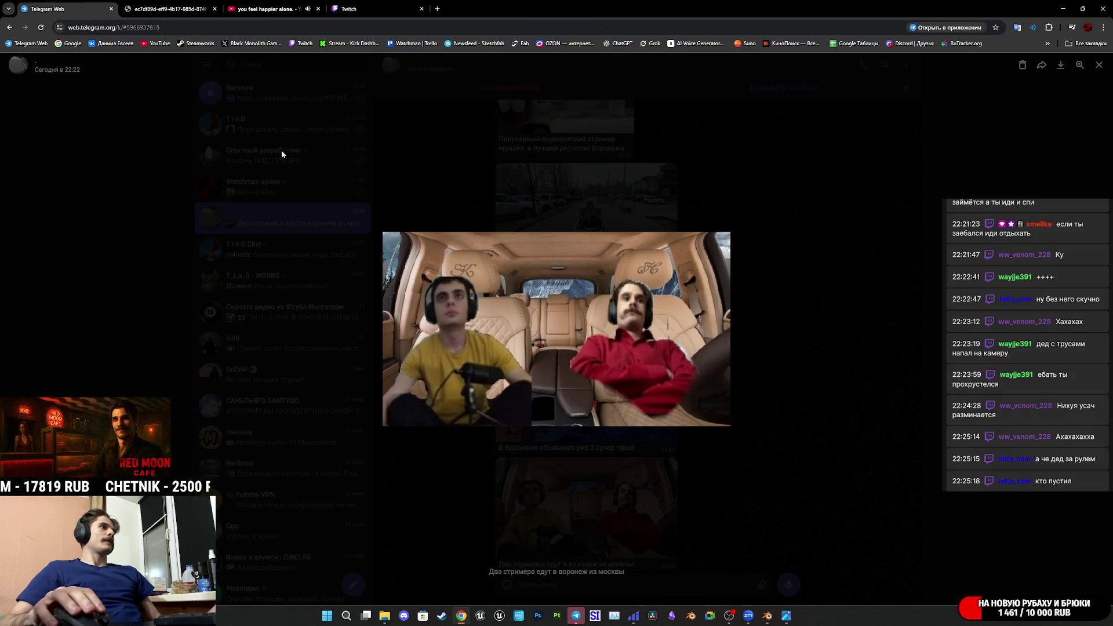
pyautogui.press('Escape')
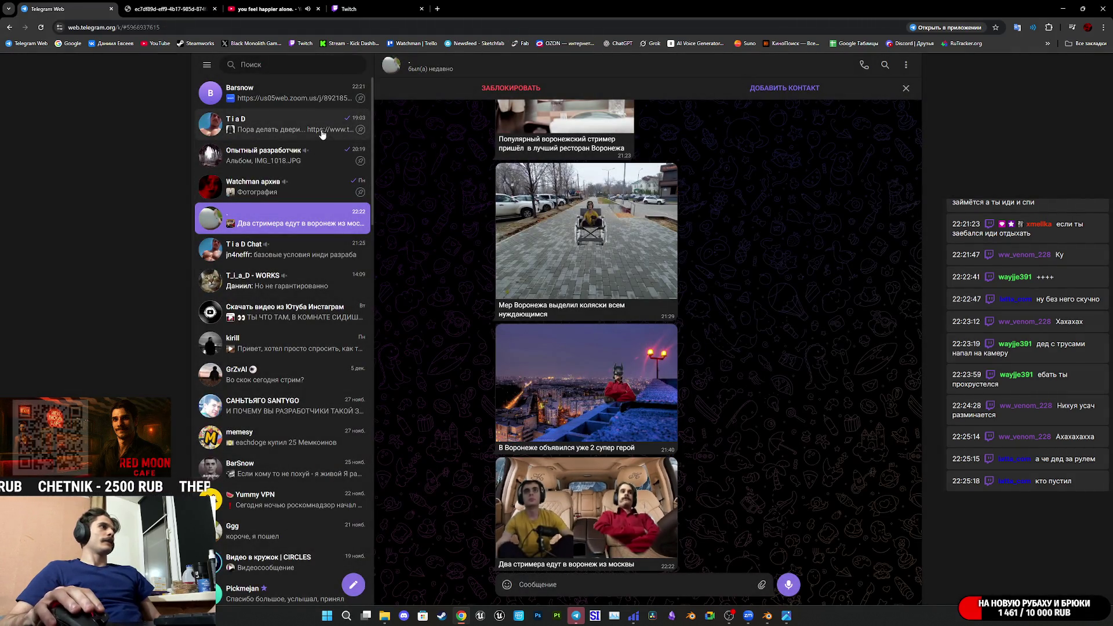
pyautogui.click(322, 132)
pyautogui.click(311, 246)
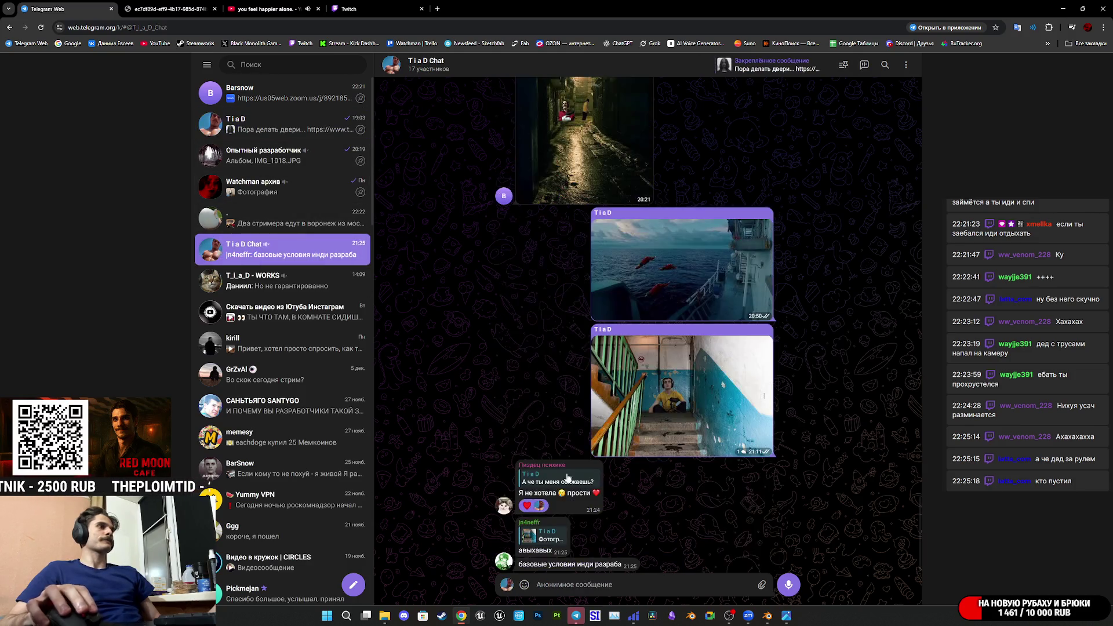
pyautogui.hotkey('ctrl', 'v')
pyautogui.press('Return')
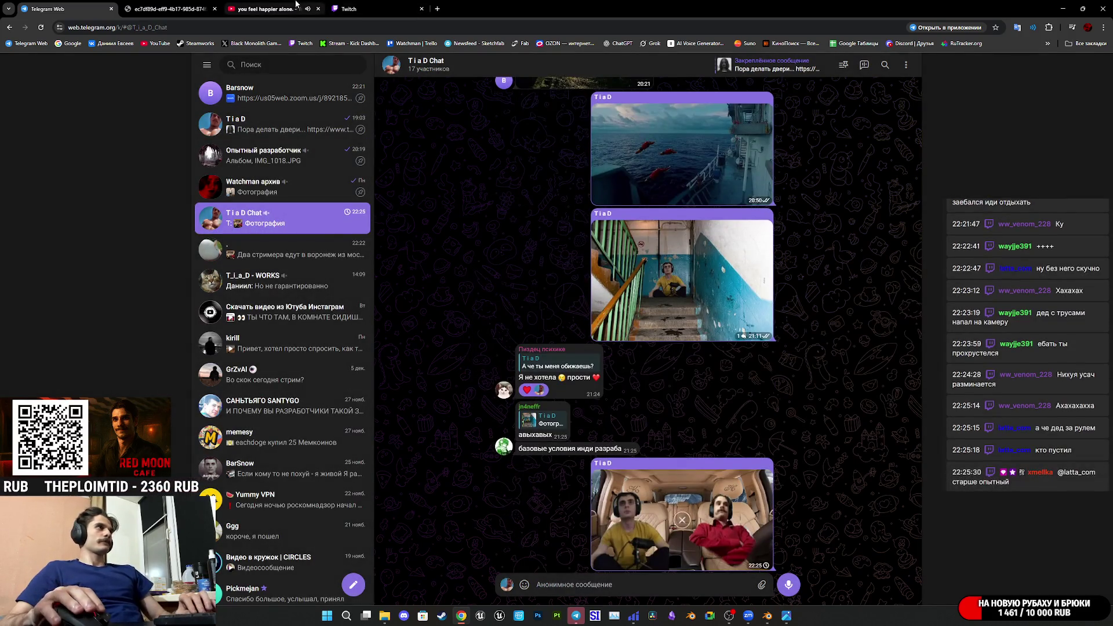
# Return to Blender and orbit the view to face the door handle.
pyautogui.click(345, 7)
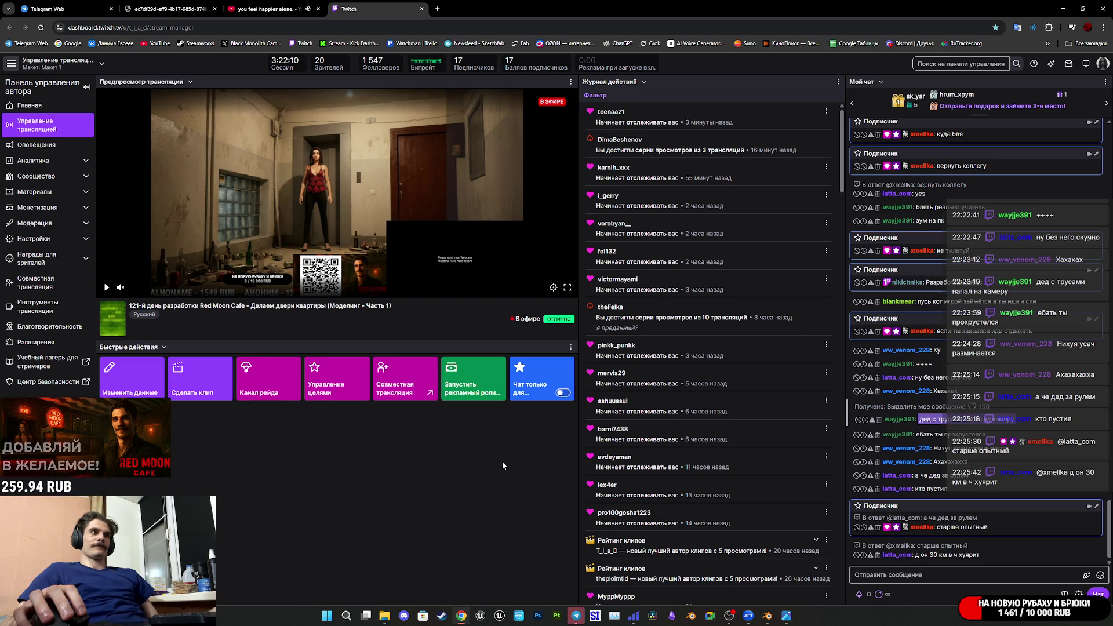
pyautogui.click(771, 614)
pyautogui.scroll(-5, 755, 443)
pyautogui.moveTo(755, 442)
pyautogui.mouseDown(button='middle')
pyautogui.moveTo(790, 405)
pyautogui.moveTo(754, 371)
pyautogui.mouseUp(button='middle')
pyautogui.scroll(5, 787, 402)
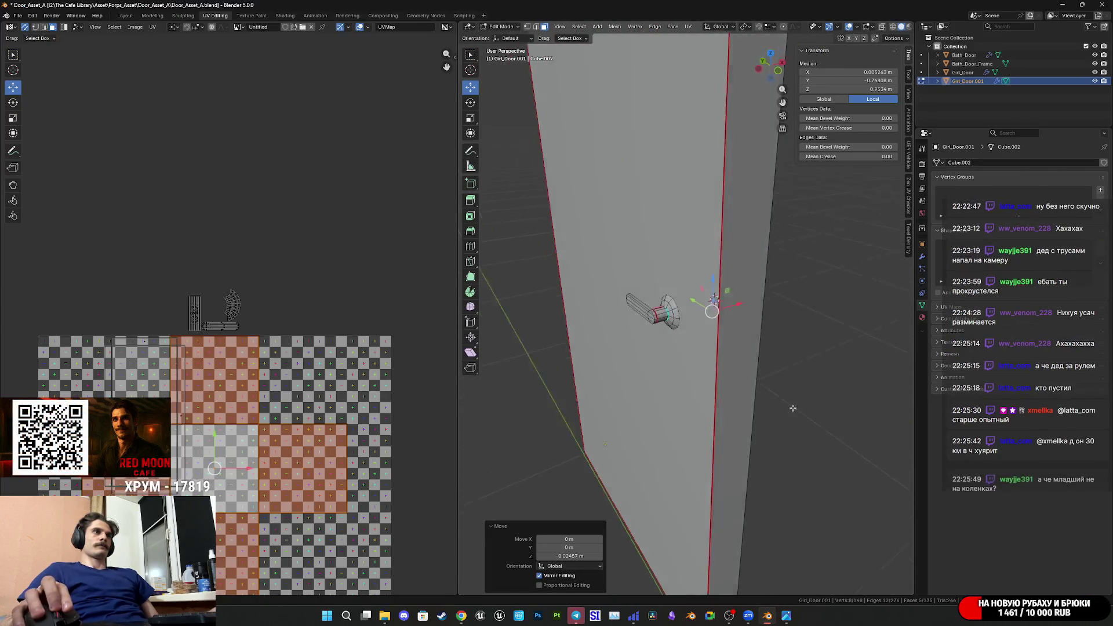
# Select the linked door handle mesh, delete it, then undo the deletion.
pyautogui.click(671, 319)
pyautogui.press('l')
pyautogui.press('x')
pyautogui.click(654, 315)
pyautogui.hotkey('ctrl', 'z')
pyautogui.moveTo(653, 314)
pyautogui.mouseDown(button='middle')
pyautogui.moveTo(633, 339)
pyautogui.moveTo(600, 334)
pyautogui.moveTo(674, 314)
pyautogui.moveTo(775, 92)
pyautogui.moveTo(637, 127)
pyautogui.moveTo(728, 110)
pyautogui.mouseUp(button='middle')
# Select the whole door plate, view it from the right, and UV Project from View.
pyautogui.click(674, 314)
pyautogui.press('l')
pyautogui.click(771, 70)
pyautogui.scroll(3, 712, 297)
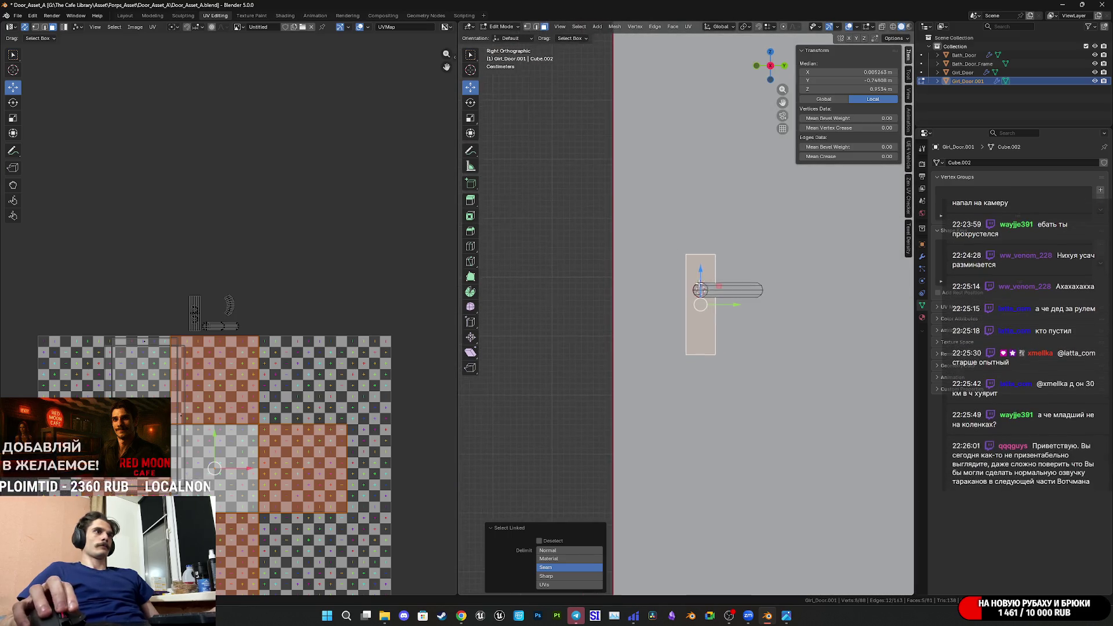
pyautogui.keyDown('shift'); pyautogui.moveTo(712, 297); pyautogui.dragTo(675, 322, button='middle'); pyautogui.keyUp('shift')
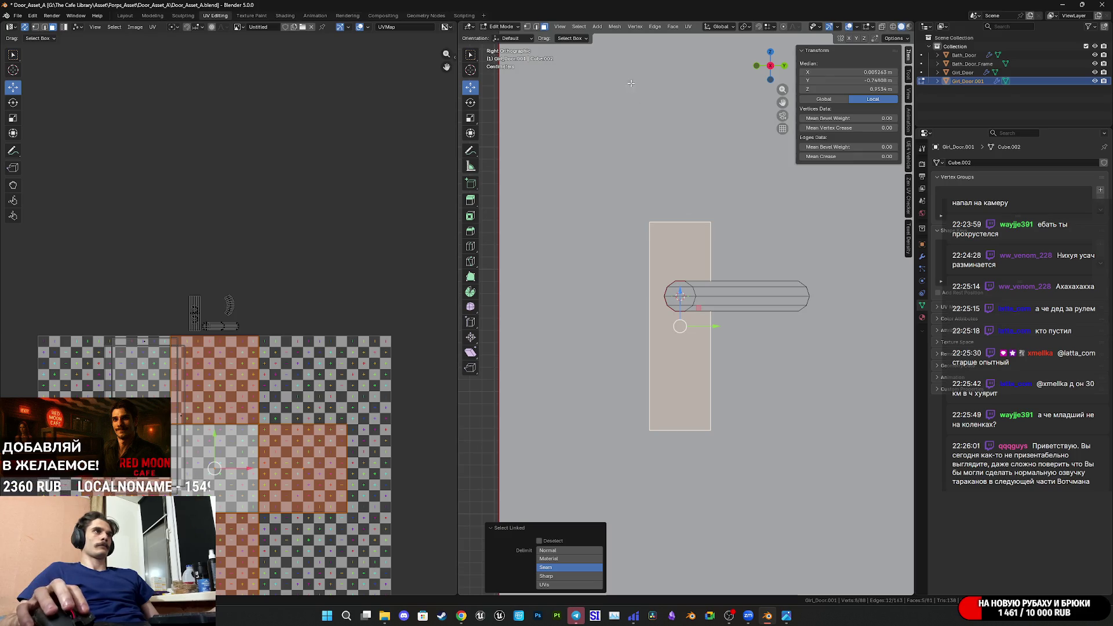
pyautogui.click(689, 27)
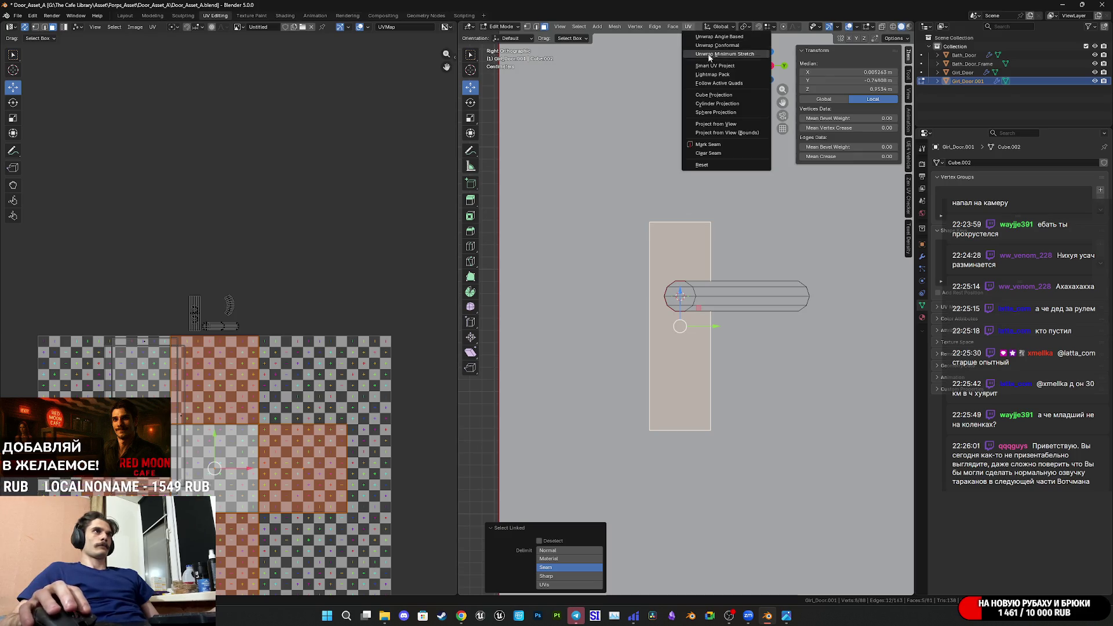
pyautogui.click(732, 125)
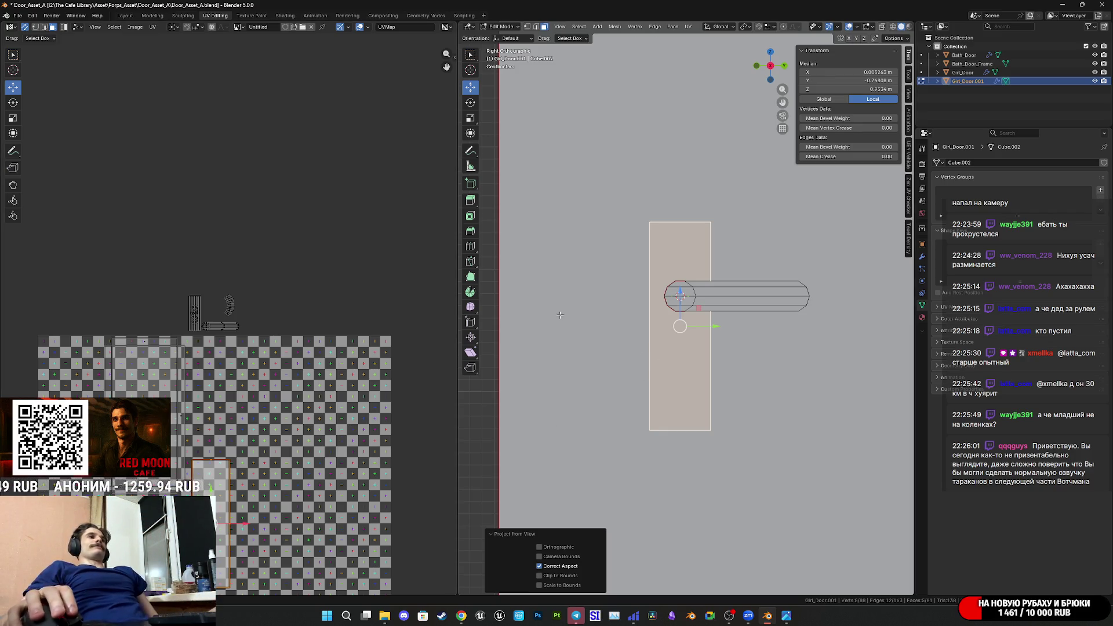
pyautogui.scroll(-2, 327, 385)
# Shrink the plate's UV island and place it beside the handle islands.
pyautogui.press('g')
pyautogui.press('s')
pyautogui.scroll(3, 308, 303)
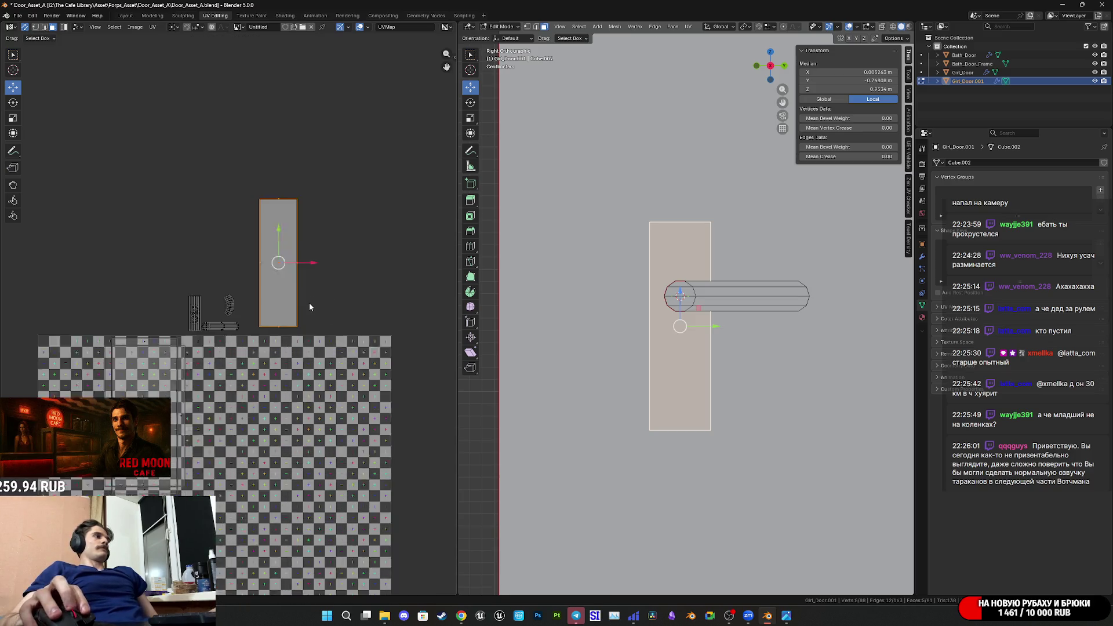
pyautogui.click(333, 273)
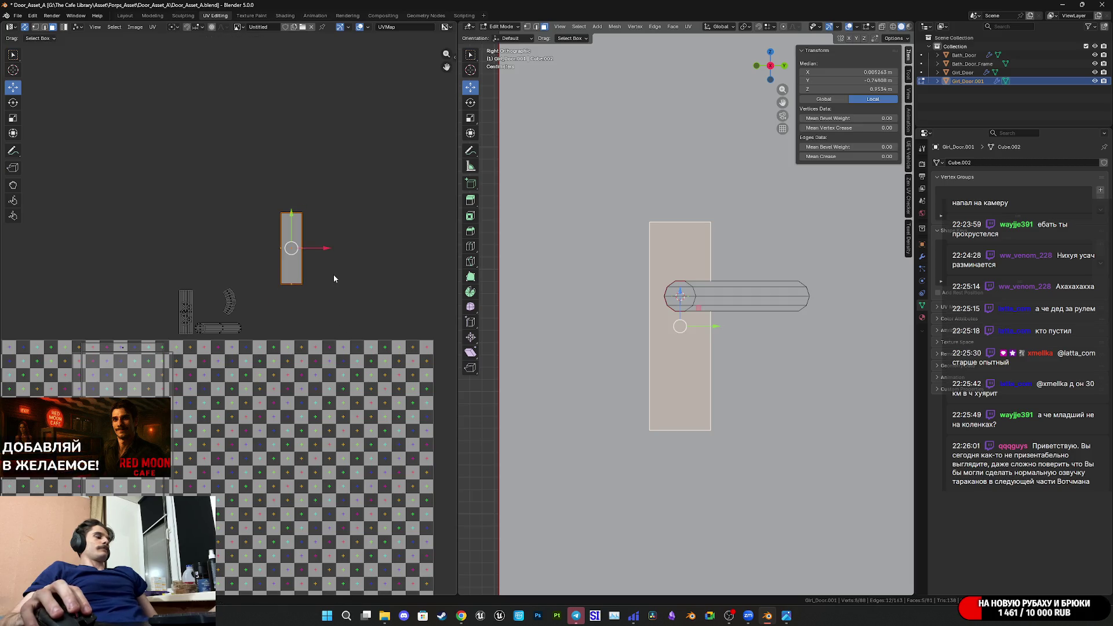
pyautogui.press('g')
pyautogui.press('s')
pyautogui.click(314, 316)
pyautogui.press('g')
pyautogui.click(311, 324)
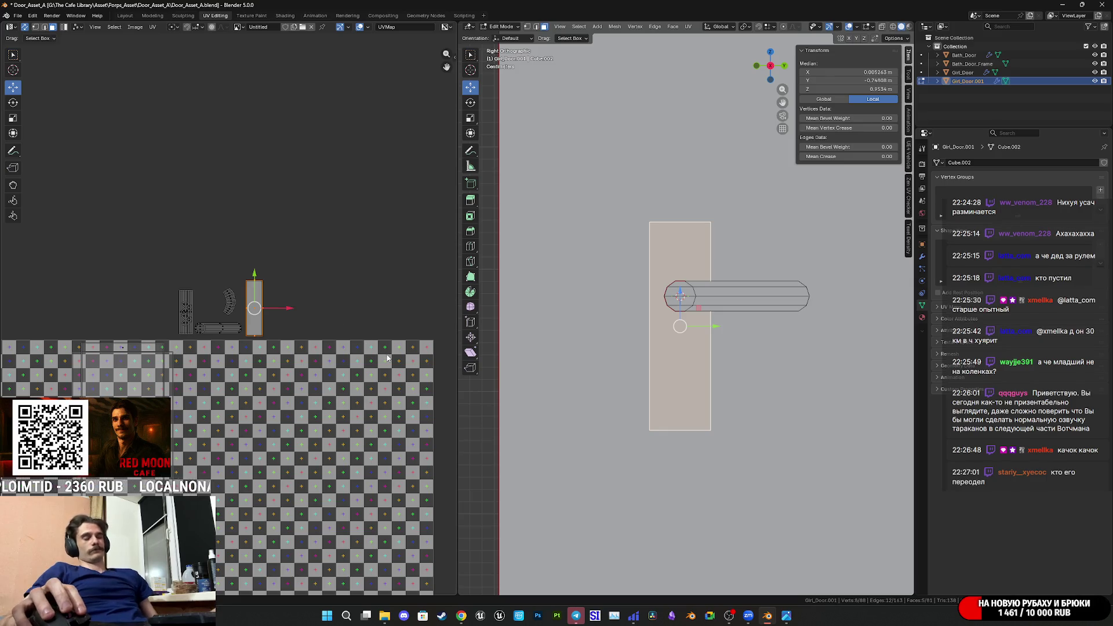
# Select all four door objects, enter Edit Mode together, and pick one plate face.
pyautogui.press('Tab')
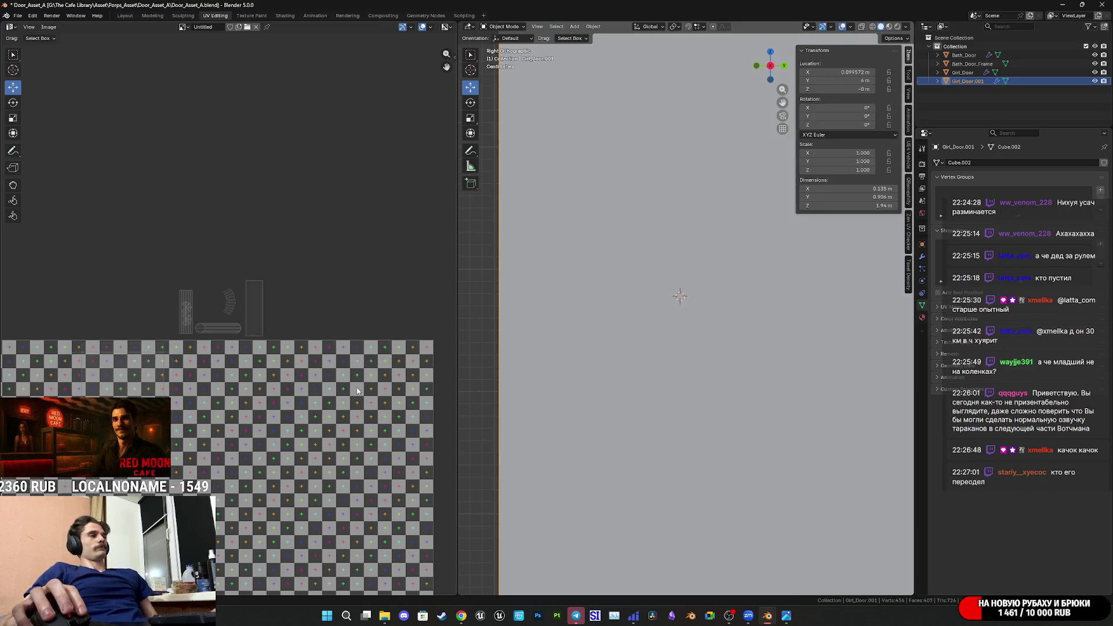
pyautogui.press('a')
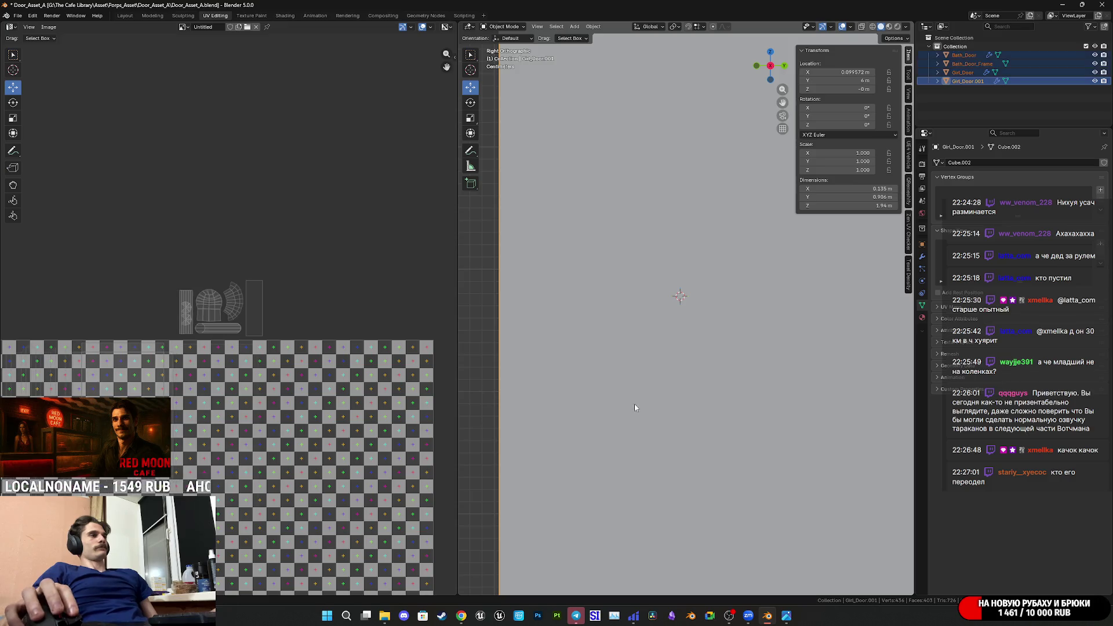
pyautogui.press('Tab')
pyautogui.scroll(2, 291, 371)
pyautogui.scroll(3, 291, 371)
pyautogui.click(321, 318)
# Select the plate's connected faces and preview the checker texture on the mesh.
pyautogui.press('l')
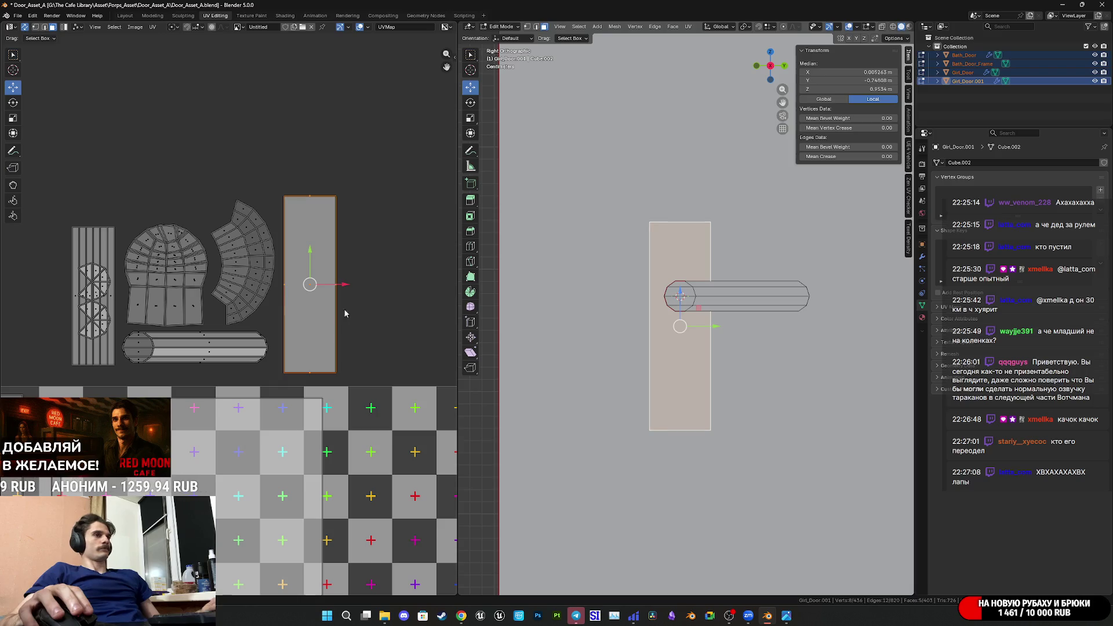
pyautogui.press('z')
pyautogui.click(680, 329)
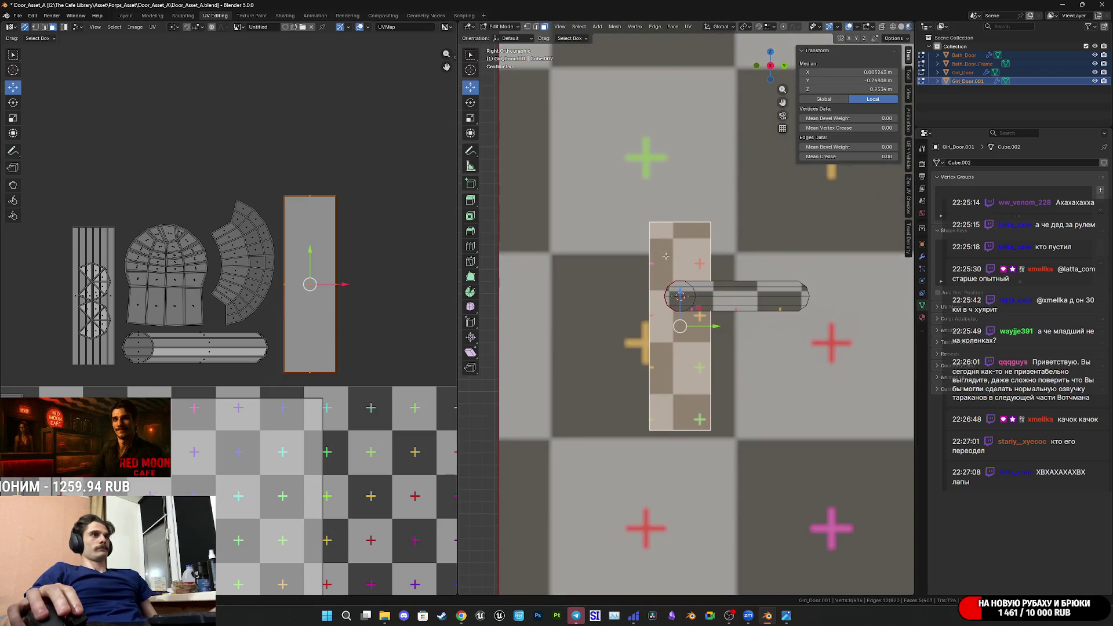
pyautogui.scroll(1, 680, 329)
pyautogui.hotkey('ctrl', 'z')
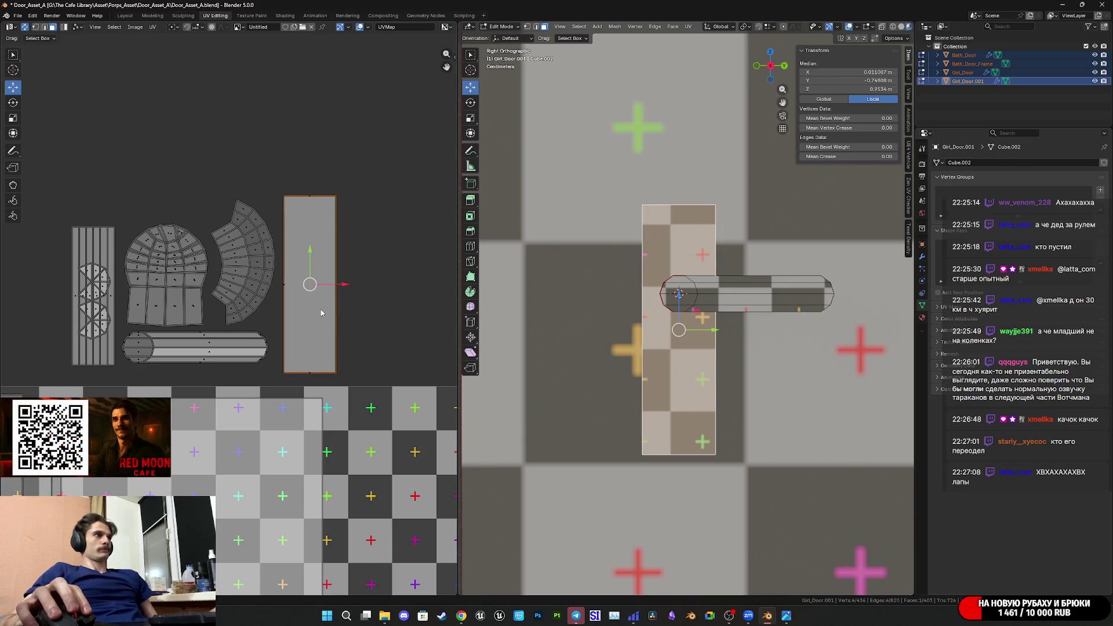
# Rotate the plate island 90 degrees, move it up-left, and scale it slightly larger.
pyautogui.hotkey('ctrl', 'shift', 'z')
pyautogui.write('r')
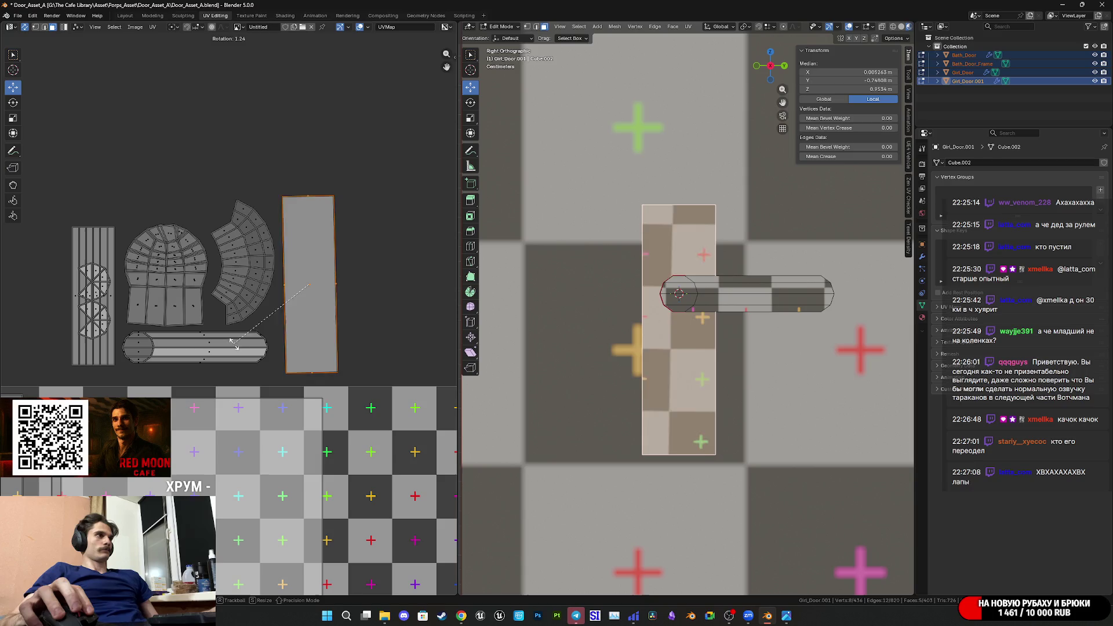
pyautogui.write('90')
pyautogui.press('Return')
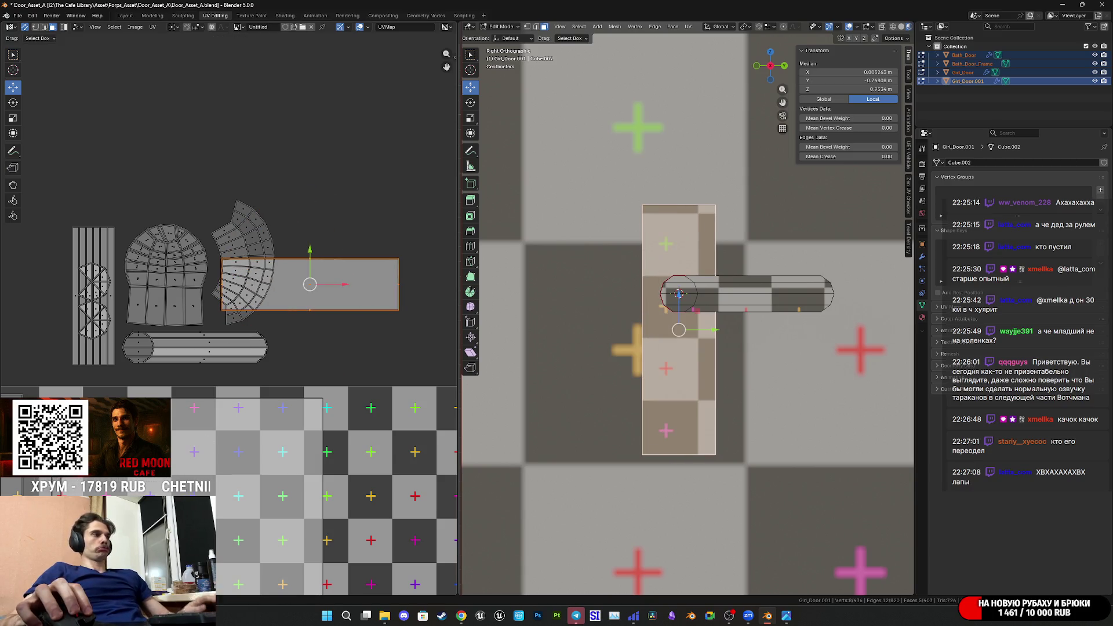
pyautogui.press('g')
pyautogui.click(179, 194)
pyautogui.press('s')
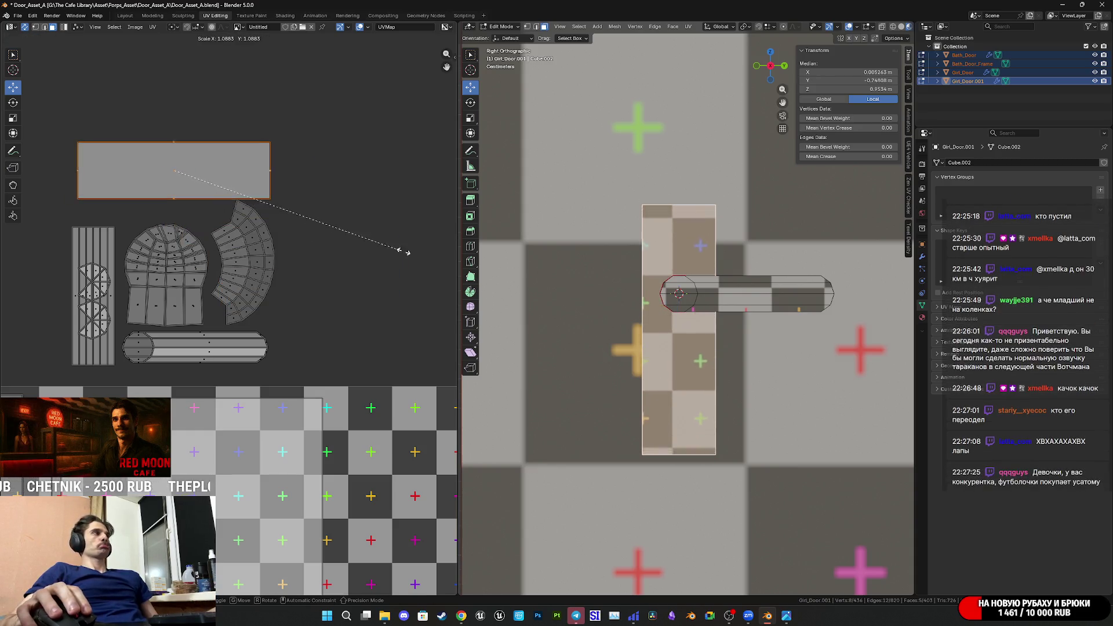
pyautogui.click(35, 273)
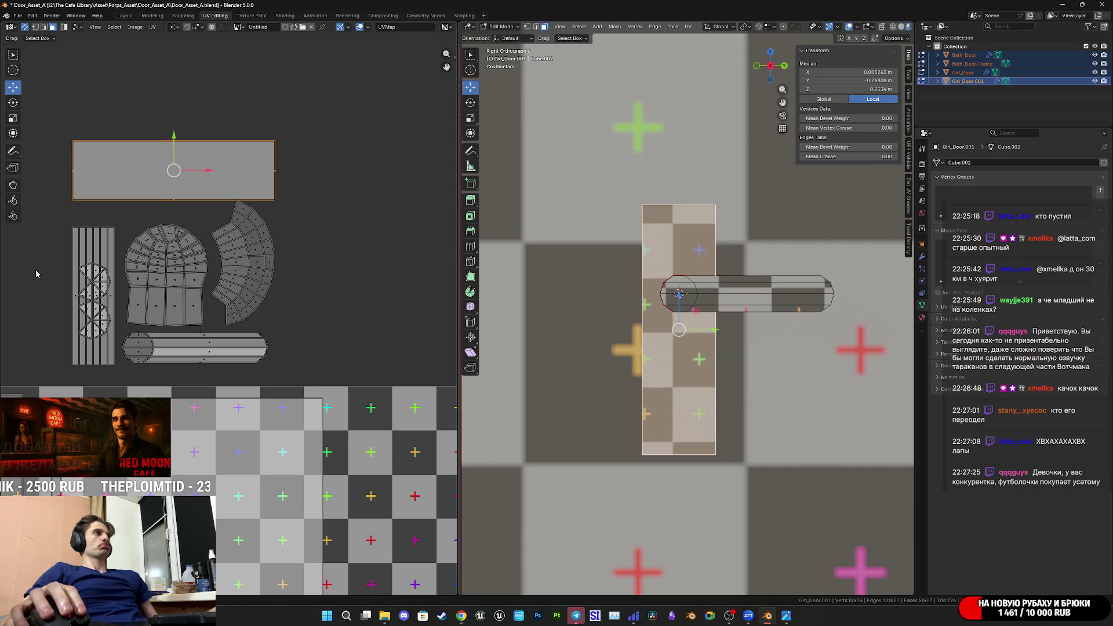
pyautogui.moveTo(172, 142)
pyautogui.mouseDown()
pyautogui.moveTo(185, 228)
pyautogui.moveTo(210, 132)
pyautogui.mouseUp()
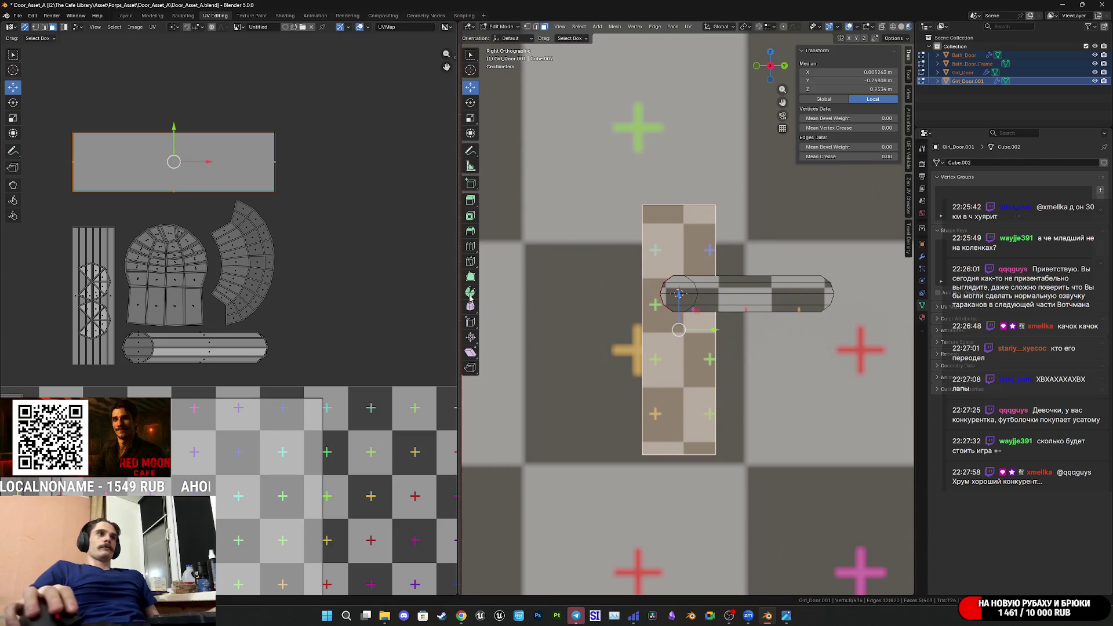
# Save Door_Asset_A.blend and frame the door and UV islands.
pyautogui.scroll(-8, 759, 328)
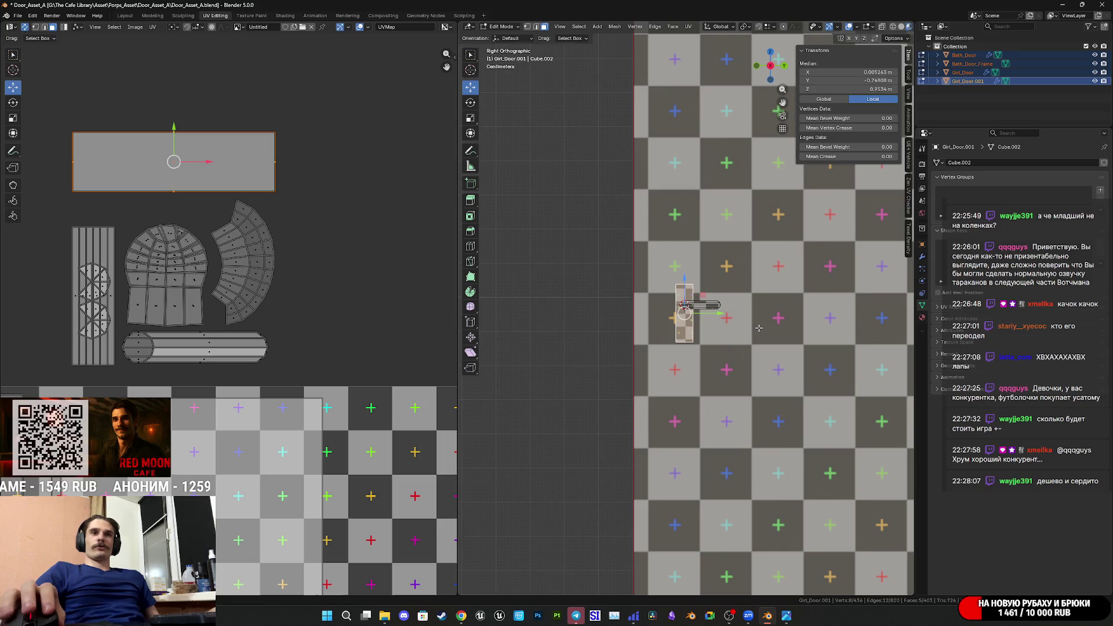
pyautogui.hotkey('ctrl', 's')
pyautogui.scroll(5, 753, 333)
pyautogui.moveTo(750, 337); pyautogui.dragTo(692, 377, button='middle')
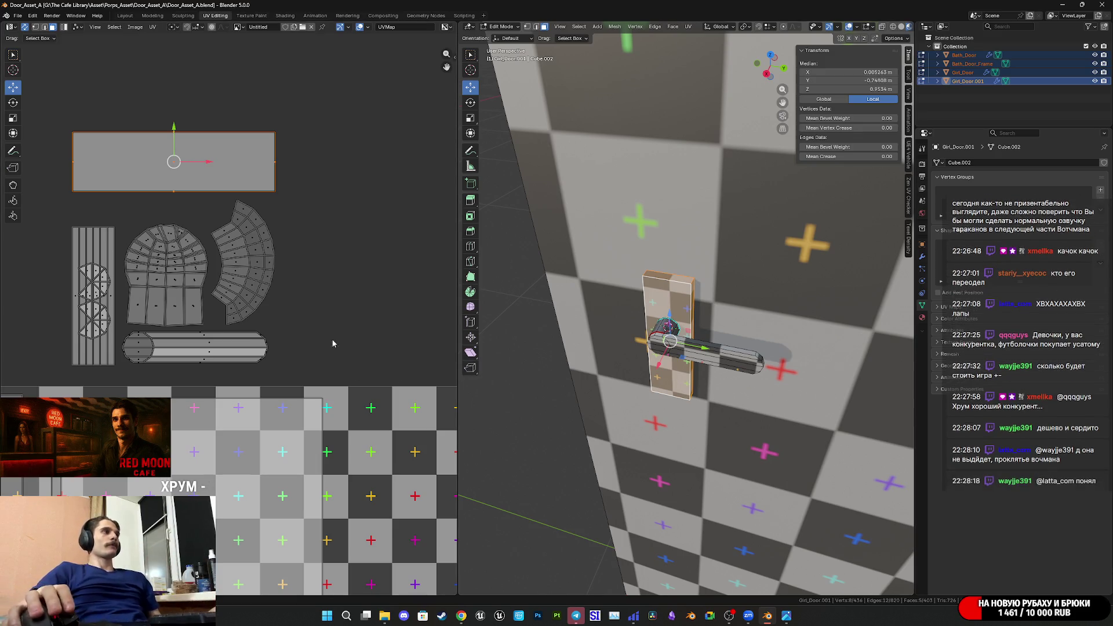
pyautogui.scroll(-5, 316, 302)
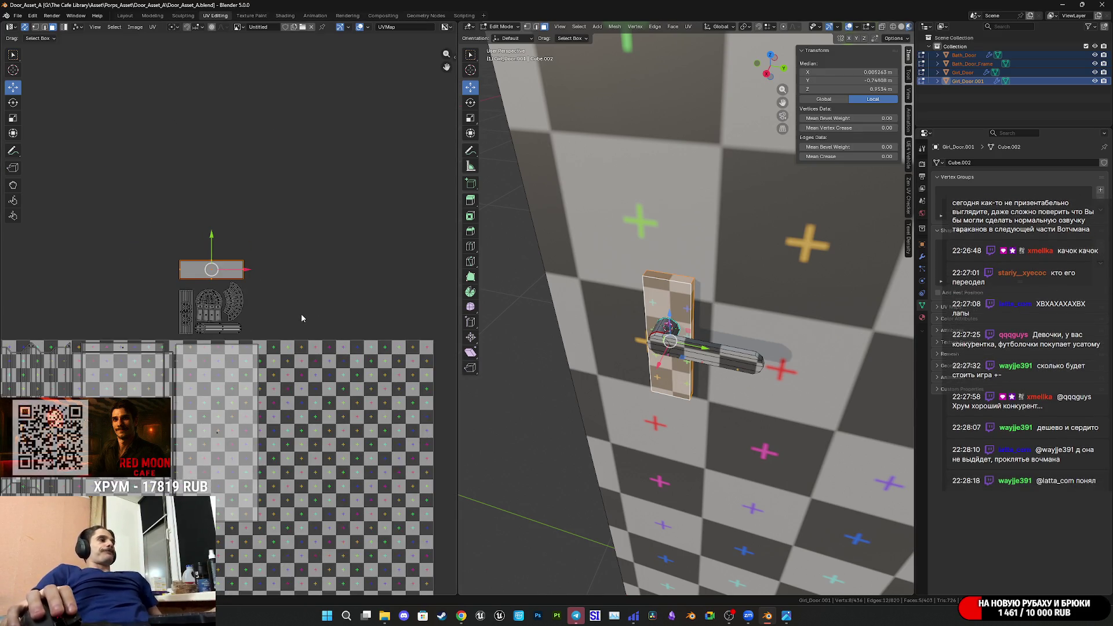
pyautogui.scroll(-3, 301, 316)
pyautogui.scroll(4, 258, 328)
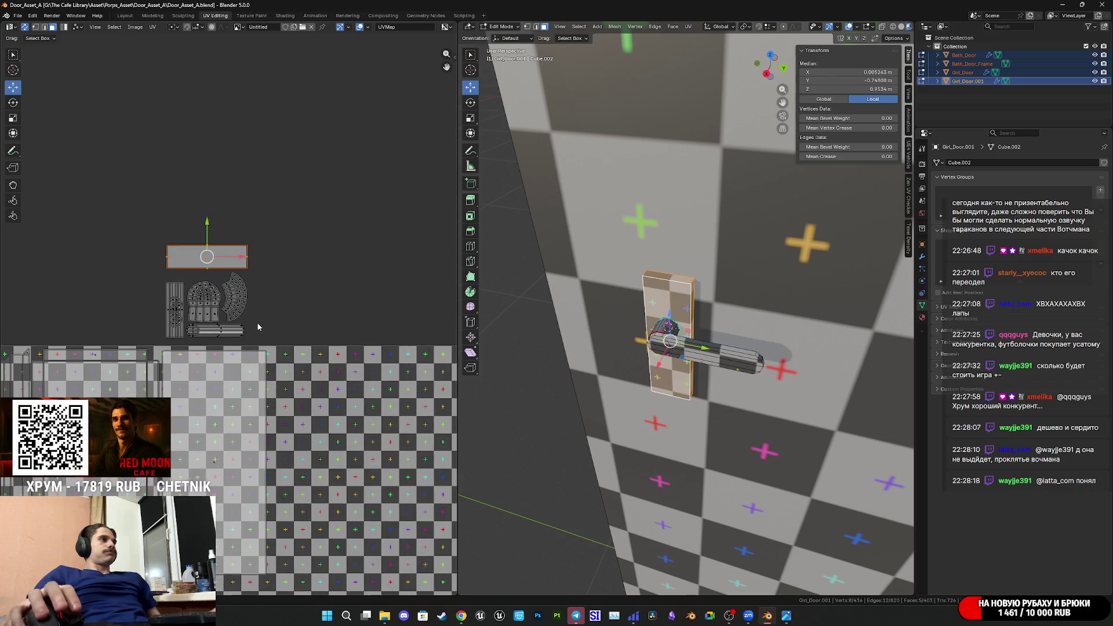
pyautogui.moveTo(257, 326); pyautogui.dragTo(264, 229, button='middle')
pyautogui.scroll(2, 266, 217)
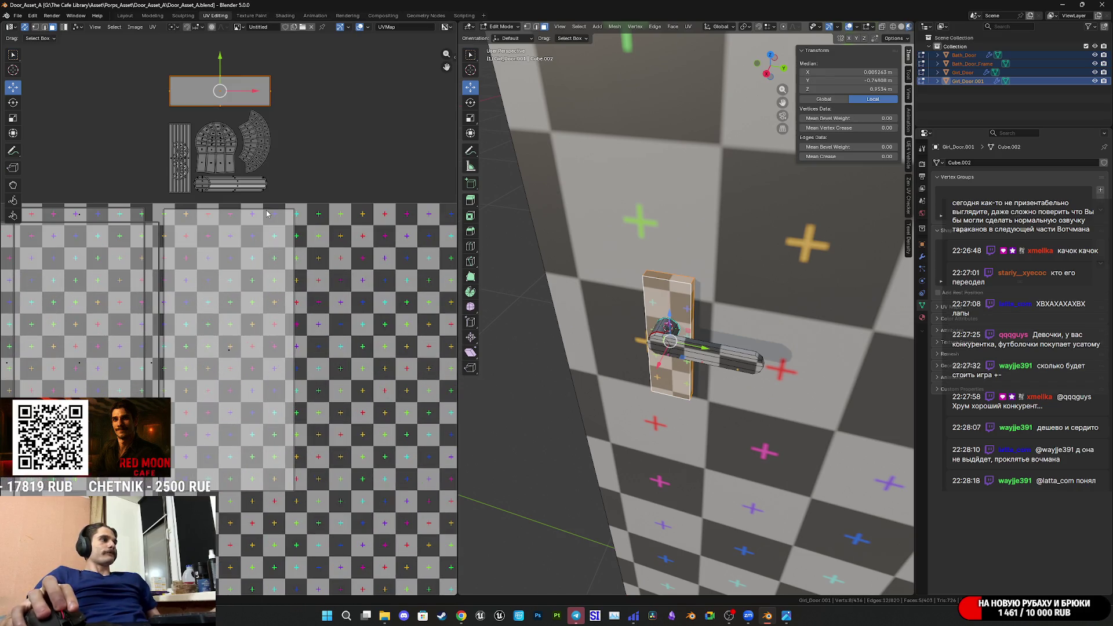
pyautogui.scroll(-2, 271, 227)
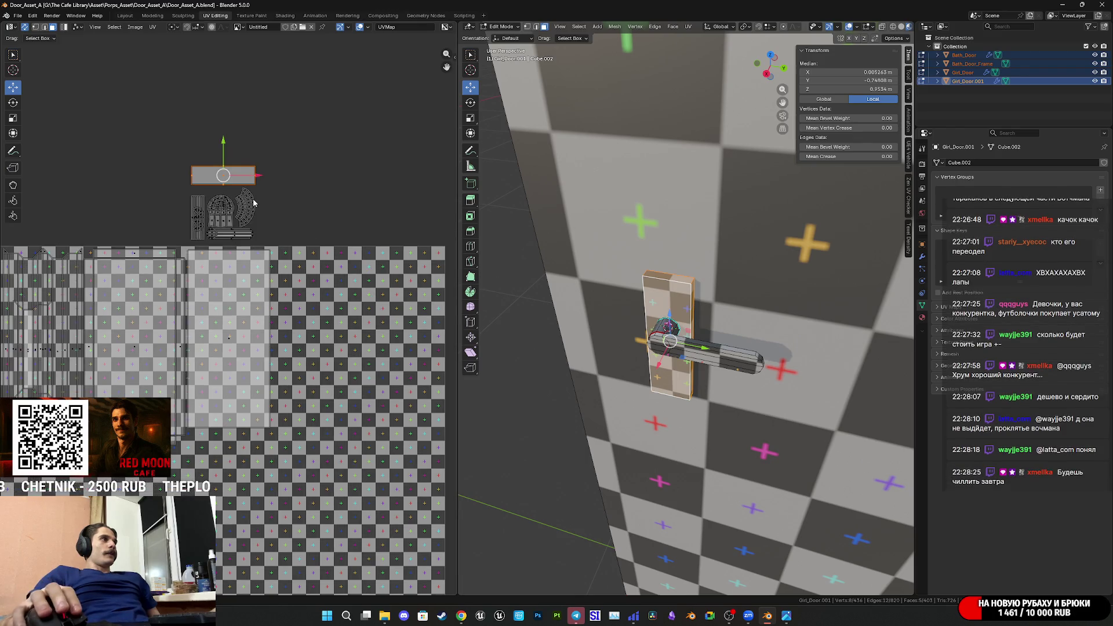
# Reposition the handle's UV island above the others, save, and return to Object Mode.
pyautogui.press('g')
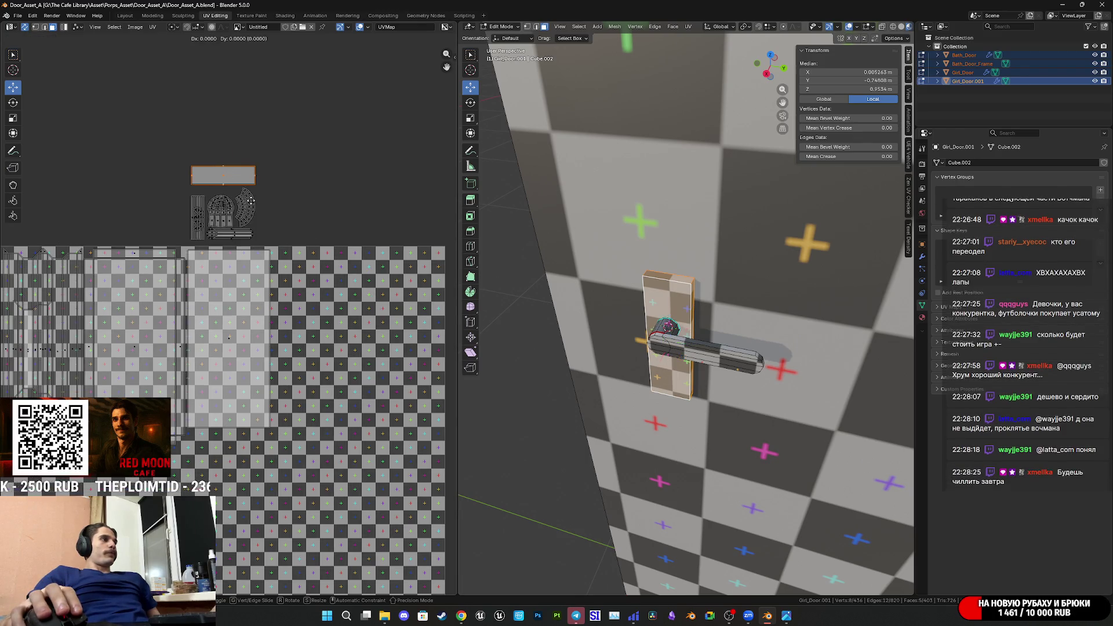
pyautogui.click(251, 464)
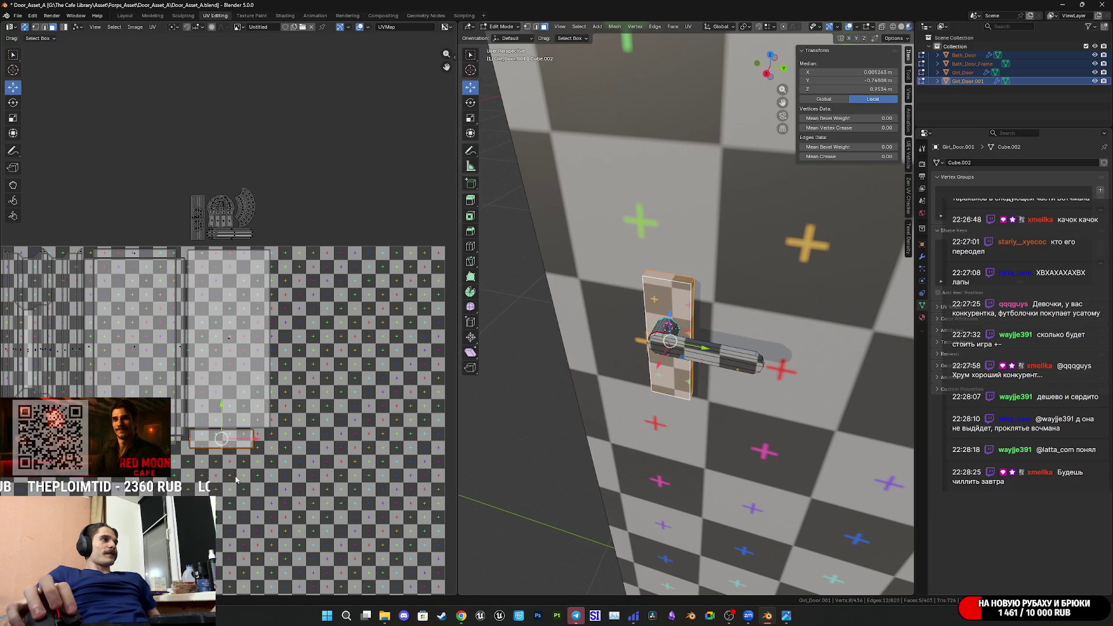
pyautogui.moveTo(228, 481); pyautogui.dragTo(275, 443, button='middle')
pyautogui.scroll(6, 275, 443)
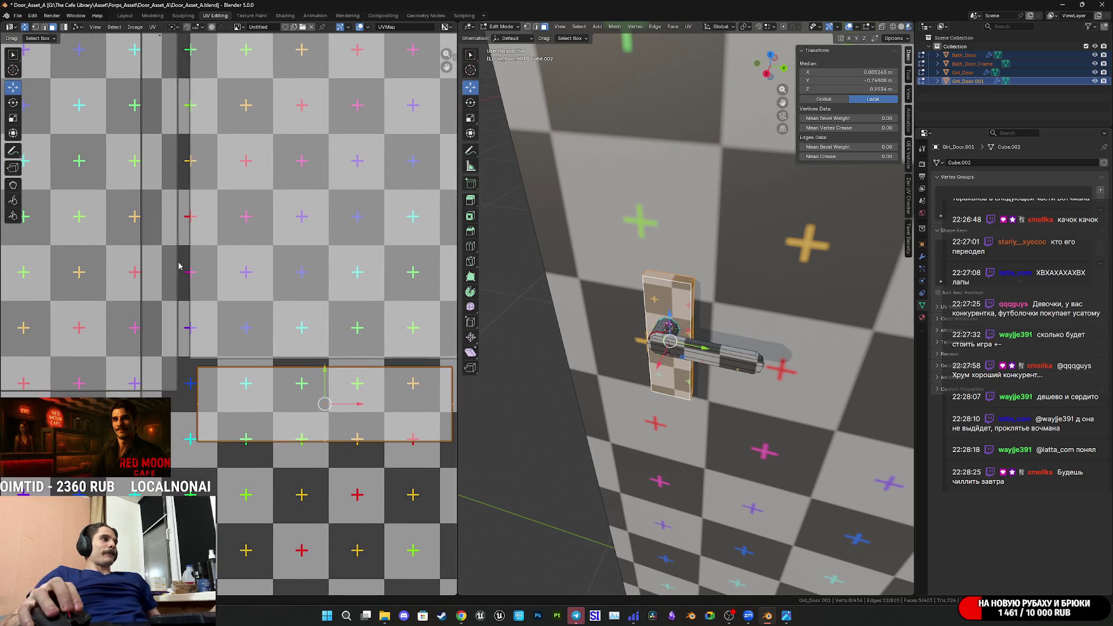
pyautogui.scroll(-7, 270, 345)
pyautogui.moveTo(272, 457)
pyautogui.mouseDown()
pyautogui.moveTo(272, 232)
pyautogui.moveTo(276, 269)
pyautogui.mouseUp()
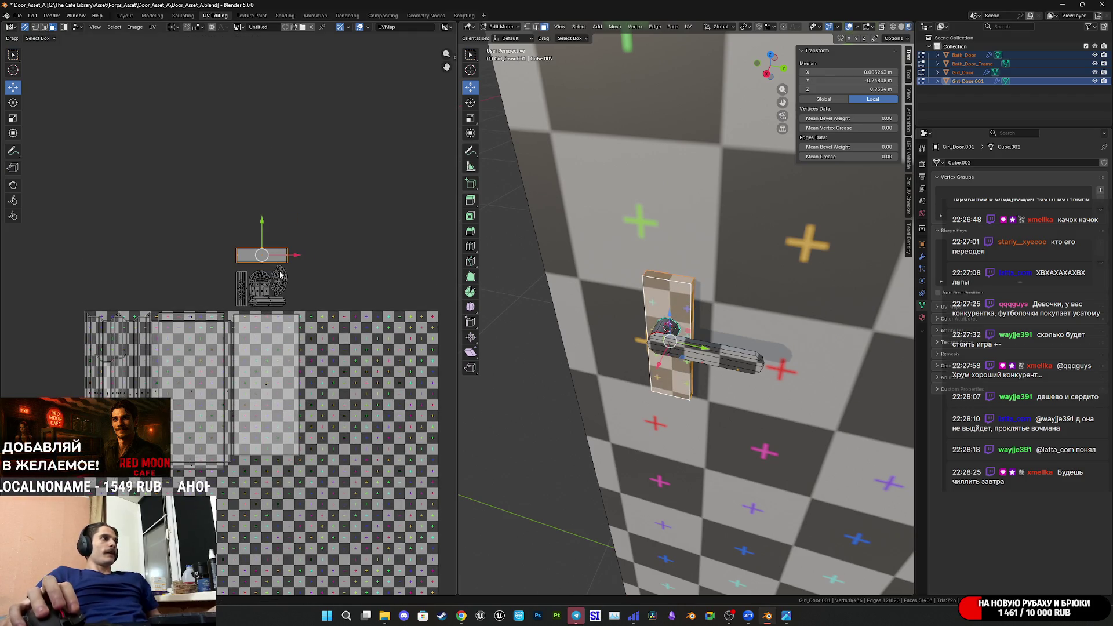
pyautogui.scroll(6, 267, 284)
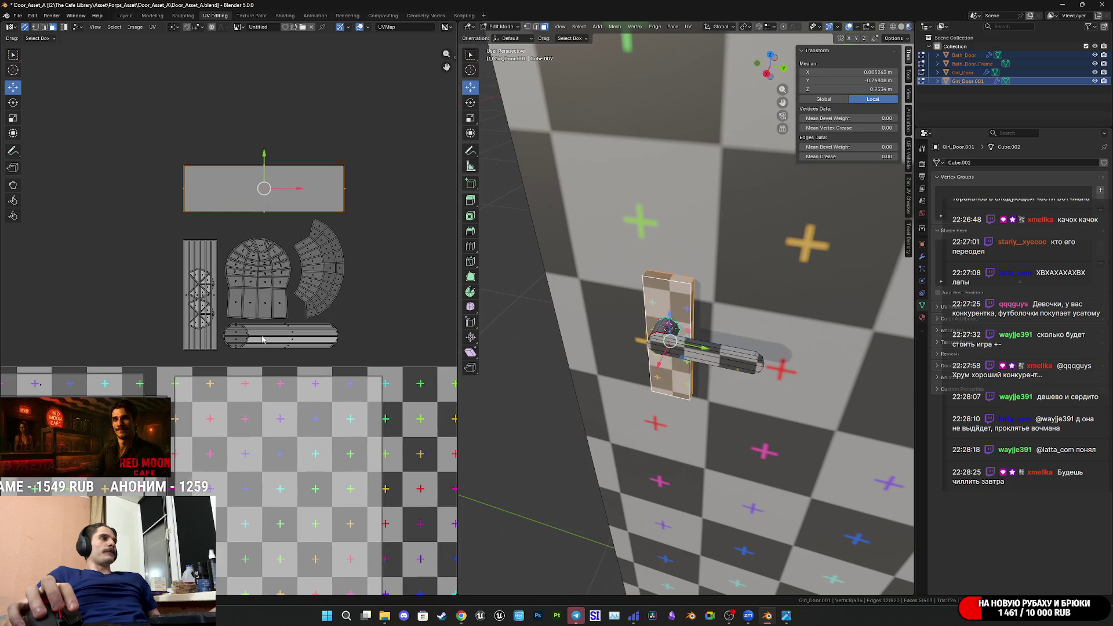
pyautogui.hotkey('ctrl', 's')
pyautogui.scroll(-6, 313, 360)
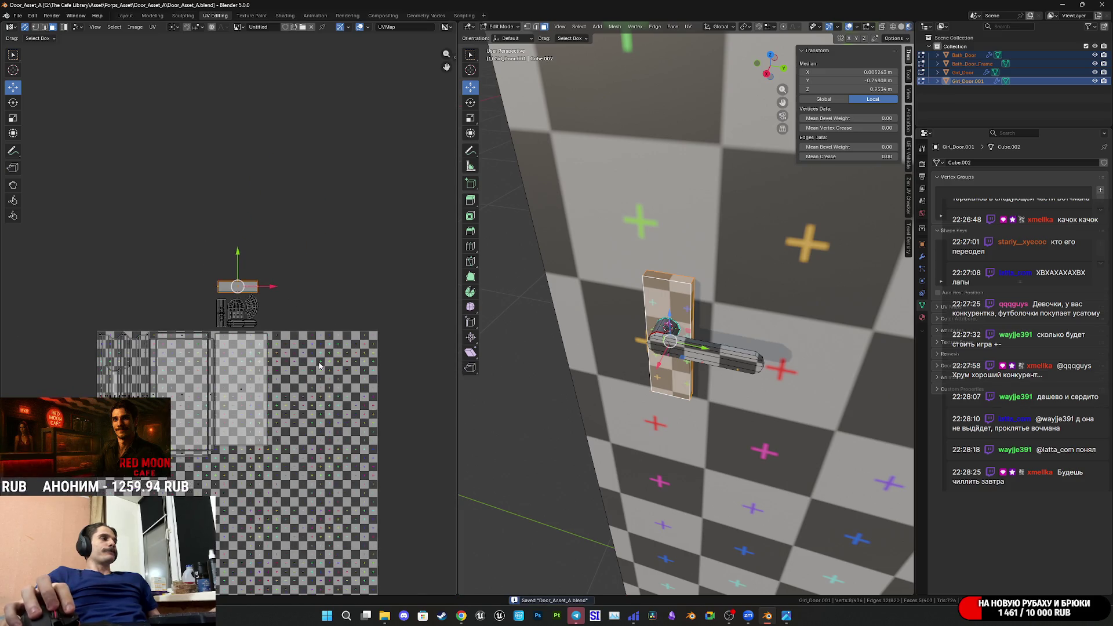
pyautogui.press('Tab')
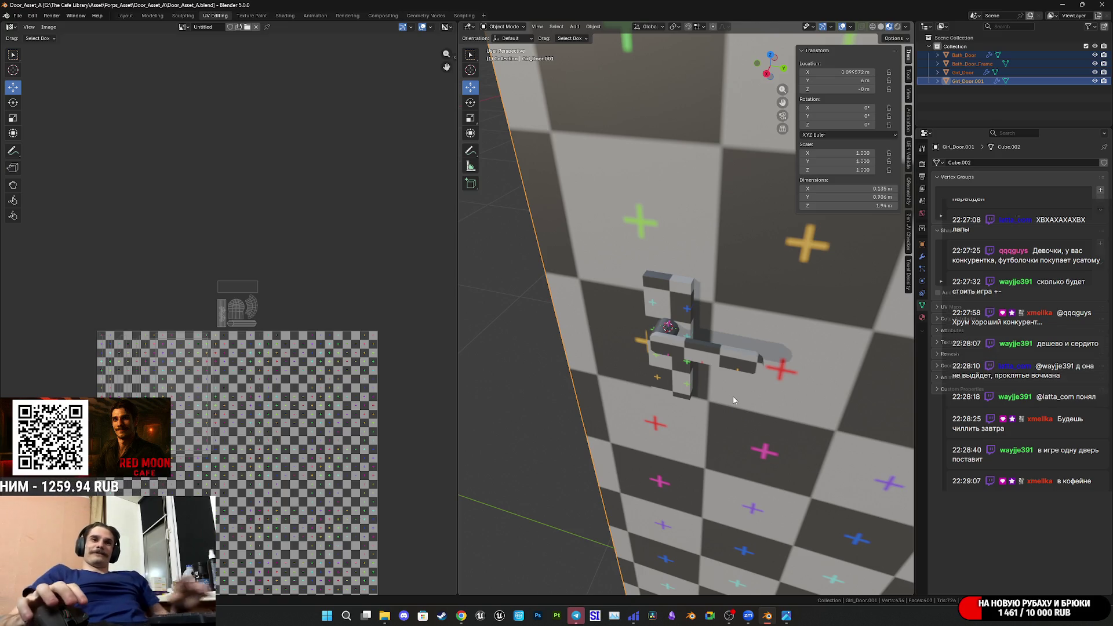
# Save the file and rename the Girl_Door.001 object to Apartm_Door.
pyautogui.scroll(-10, 746, 374)
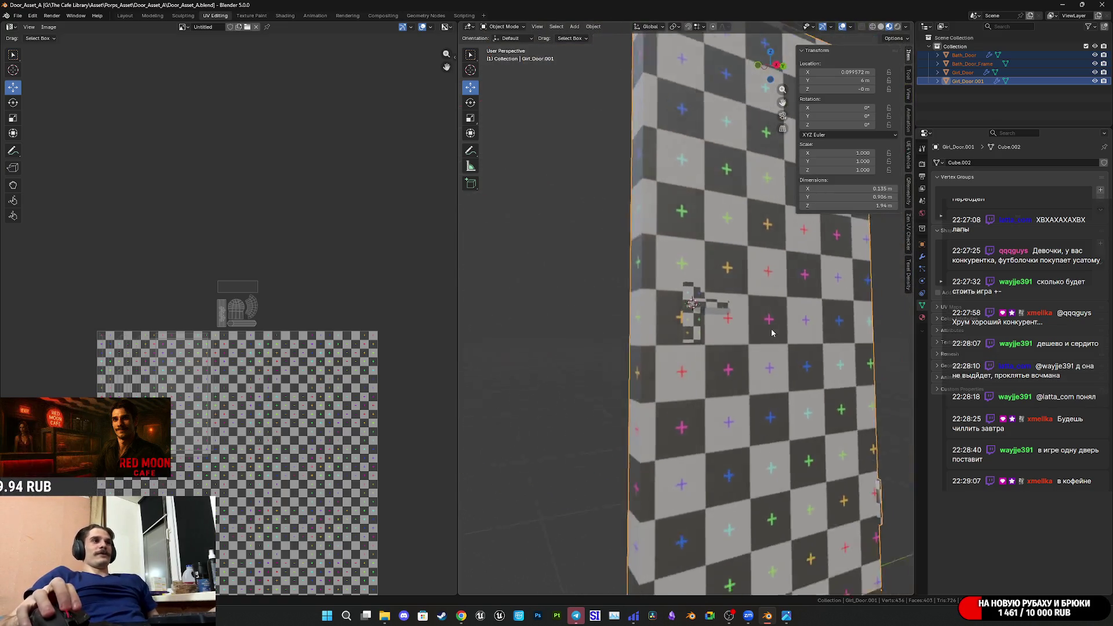
pyautogui.hotkey('ctrl', 's')
pyautogui.scroll(6, 726, 342)
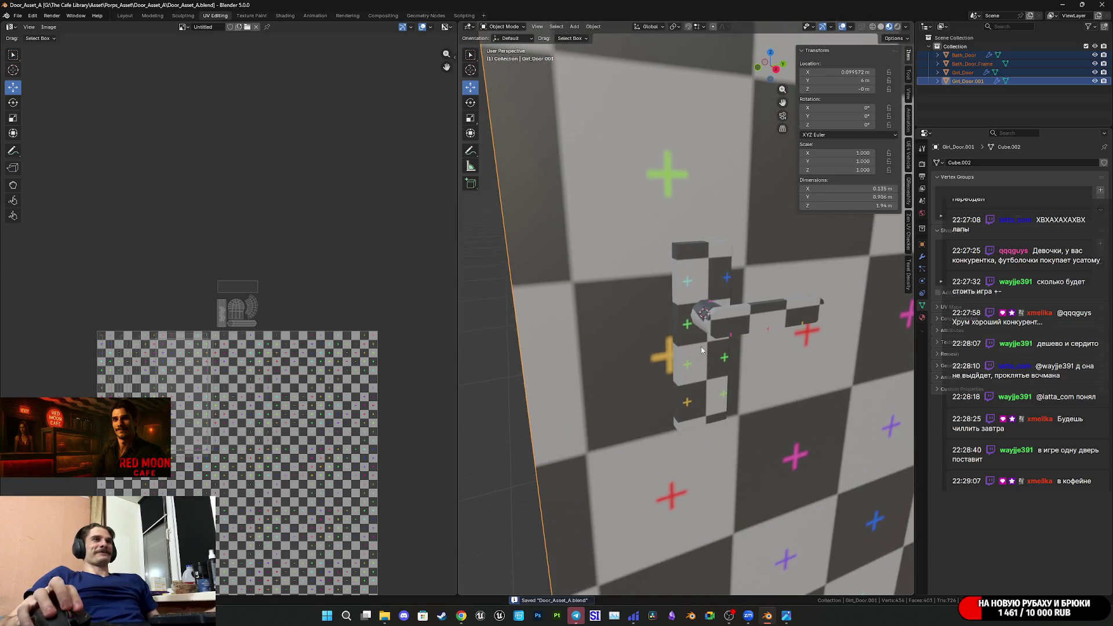
pyautogui.doubleClick(974, 81)
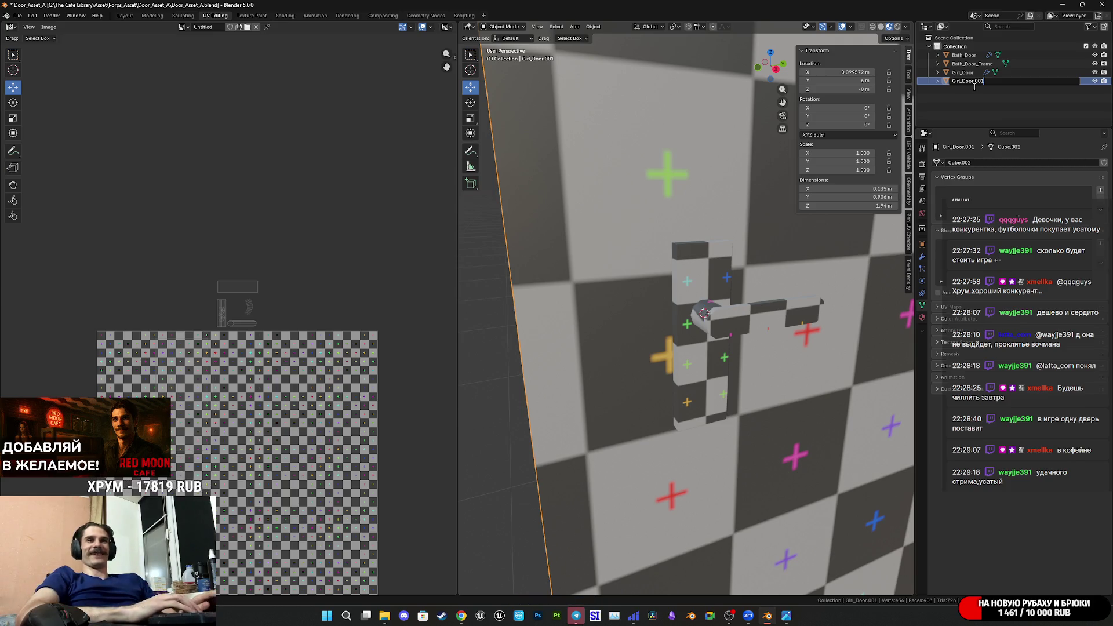
pyautogui.press('BackSpace')
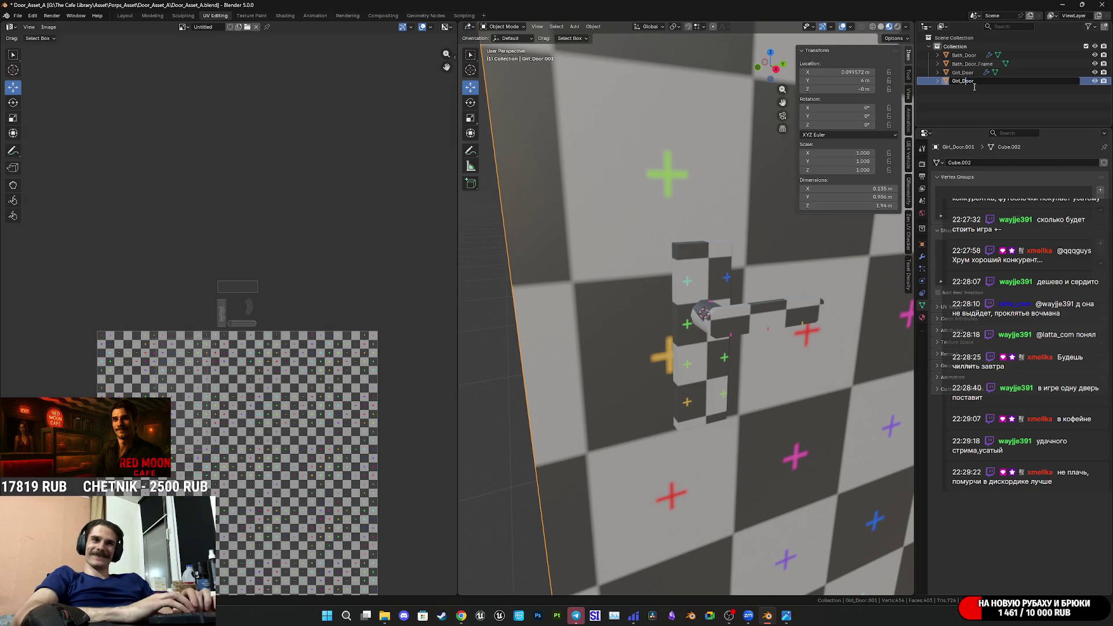
pyautogui.press('Left')
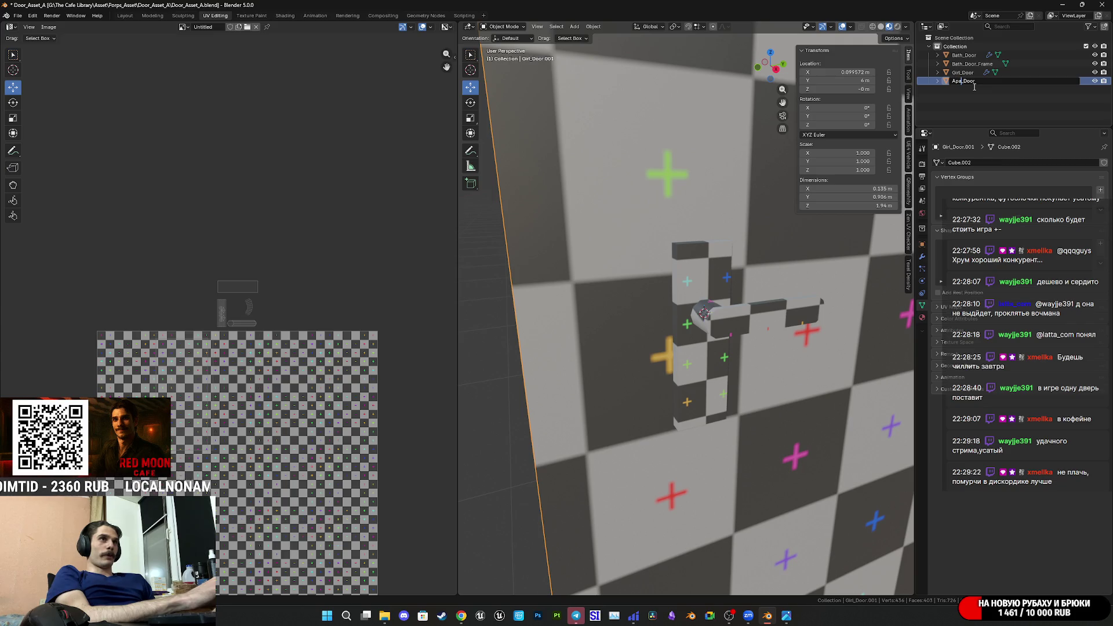
pyautogui.write('rtm')
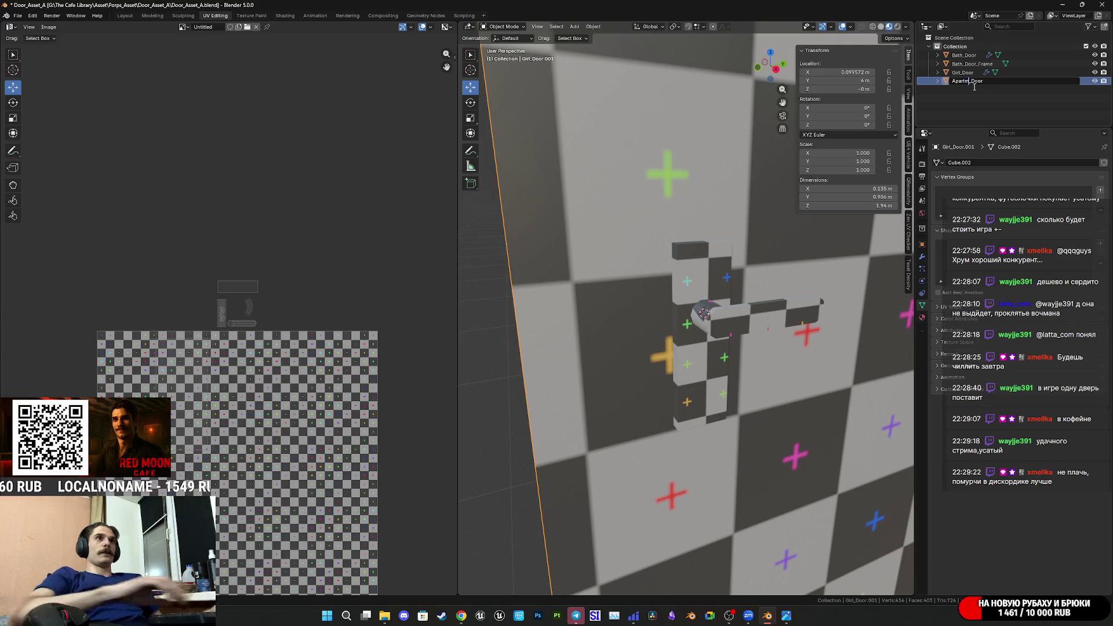
pyautogui.press('Return')
# Enter Edit Mode on Apartm_Door, then bring the Twitch stream dashboard forward.
pyautogui.scroll(-8, 788, 346)
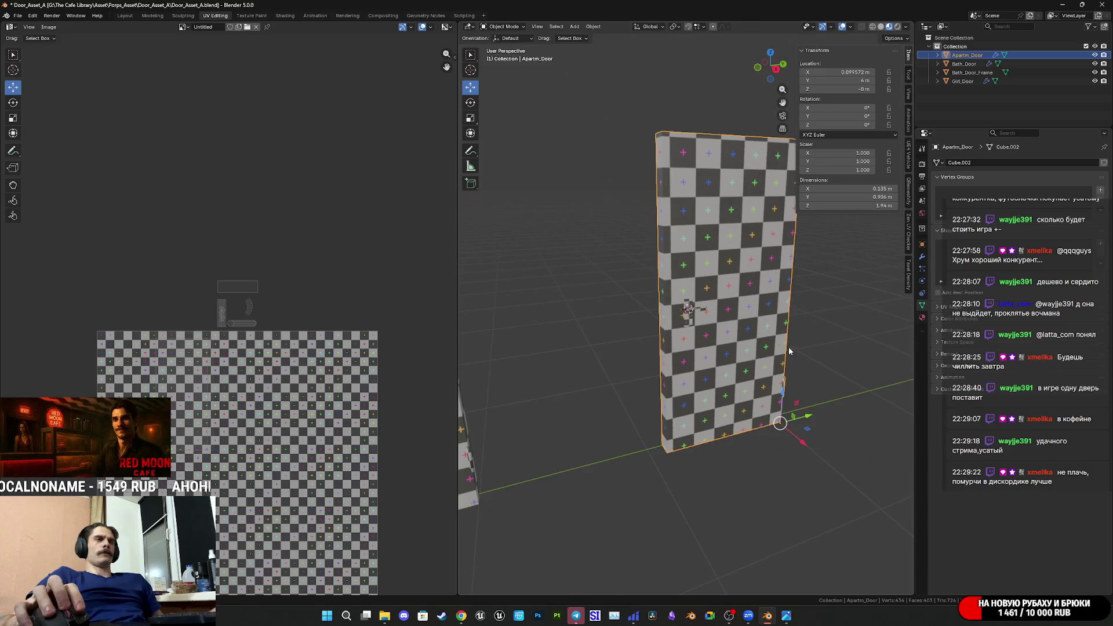
pyautogui.moveTo(746, 346)
pyautogui.mouseDown(button='middle')
pyautogui.moveTo(736, 359)
pyautogui.moveTo(689, 324)
pyautogui.mouseUp(button='middle')
pyautogui.press('Tab')
pyautogui.scroll(6, 690, 330)
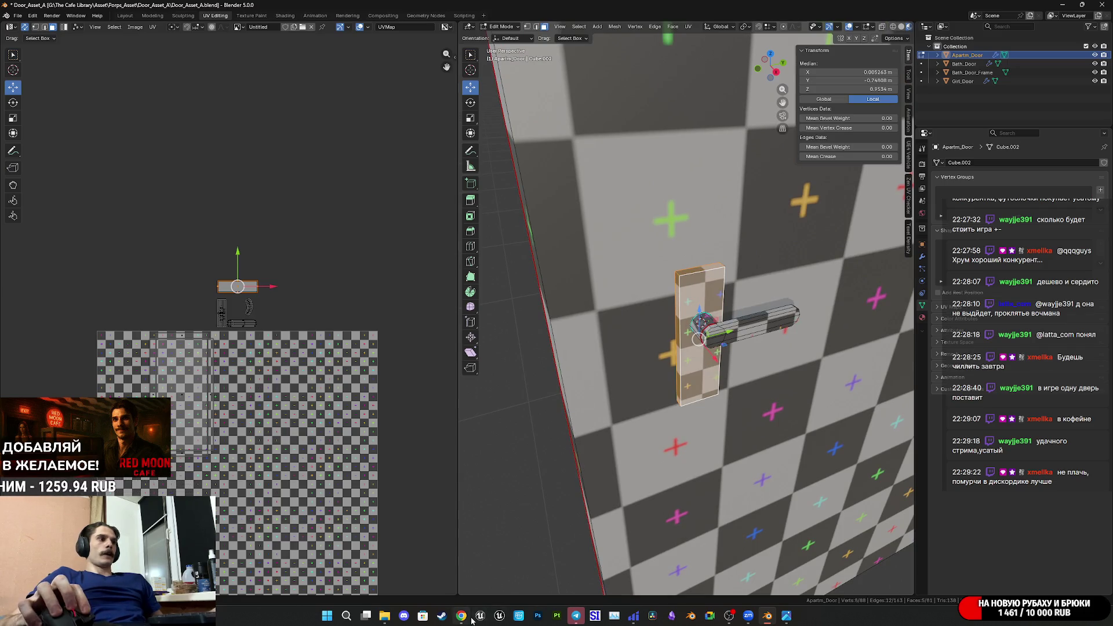
pyautogui.moveTo(461, 616)
pyautogui.click(457, 572)
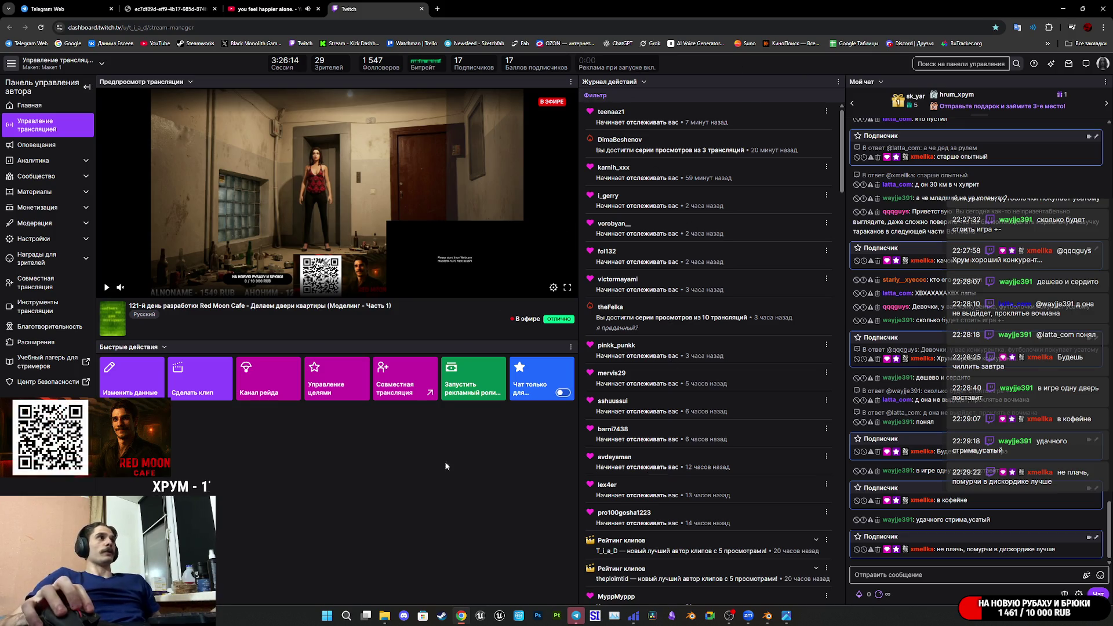
pyautogui.moveTo(785, 618)
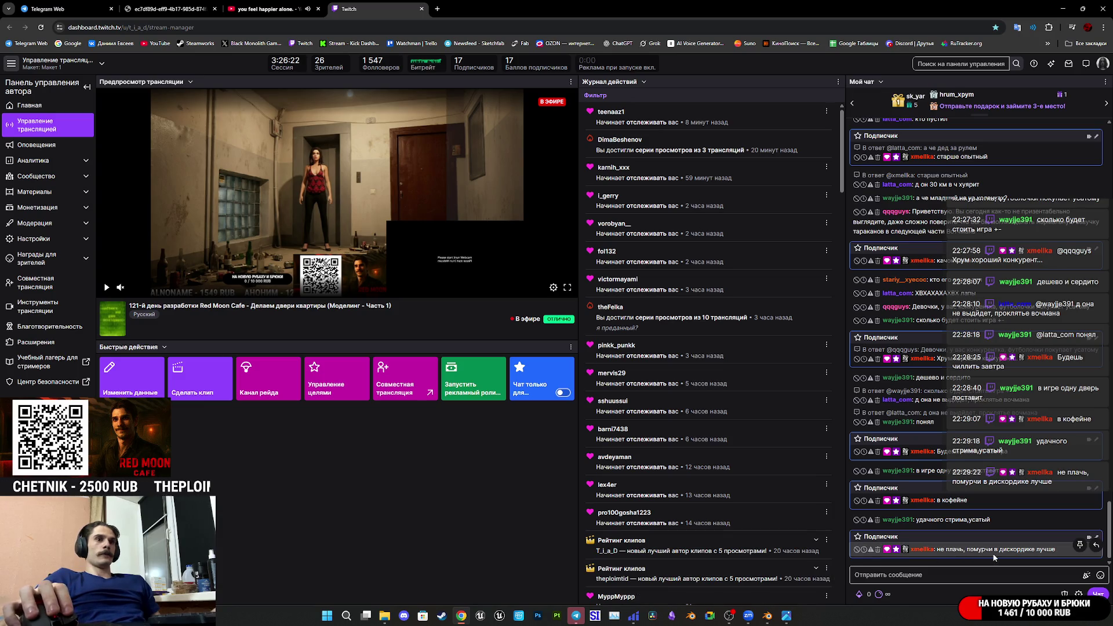
pyautogui.moveTo(633, 616)
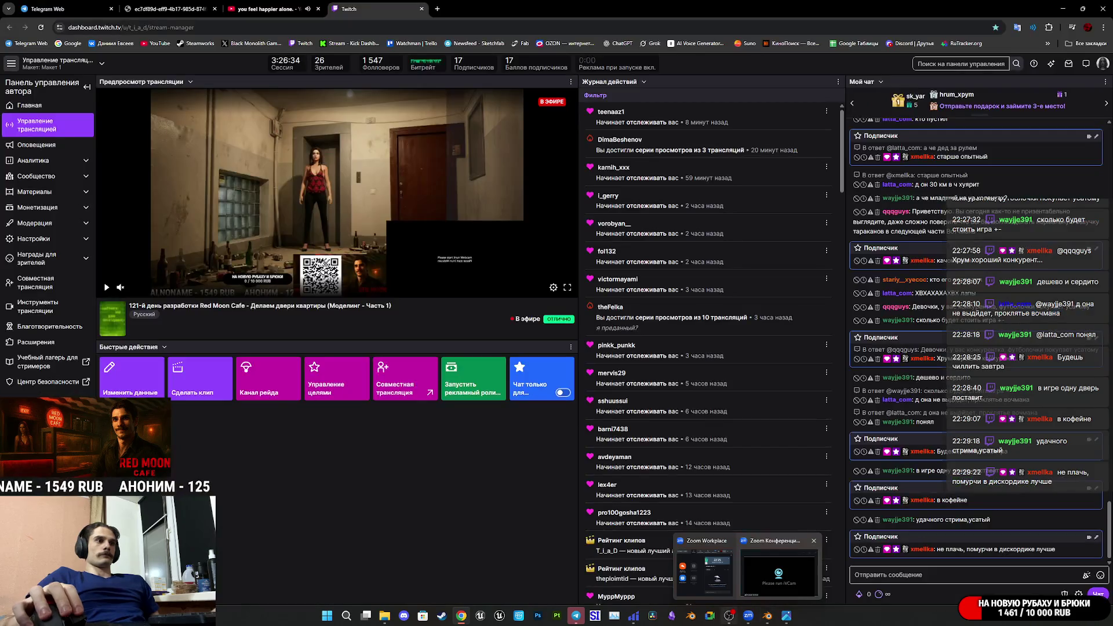
pyautogui.moveTo(729, 616)
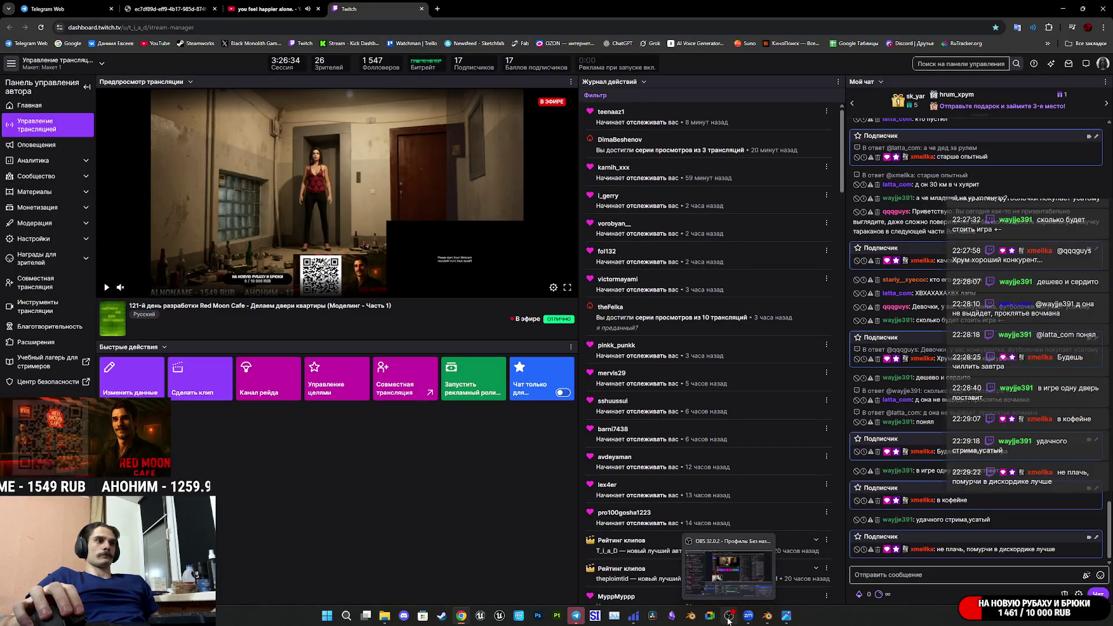
pyautogui.moveTo(576, 615)
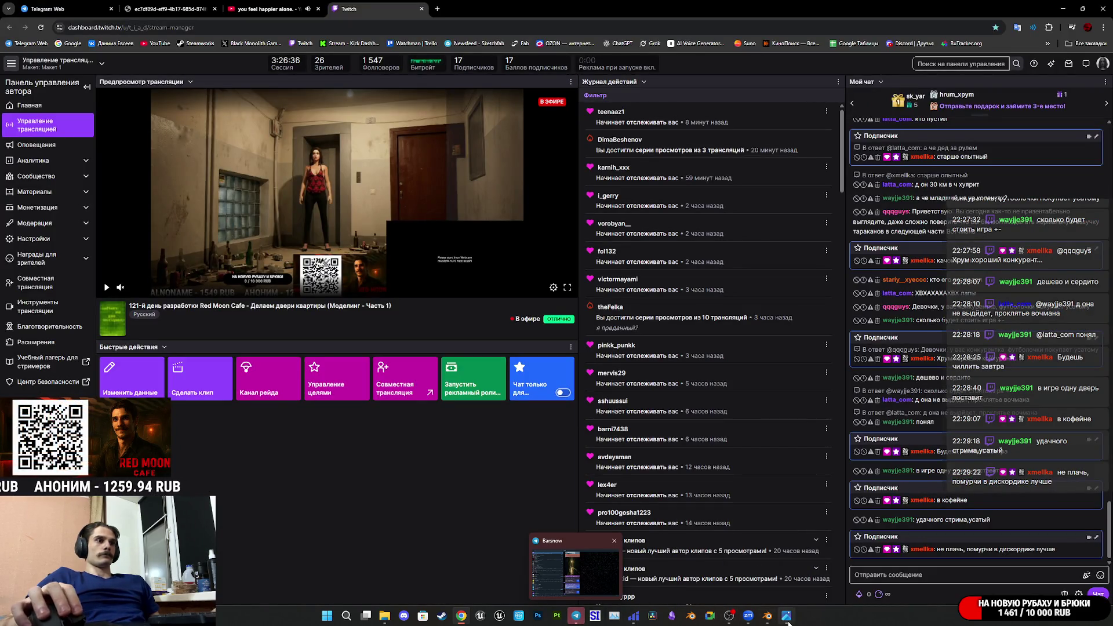
pyautogui.click(766, 616)
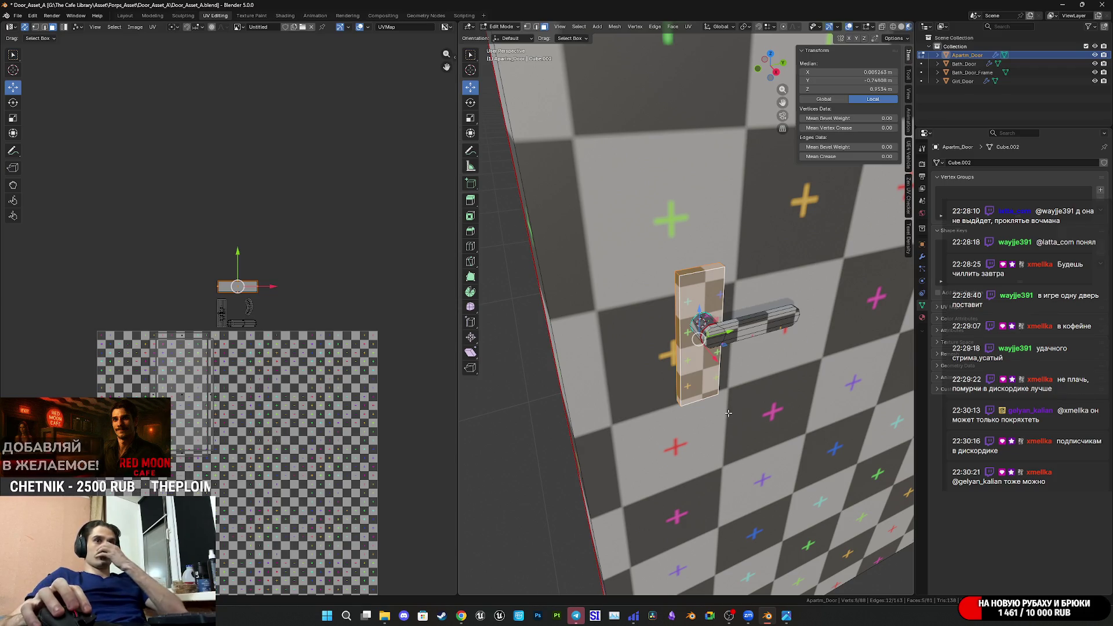
# Select all four door objects and edit them together, framing every UV island.
pyautogui.scroll(5, 229, 320)
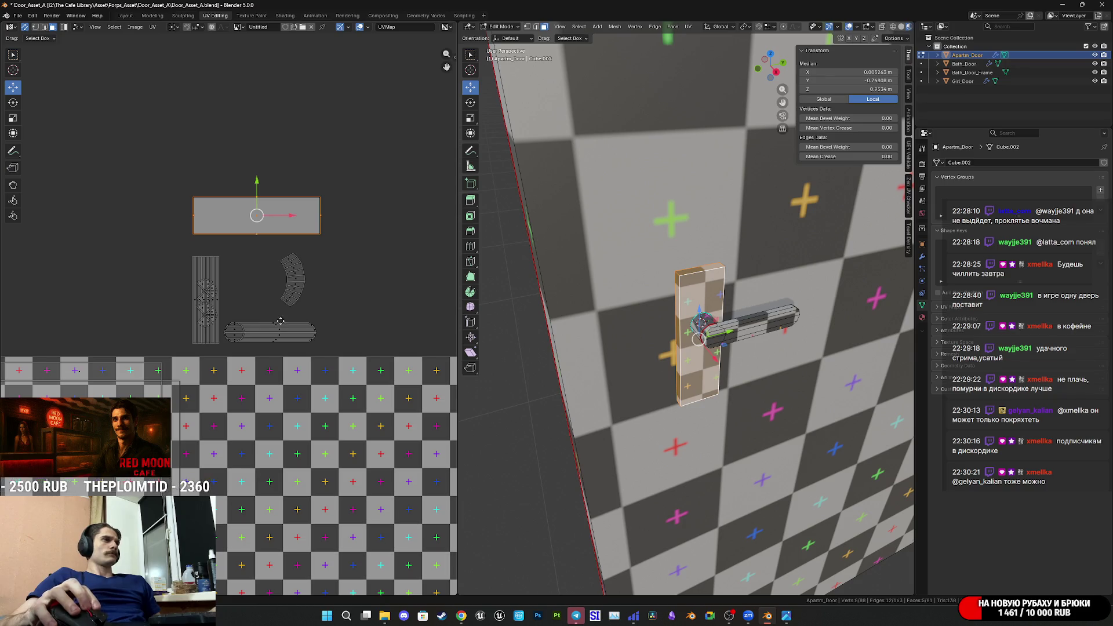
pyautogui.scroll(2, 279, 321)
pyautogui.scroll(1, 446, 301)
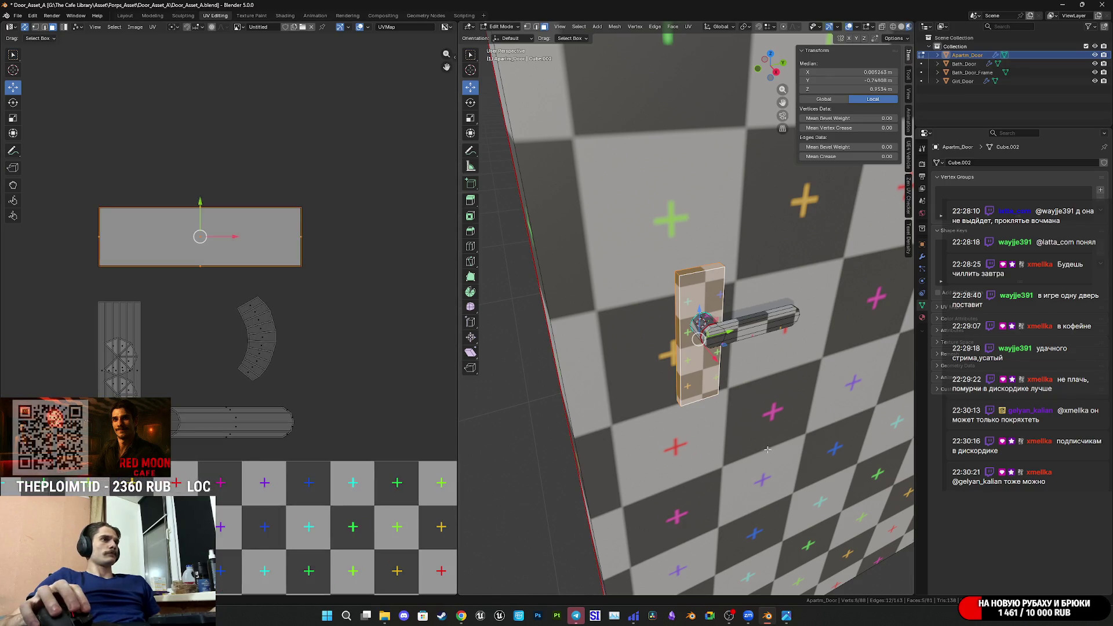
pyautogui.press('Tab')
pyautogui.press('a')
pyautogui.press('Tab')
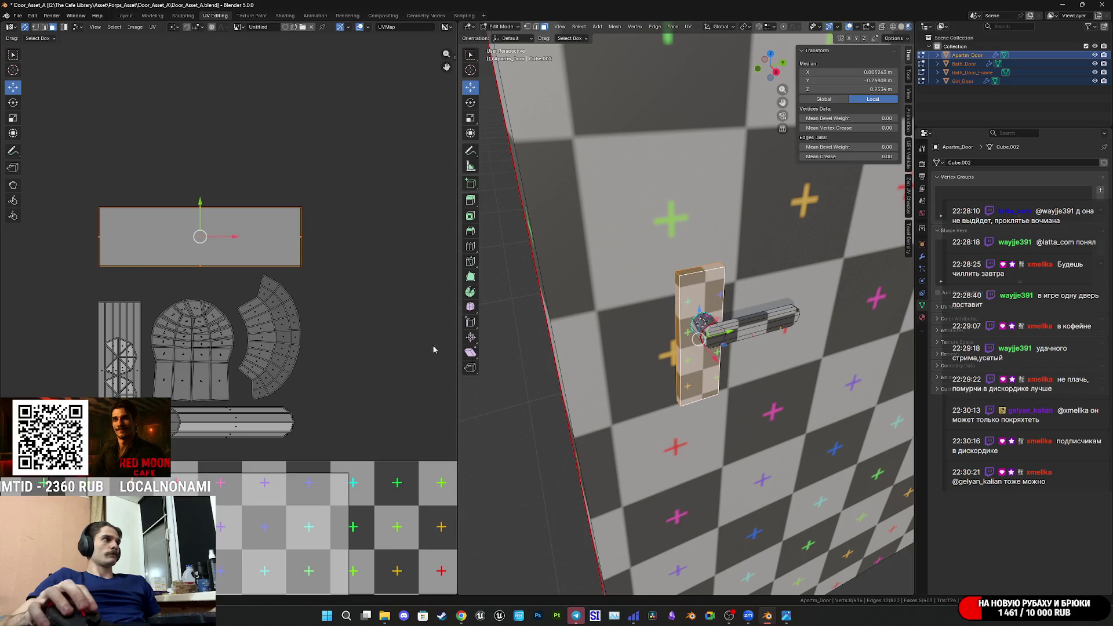
pyautogui.scroll(1, 314, 329)
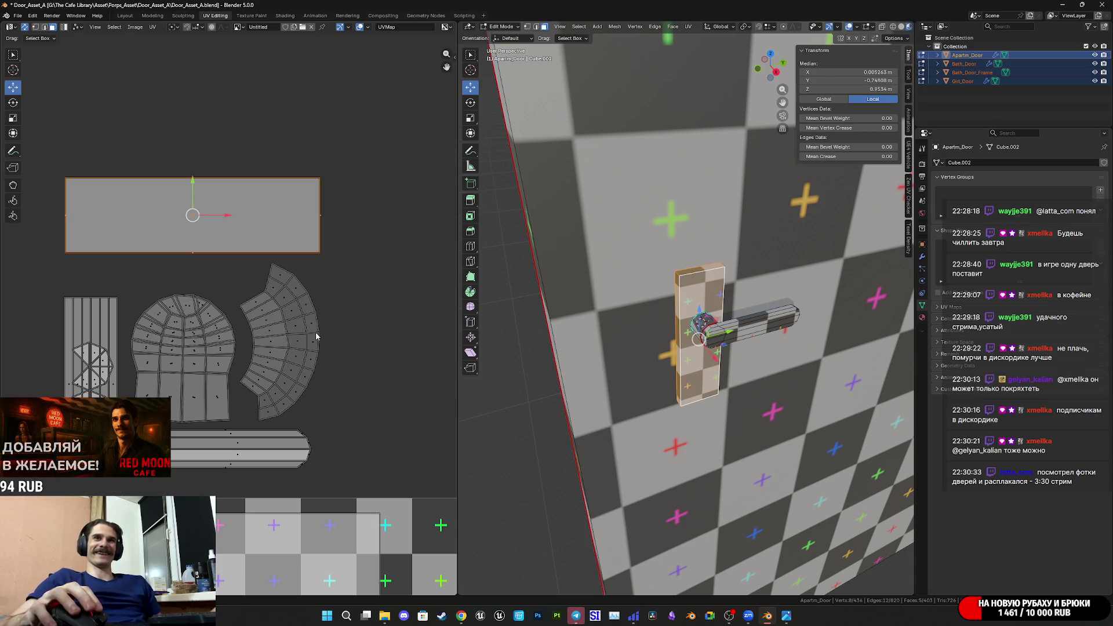
pyautogui.scroll(-3, 316, 350)
pyautogui.scroll(3, 262, 326)
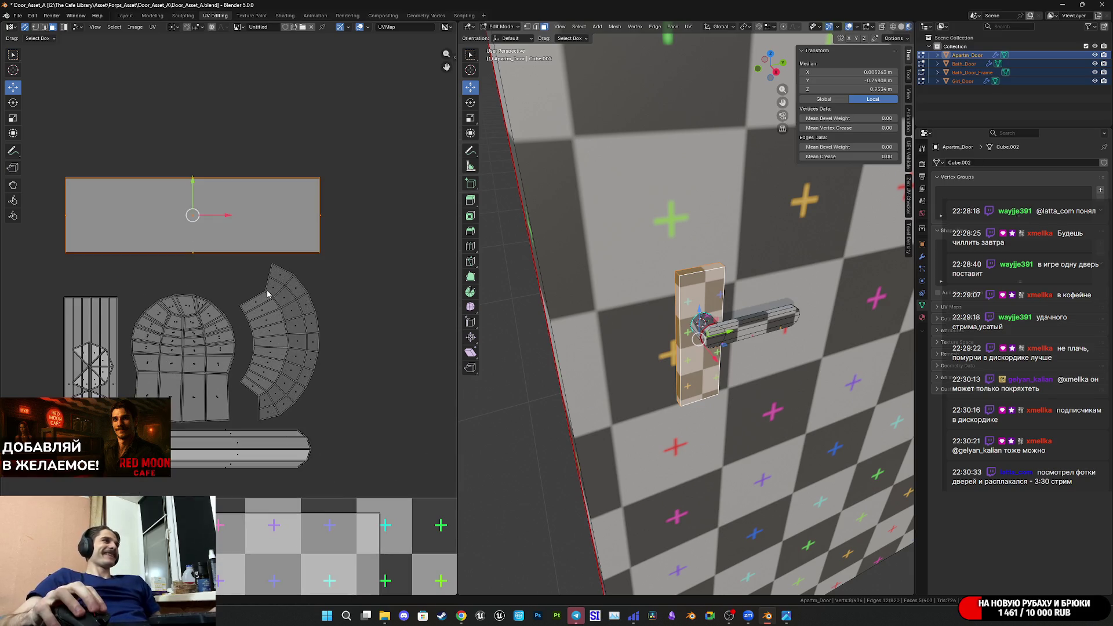
pyautogui.moveTo(269, 294); pyautogui.dragTo(260, 347, button='middle')
pyautogui.scroll(-3, 713, 331)
pyautogui.moveTo(713, 330)
pyautogui.mouseDown(button='middle')
pyautogui.moveTo(822, 316)
pyautogui.moveTo(639, 332)
pyautogui.moveTo(676, 336)
pyautogui.mouseUp(button='middle')
pyautogui.scroll(5, 652, 333)
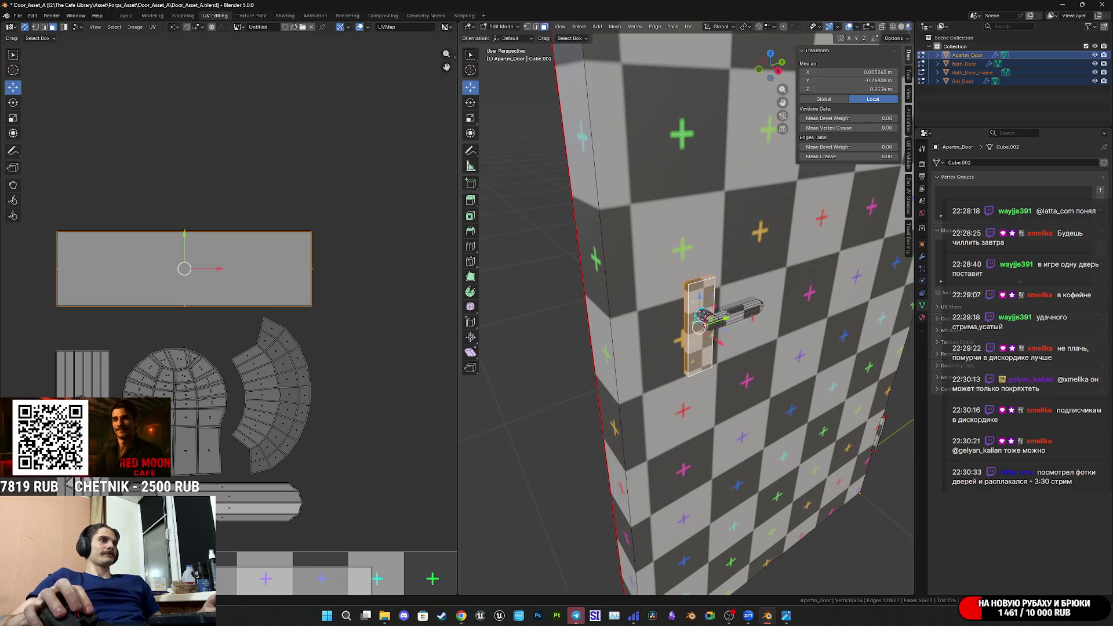
# Select the whole door handle, duplicate it and move the copy to the door's opposite side.
pyautogui.press('l')
pyautogui.press('l')
pyautogui.moveTo(702, 316); pyautogui.dragTo(753, 358, button='middle')
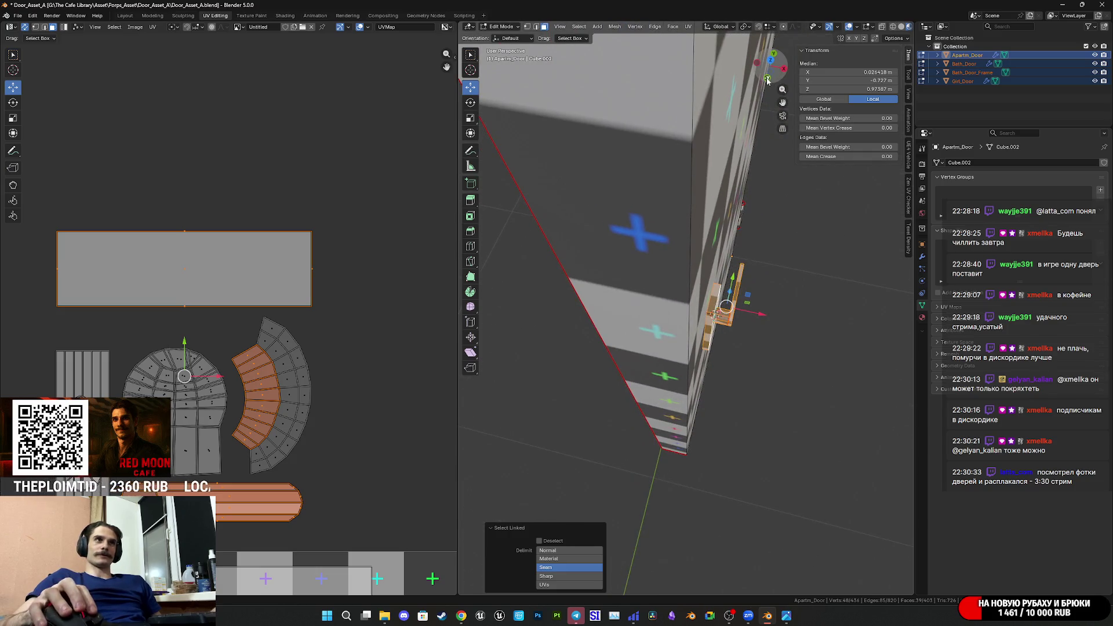
pyautogui.click(767, 79)
pyautogui.click(771, 56)
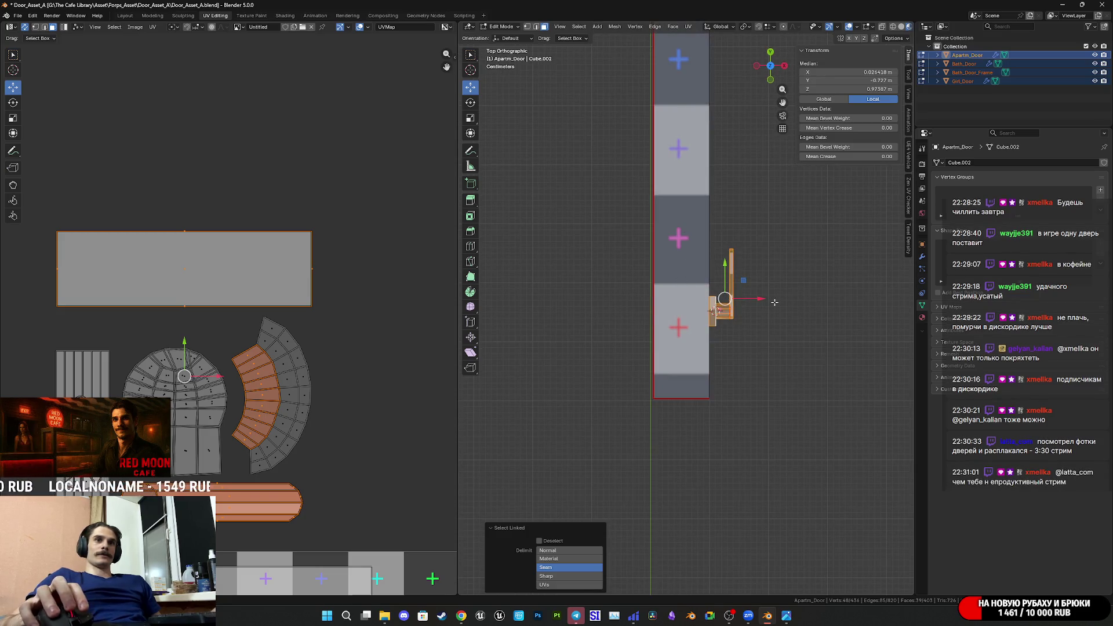
pyautogui.hotkey('shift', 'd')
pyautogui.press('Escape')
pyautogui.moveTo(757, 298); pyautogui.dragTo(682, 297)
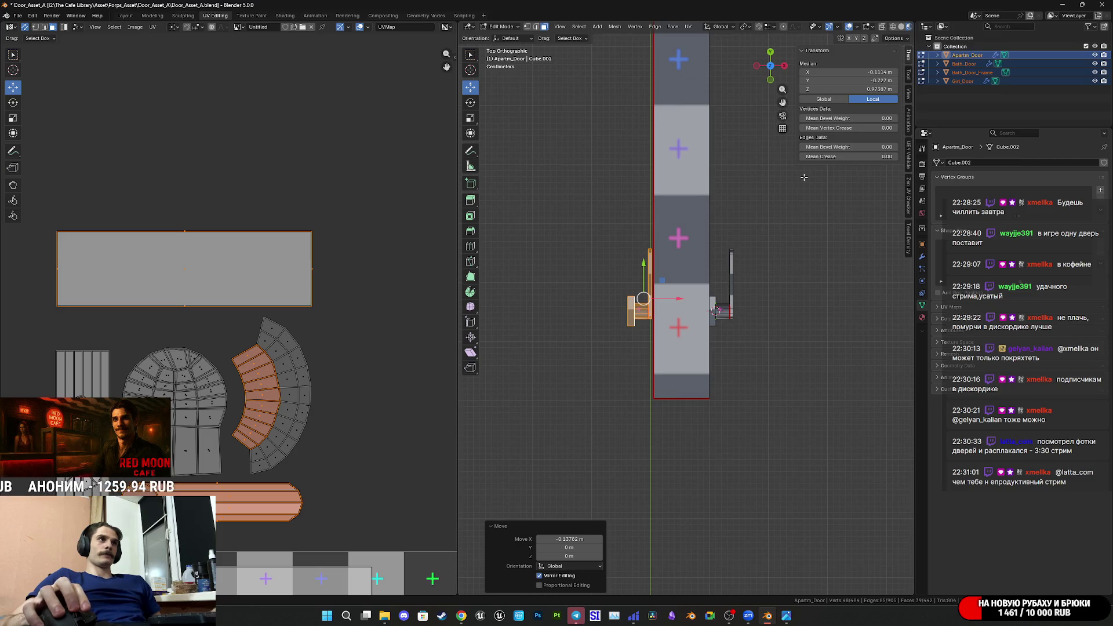
pyautogui.click(769, 52)
# Turn the handle copy by -180° so it faces the other way.
pyautogui.press('r')
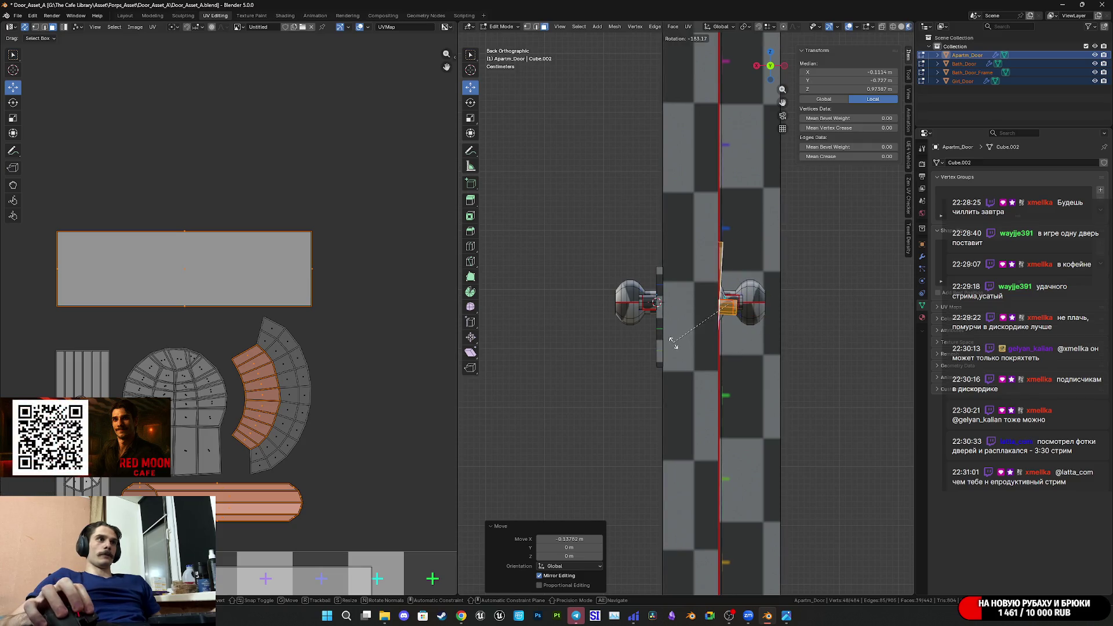
pyautogui.click(693, 346)
pyautogui.moveTo(827, 348); pyautogui.dragTo(682, 367, button='middle')
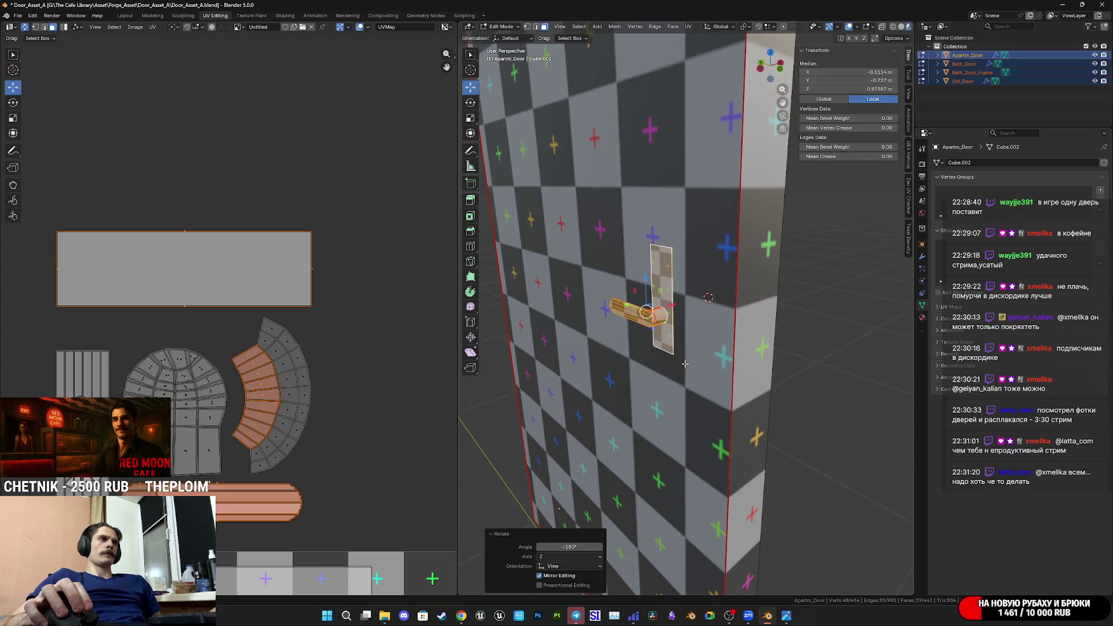
pyautogui.hotkey('ctrl', 'z')
pyautogui.moveTo(690, 362); pyautogui.dragTo(699, 409, button='middle')
pyautogui.click(770, 62)
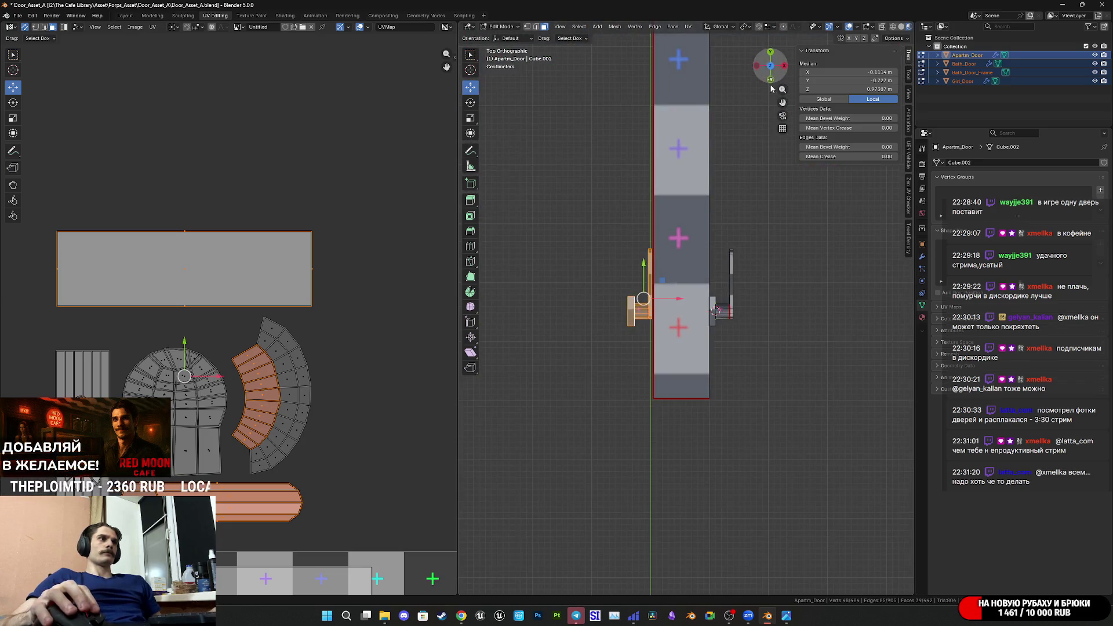
pyautogui.press('r')
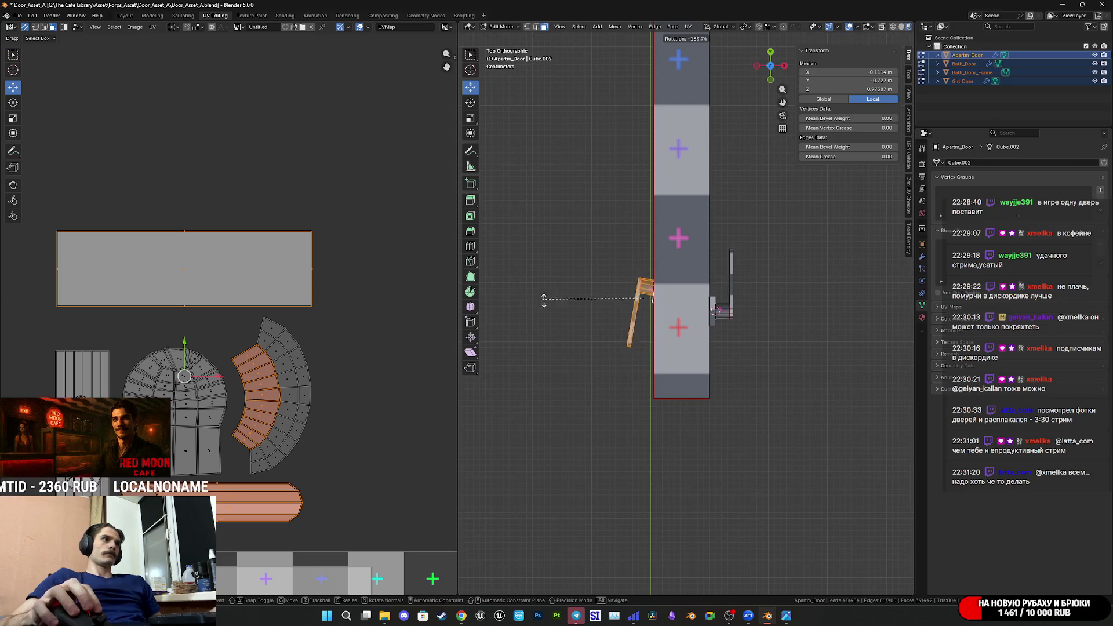
pyautogui.click(562, 311)
pyautogui.click(571, 546)
pyautogui.write('-180')
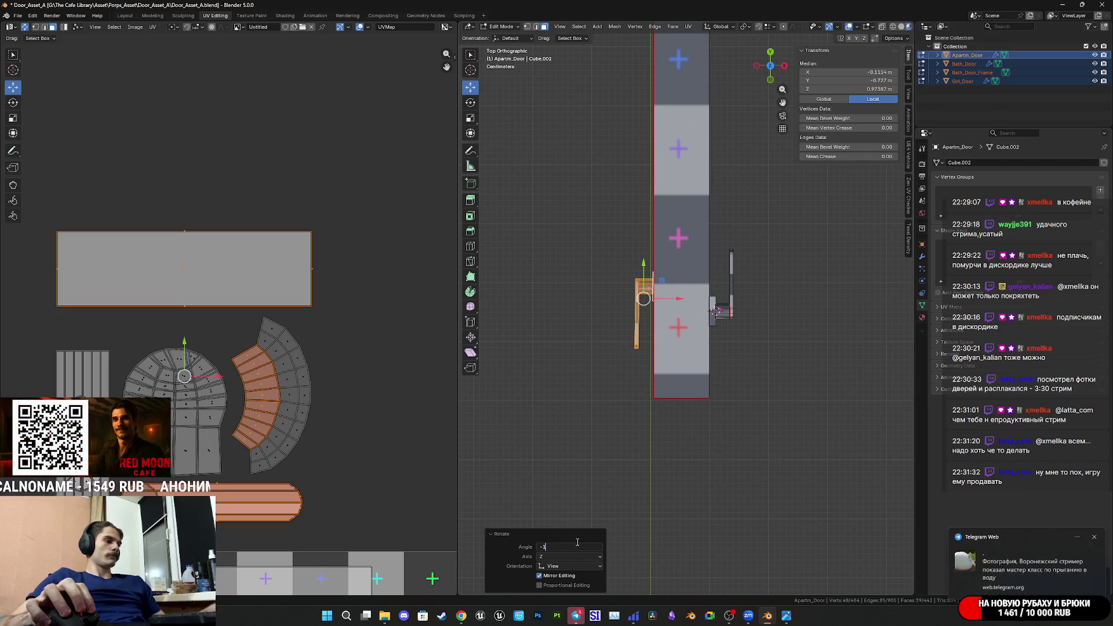
pyautogui.press('Return')
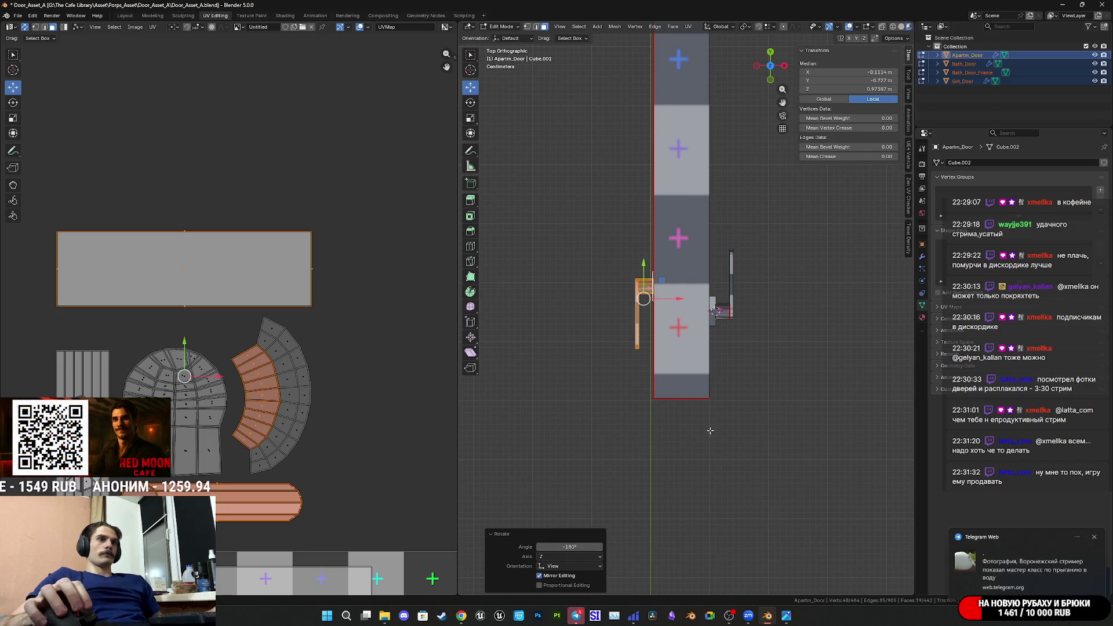
# Seat the handle copy against the door face and slide it down along Y.
pyautogui.scroll(3, 684, 361)
pyautogui.moveTo(631, 288); pyautogui.dragTo(613, 294)
pyautogui.moveTo(589, 286); pyautogui.dragTo(721, 317, button='middle')
pyautogui.moveTo(715, 371)
pyautogui.mouseDown(button='middle')
pyautogui.moveTo(741, 314)
pyautogui.moveTo(632, 313)
pyautogui.moveTo(731, 345)
pyautogui.moveTo(759, 243)
pyautogui.mouseUp(button='middle')
pyautogui.scroll(2, 742, 313)
pyautogui.scroll(5, 662, 299)
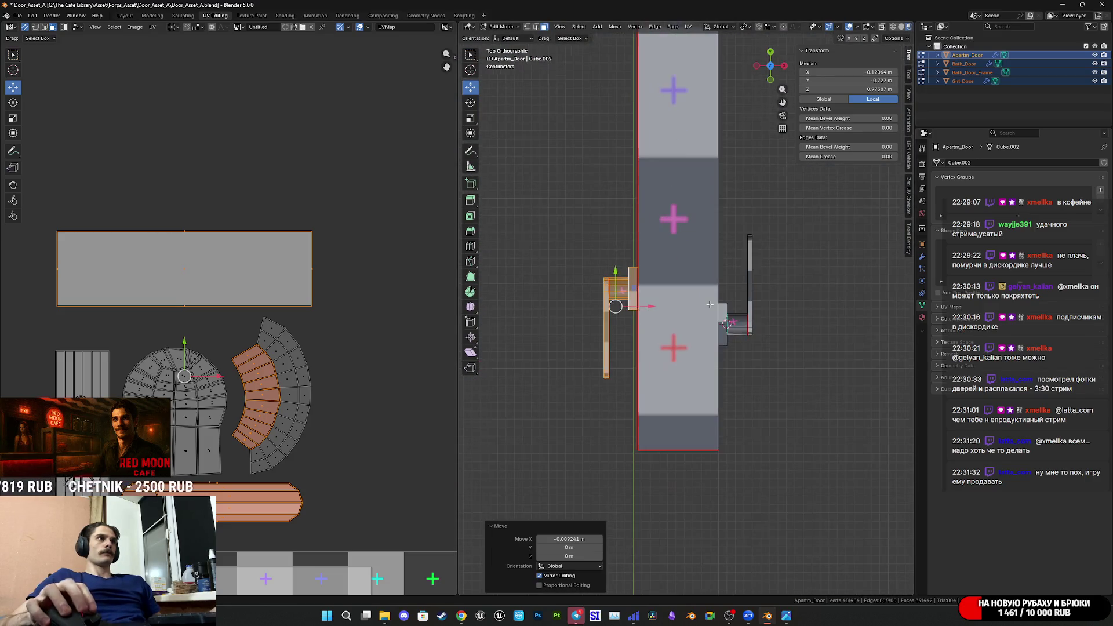
pyautogui.moveTo(616, 271); pyautogui.dragTo(615, 310)
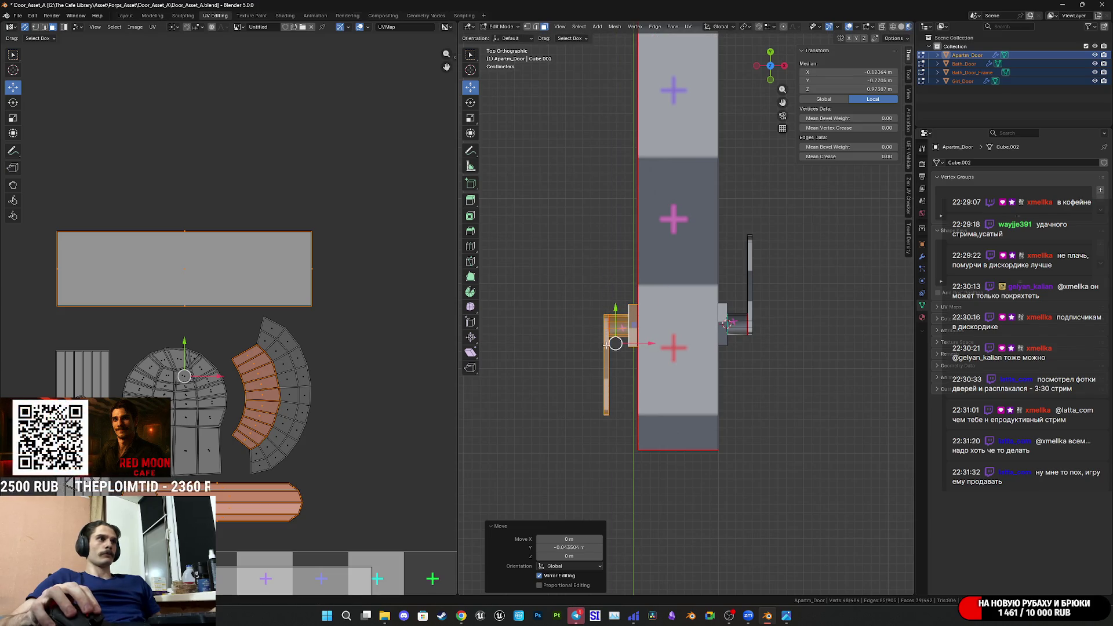
# Rotate the copy's lever 180° and position it back on the handle.
pyautogui.click(606, 349)
pyautogui.press('l')
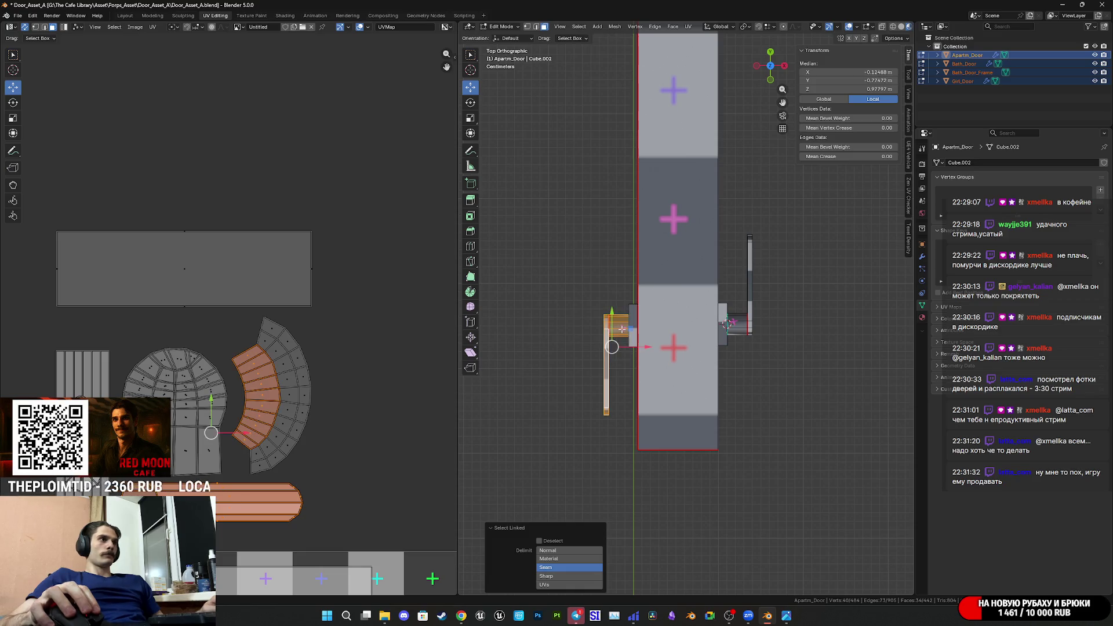
pyautogui.moveTo(606, 349)
pyautogui.mouseDown(button='middle')
pyautogui.moveTo(724, 232)
pyautogui.moveTo(754, 174)
pyautogui.mouseUp(button='middle')
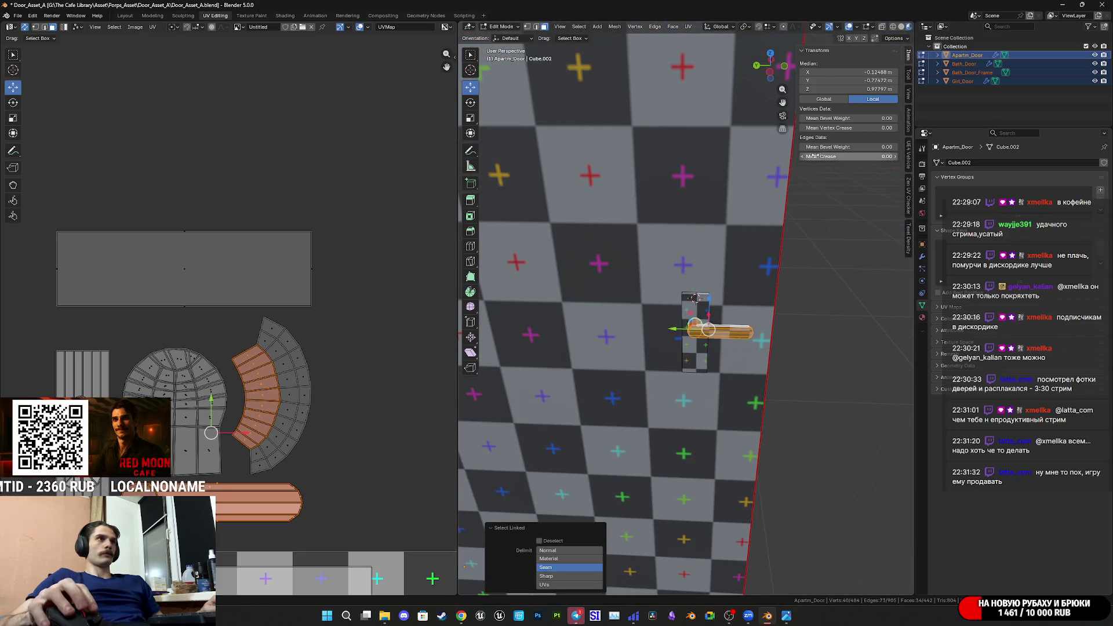
pyautogui.moveTo(781, 77)
pyautogui.mouseDown()
pyautogui.moveTo(835, 81)
pyautogui.moveTo(775, 79)
pyautogui.mouseUp()
pyautogui.click(775, 79)
pyautogui.press('r')
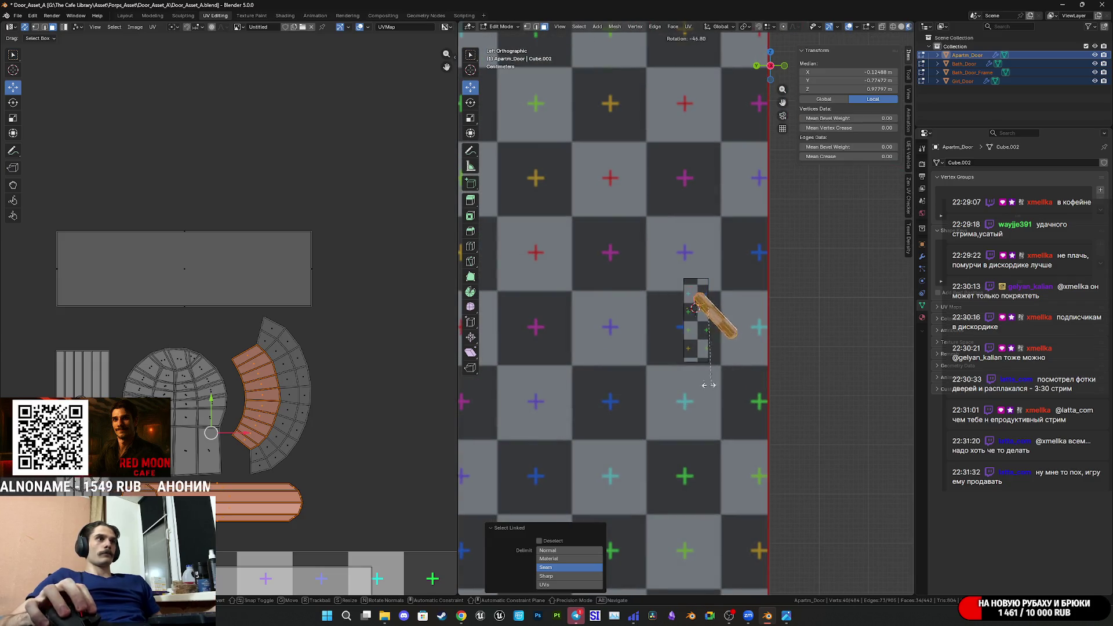
pyautogui.click(625, 229)
pyautogui.click(570, 546)
pyautogui.write('180')
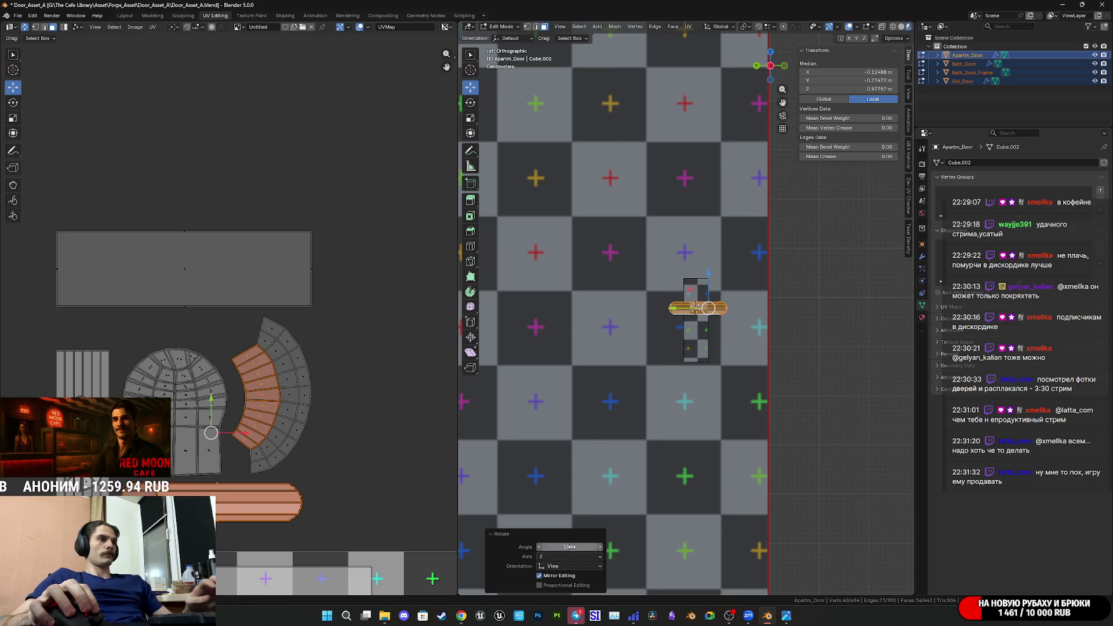
pyautogui.press('Return')
pyautogui.scroll(9, 771, 312)
pyautogui.moveTo(789, 307)
pyautogui.mouseDown()
pyautogui.moveTo(573, 336)
pyautogui.moveTo(634, 345)
pyautogui.mouseUp()
pyautogui.moveTo(634, 345)
pyautogui.mouseDown(button='middle')
pyautogui.moveTo(711, 392)
pyautogui.moveTo(593, 386)
pyautogui.moveTo(689, 392)
pyautogui.mouseUp(button='middle')
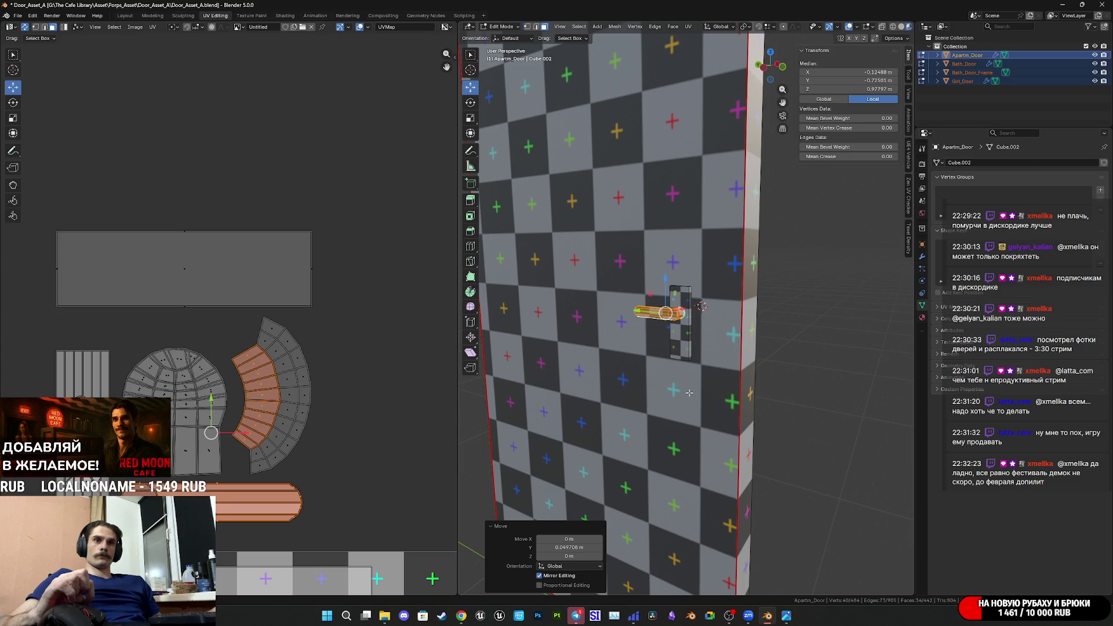
# Save Door_Asset_A.blend, return to Object Mode, save again and switch to Telegram.
pyautogui.moveTo(795, 382); pyautogui.dragTo(696, 391, button='middle')
pyautogui.hotkey('ctrl', 's')
pyautogui.scroll(5, 694, 393)
pyautogui.scroll(-8, 694, 393)
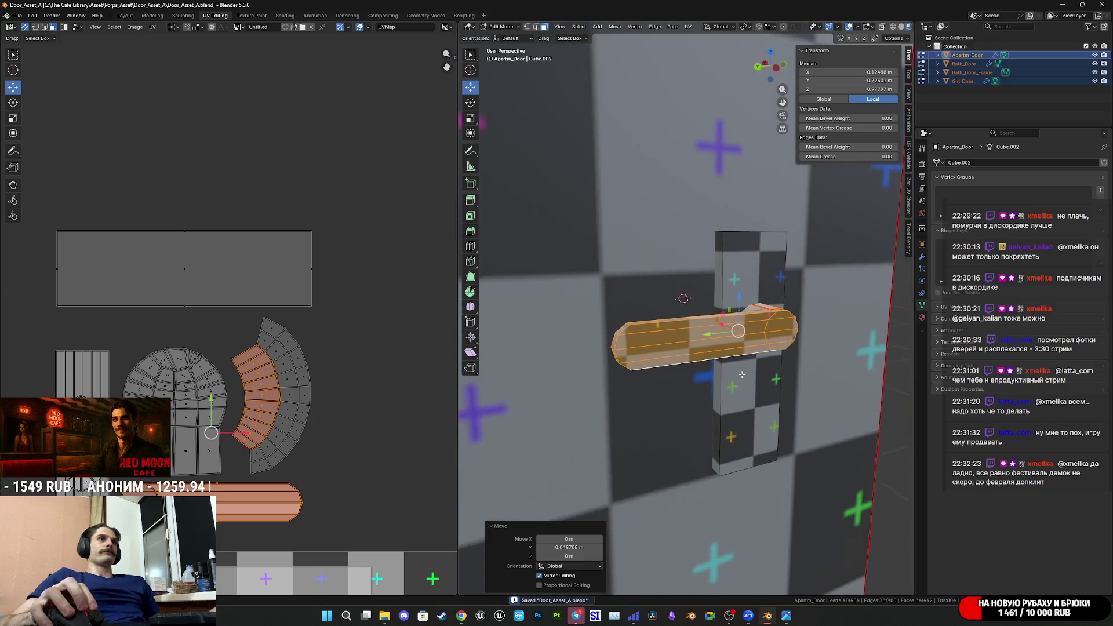
pyautogui.press('Tab')
pyautogui.moveTo(767, 330); pyautogui.dragTo(664, 401, button='middle')
pyautogui.hotkey('ctrl', 's')
pyautogui.scroll(-2, 360, 470)
pyautogui.scroll(2, 243, 458)
pyautogui.scroll(-2, 243, 452)
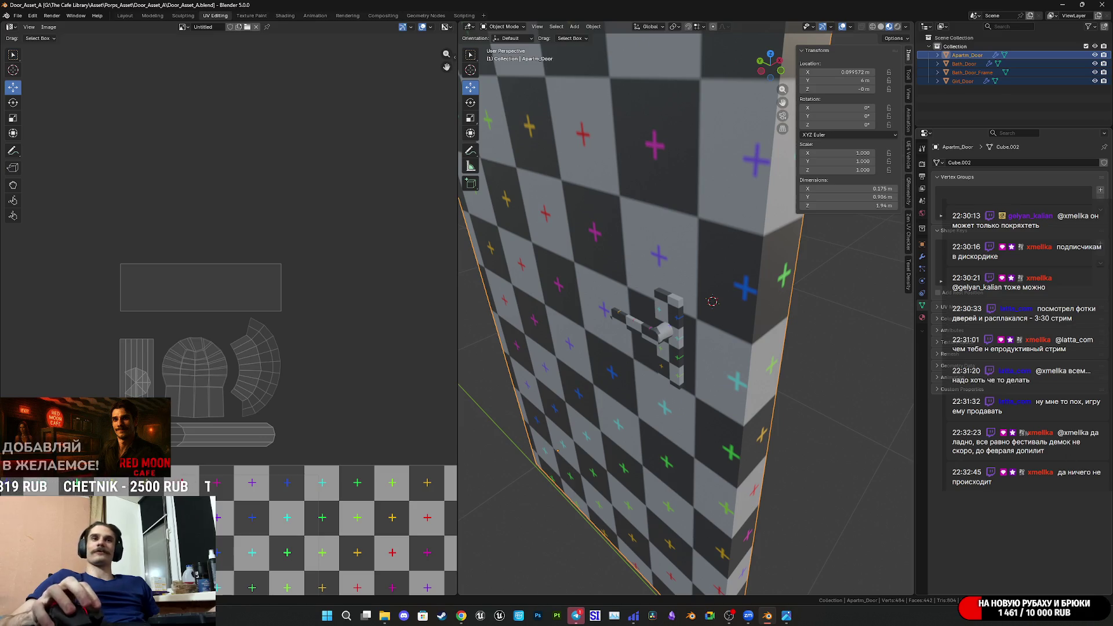
pyautogui.click(576, 616)
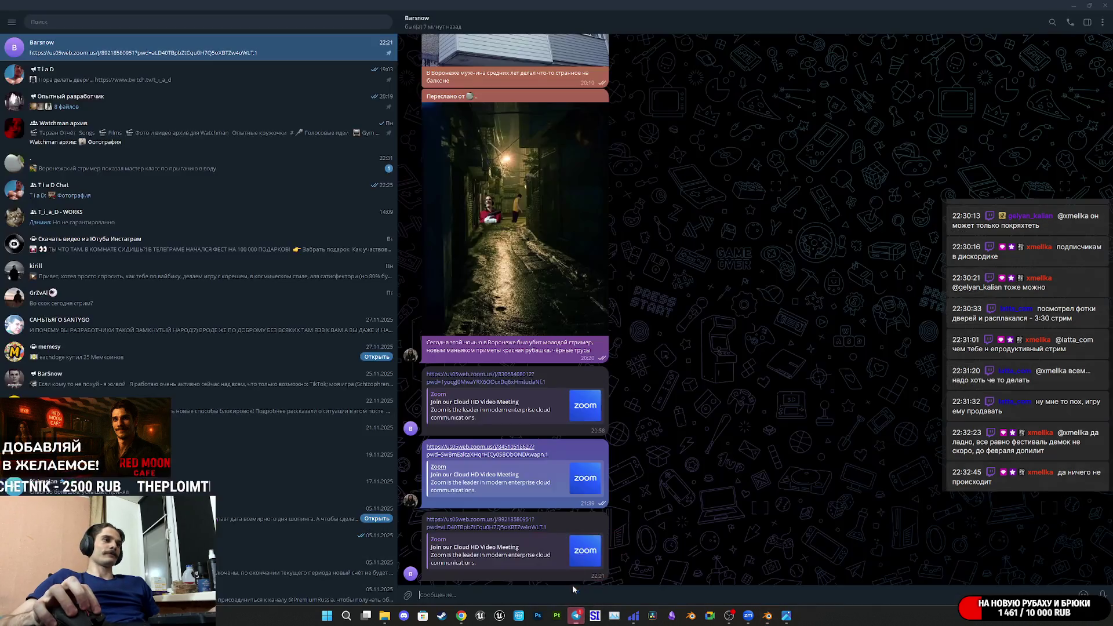
# View the enlarged lake-jump photo in a chat, then open the channel announcing the door-making stream.
pyautogui.click(322, 168)
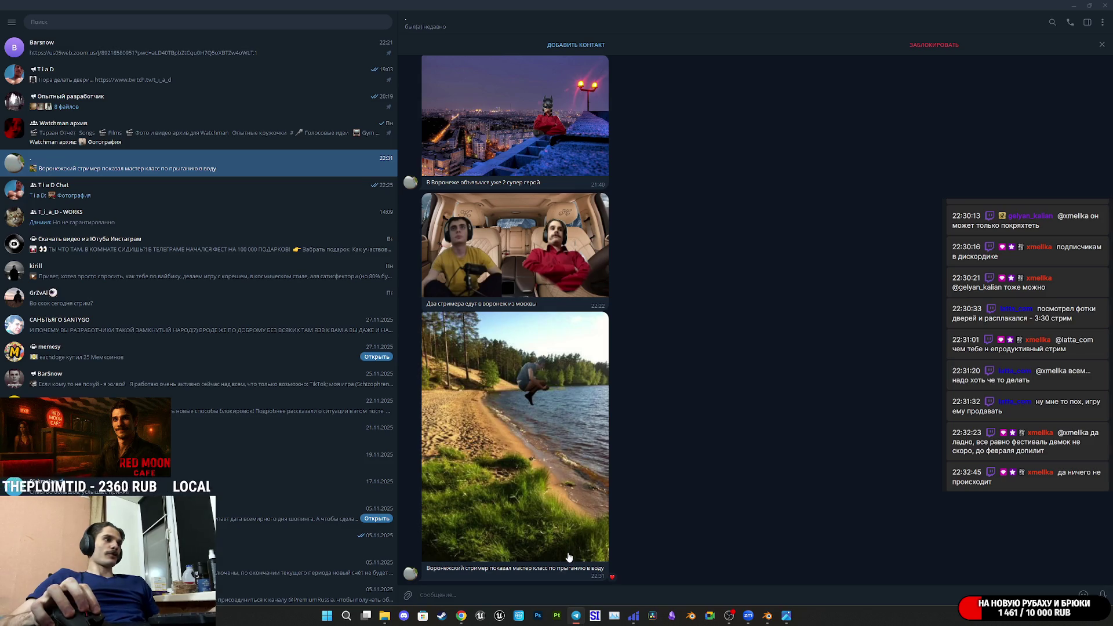
pyautogui.click(576, 464)
pyautogui.keyDown('ctrl'); pyautogui.scroll(3, 580, 348); pyautogui.keyUp('ctrl')
pyautogui.keyDown('ctrl'); pyautogui.scroll(-5, 597, 344); pyautogui.keyUp('ctrl')
pyautogui.keyDown('ctrl'); pyautogui.scroll(5, 601, 318); pyautogui.keyUp('ctrl')
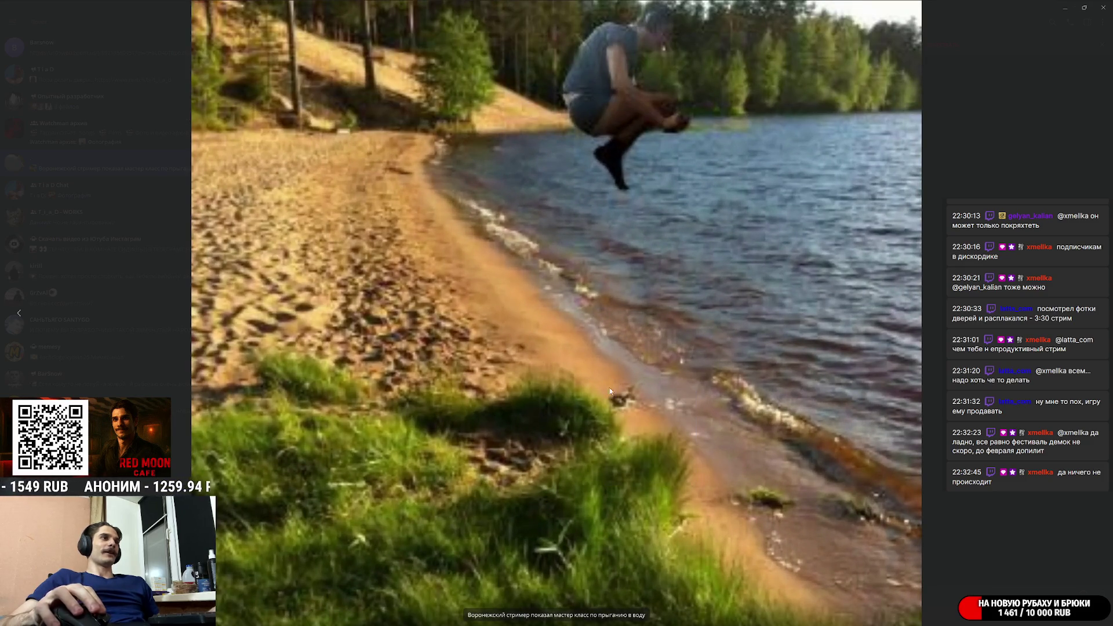
pyautogui.keyDown('ctrl'); pyautogui.scroll(-2, 625, 288); pyautogui.keyUp('ctrl')
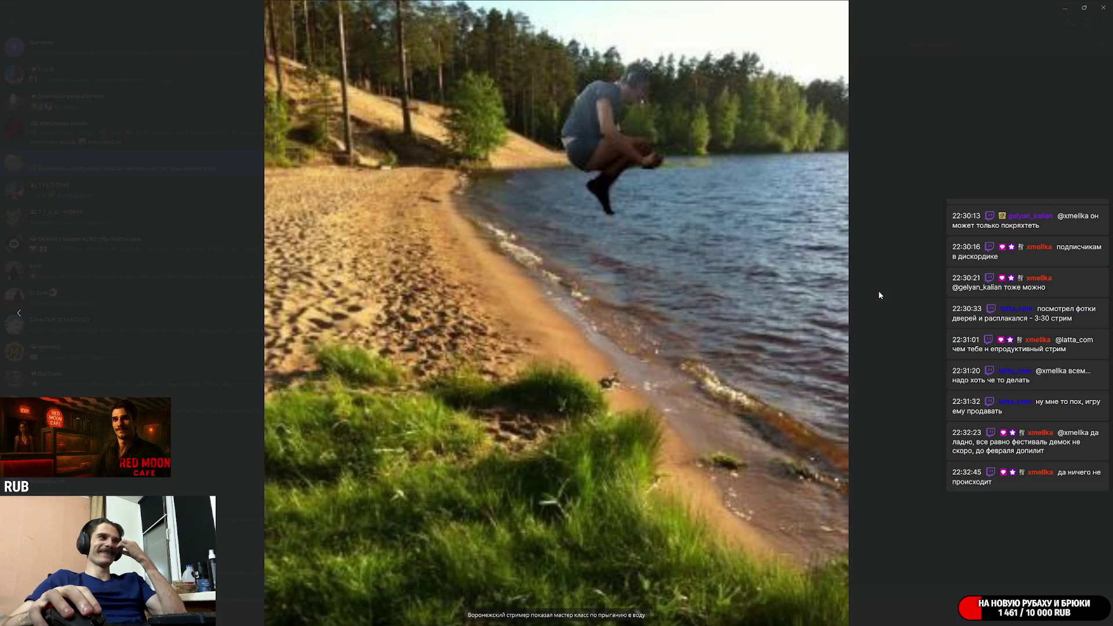
pyautogui.click(841, 300)
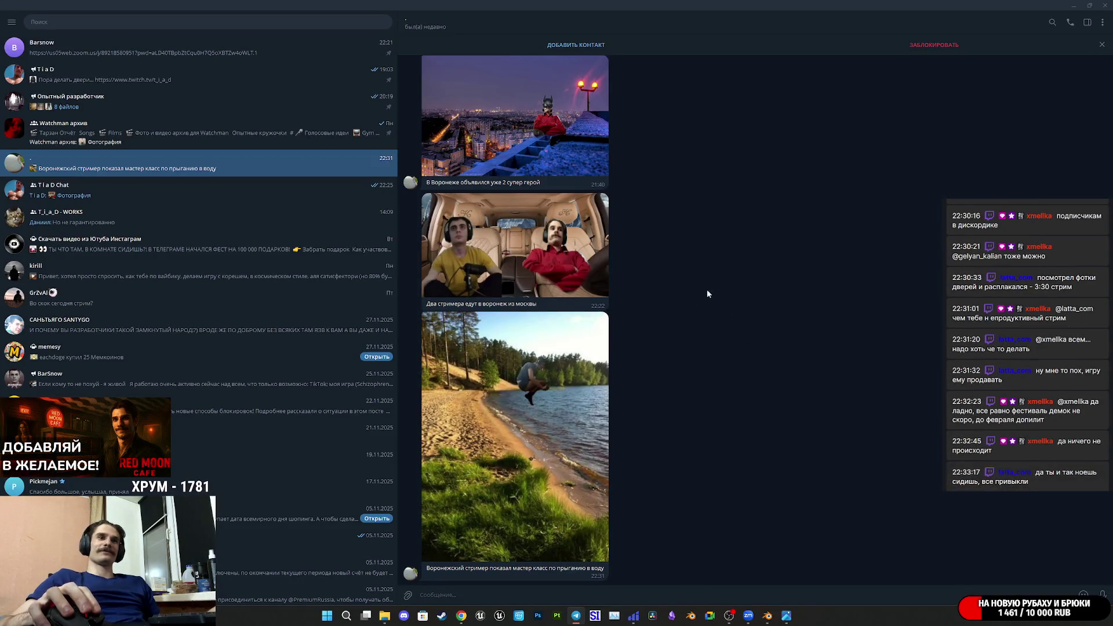
pyautogui.click(193, 79)
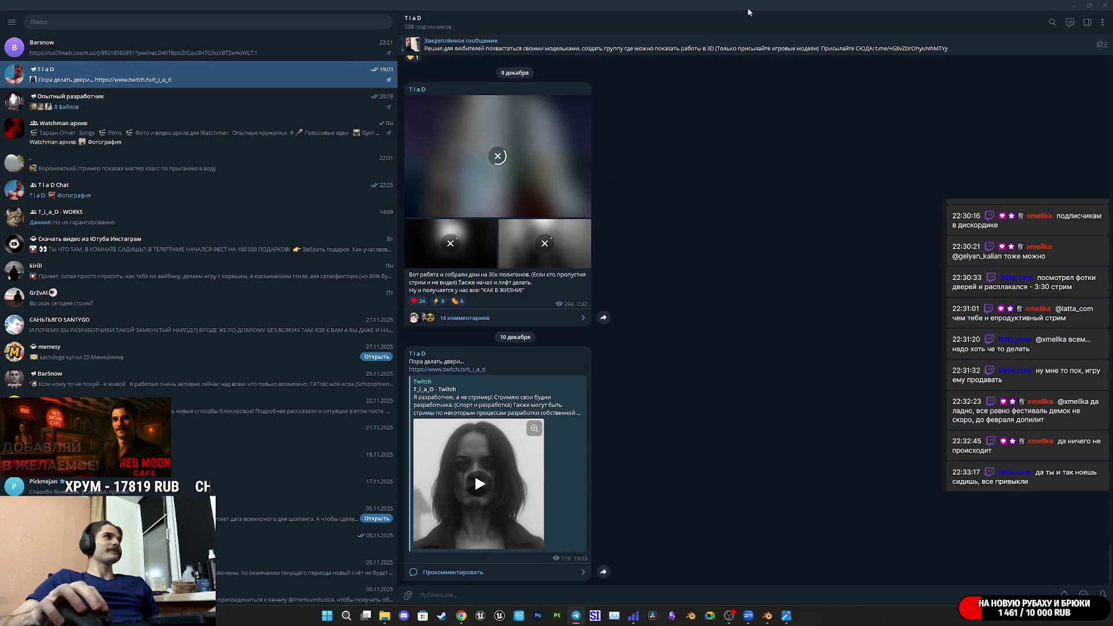
pyautogui.click(1072, 6)
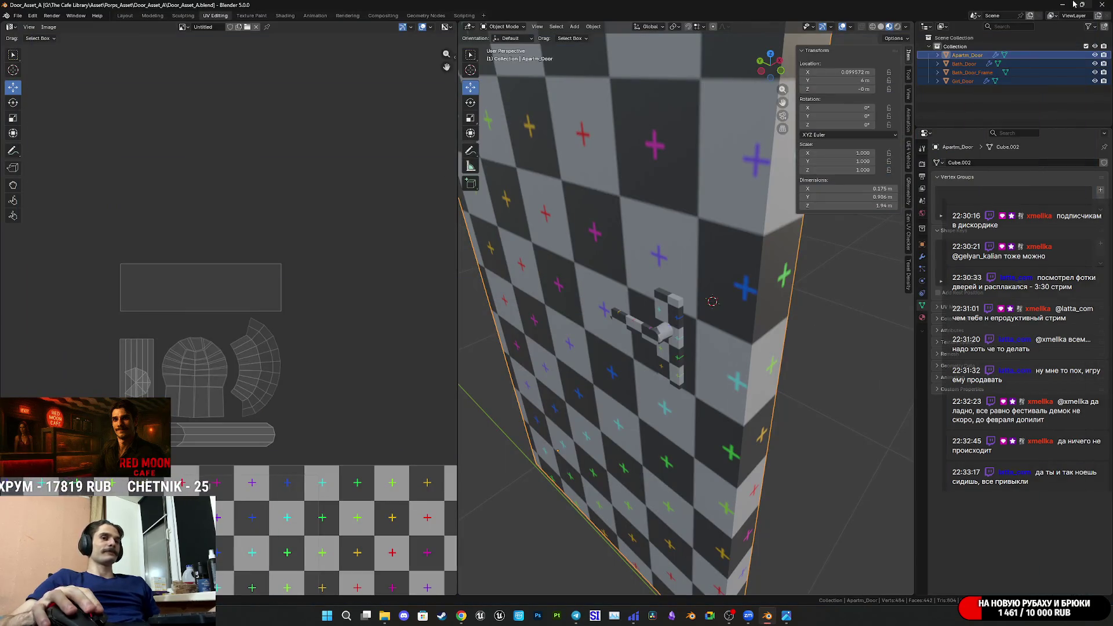
# Glance at the stream dashboard, then return to Blender and save the file.
pyautogui.moveTo(1073, 5)
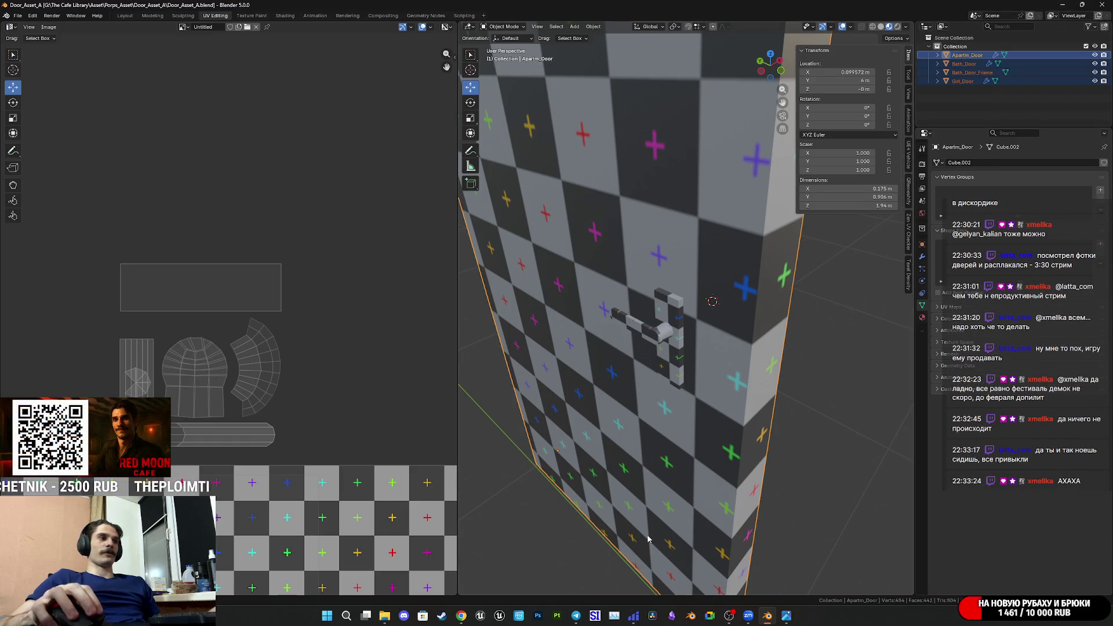
pyautogui.moveTo(782, 621)
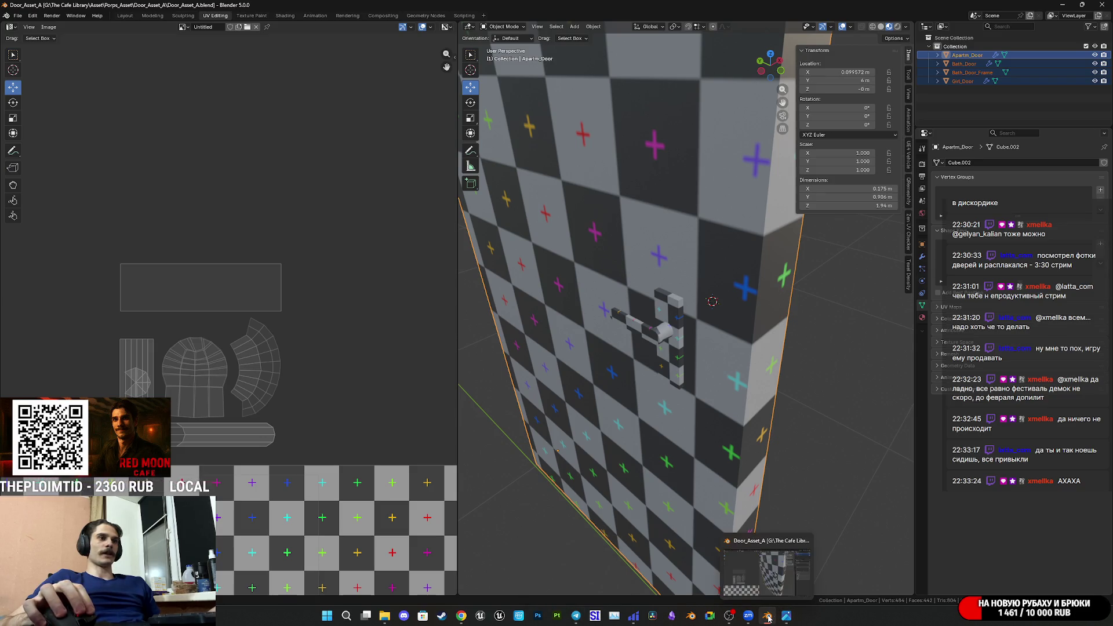
pyautogui.click(764, 615)
pyautogui.click(761, 614)
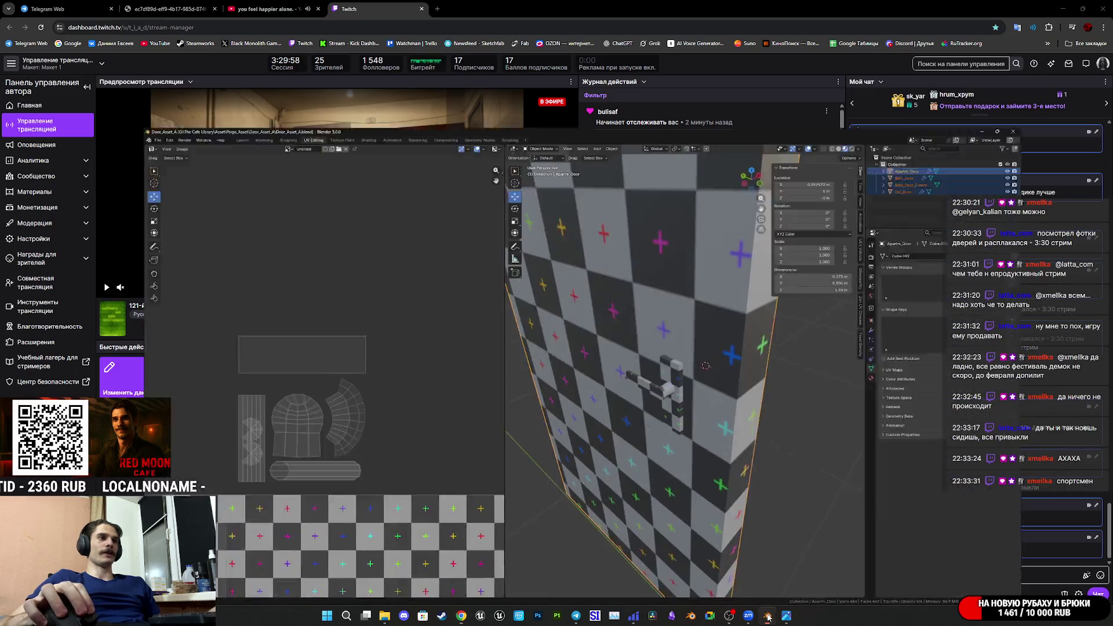
pyautogui.moveTo(672, 324)
pyautogui.mouseDown(button='middle')
pyautogui.moveTo(681, 377)
pyautogui.moveTo(664, 388)
pyautogui.mouseUp(button='middle')
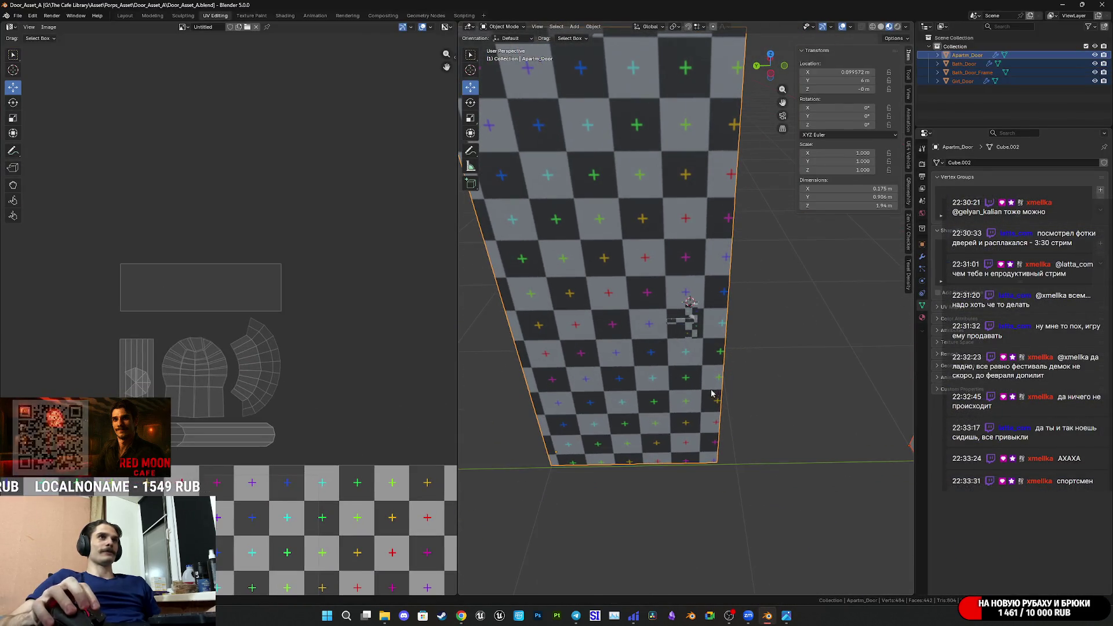
pyautogui.hotkey('ctrl', 's')
pyautogui.scroll(-8, 753, 356)
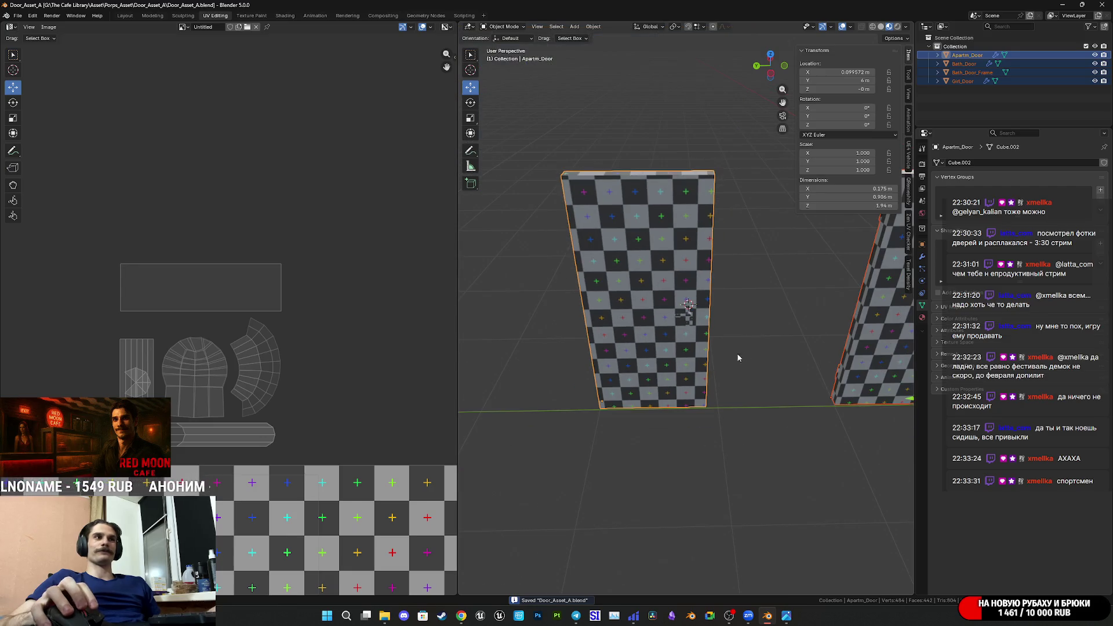
pyautogui.moveTo(789, 357)
pyautogui.keyDown('shift'); pyautogui.mouseDown(button='middle')
pyautogui.moveTo(629, 369)
pyautogui.moveTo(800, 371)
pyautogui.moveTo(834, 376)
pyautogui.moveTo(827, 382)
pyautogui.mouseUp(button='middle'); pyautogui.keyUp('shift')
# Duplicate Bath_Door_Frame to the apartment door, rename it Apart_Door_Frame and save.
pyautogui.click(840, 365)
pyautogui.hotkey('shift', 'd')
pyautogui.press('Escape')
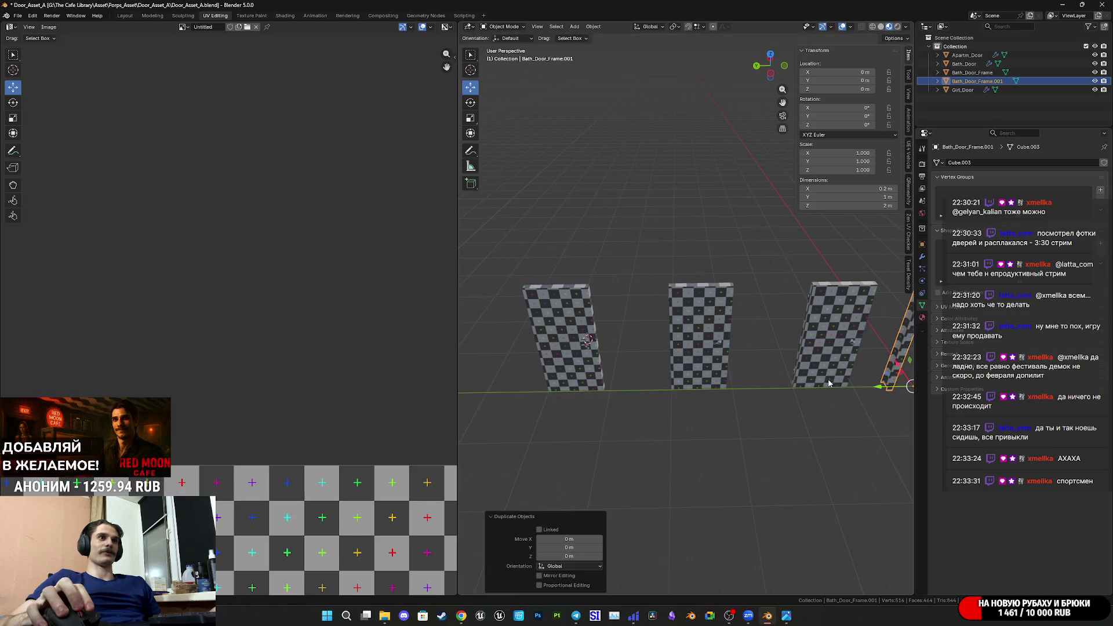
pyautogui.moveTo(889, 392); pyautogui.dragTo(549, 389)
pyautogui.click(967, 63)
pyautogui.press('KP_Decimal')
pyautogui.hotkey('ctrl', 's')
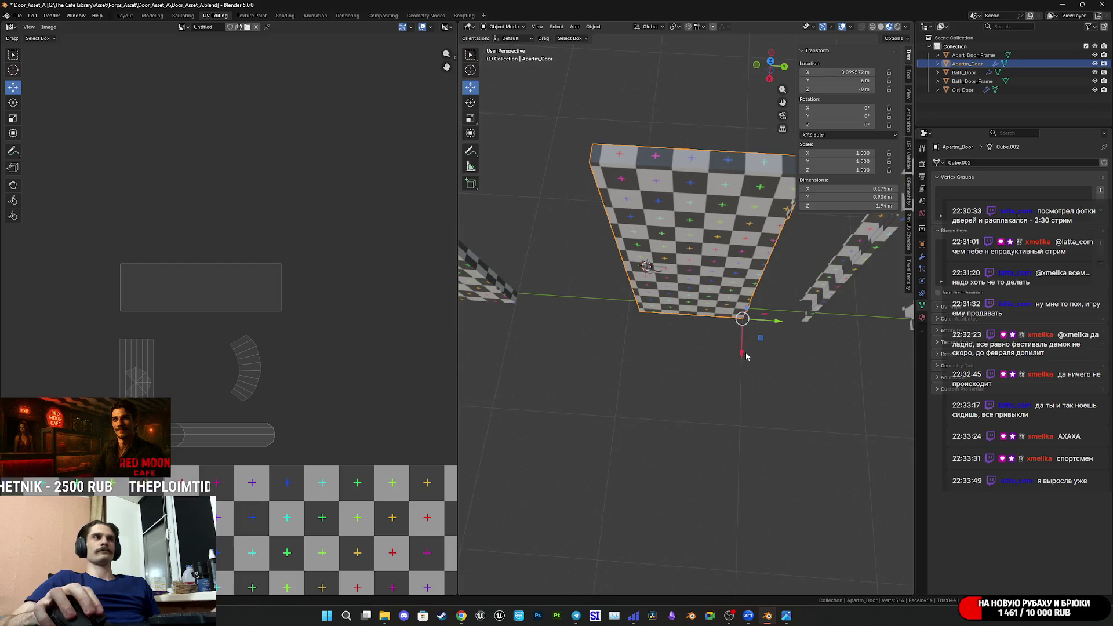
# Bring the Twitch stream dashboard to the front.
pyautogui.scroll(-5, 753, 362)
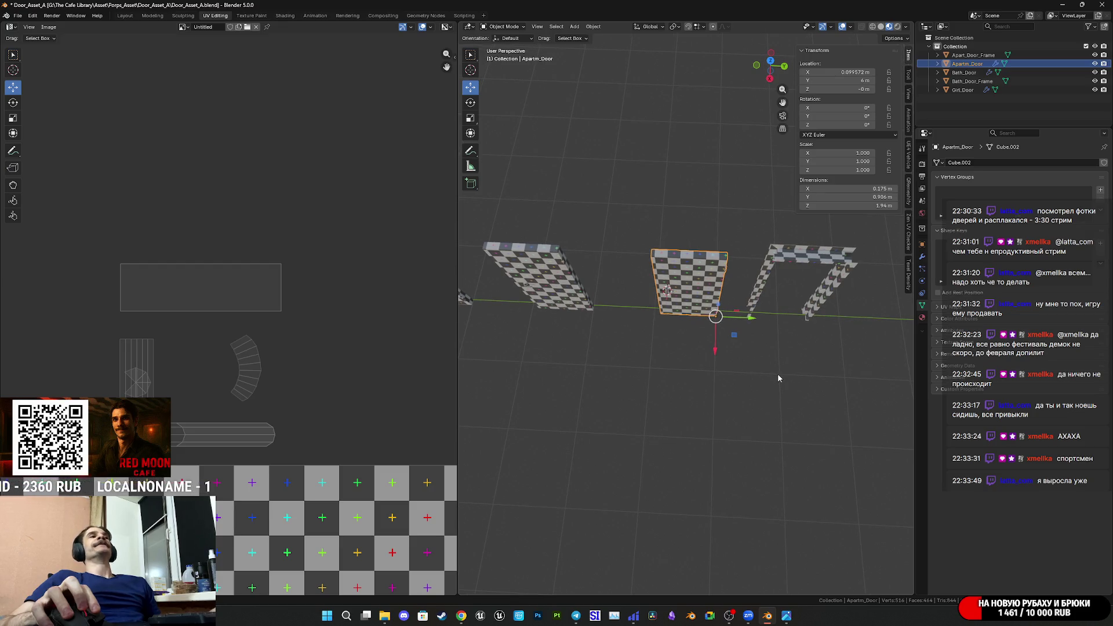
pyautogui.moveTo(460, 616)
pyautogui.click(463, 568)
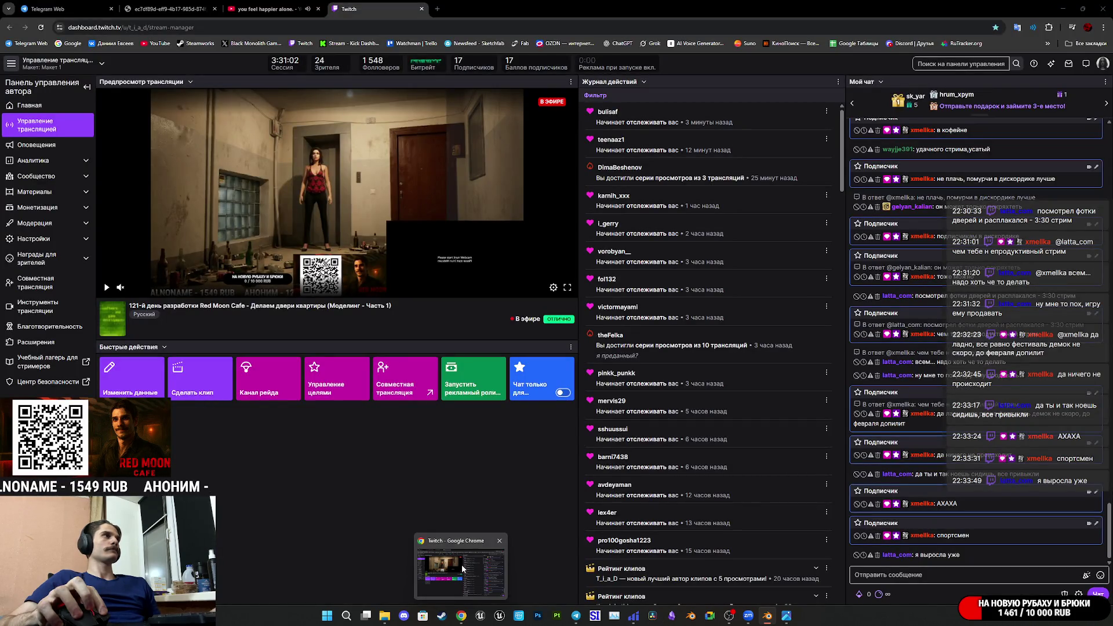
# Open the brown apartment door reference photo IMG_0991.JPG from the taskbar.
pyautogui.click(766, 615)
pyautogui.moveTo(786, 615)
pyautogui.click(786, 567)
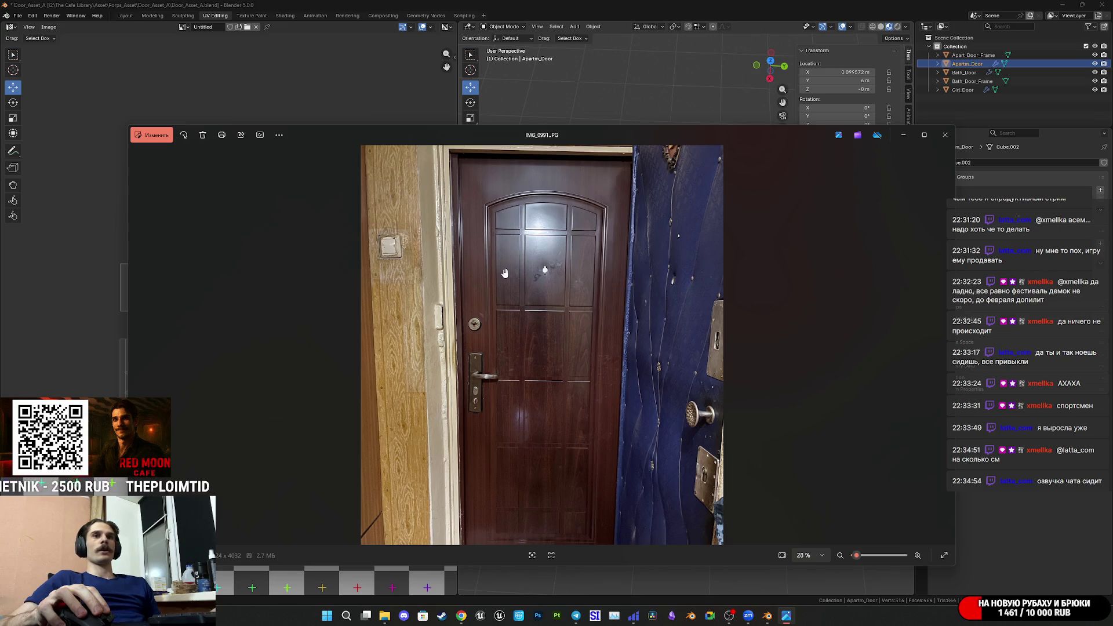
# Browse reference photos IMG_0991.JPG and IMG_0989.JPG, then close the Photos viewer.
pyautogui.click(946, 136)
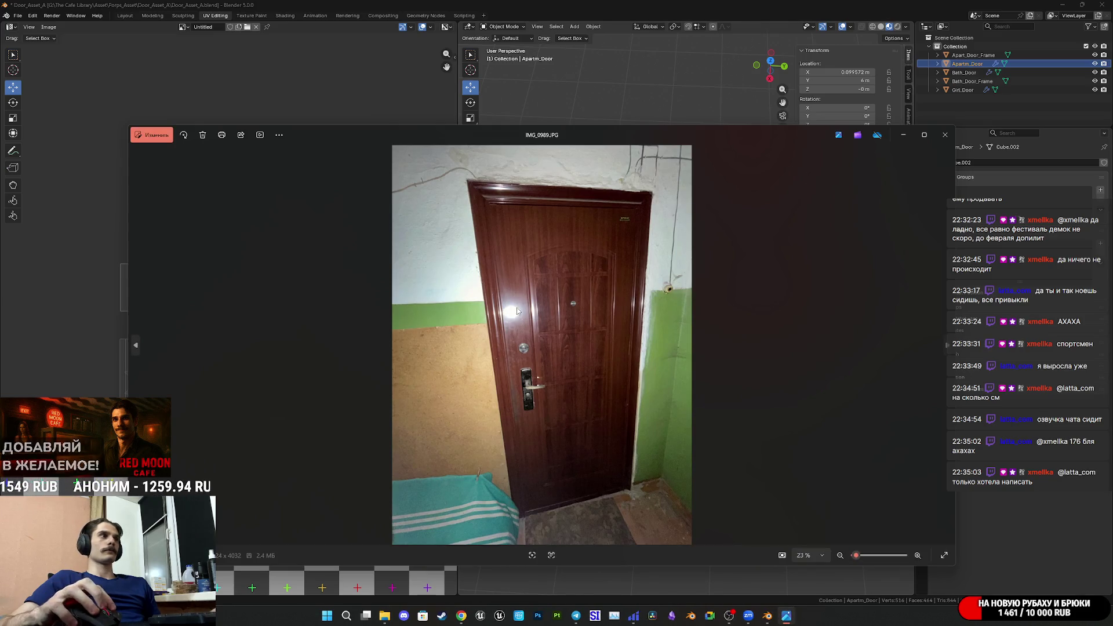
pyautogui.scroll(-3, 544, 287)
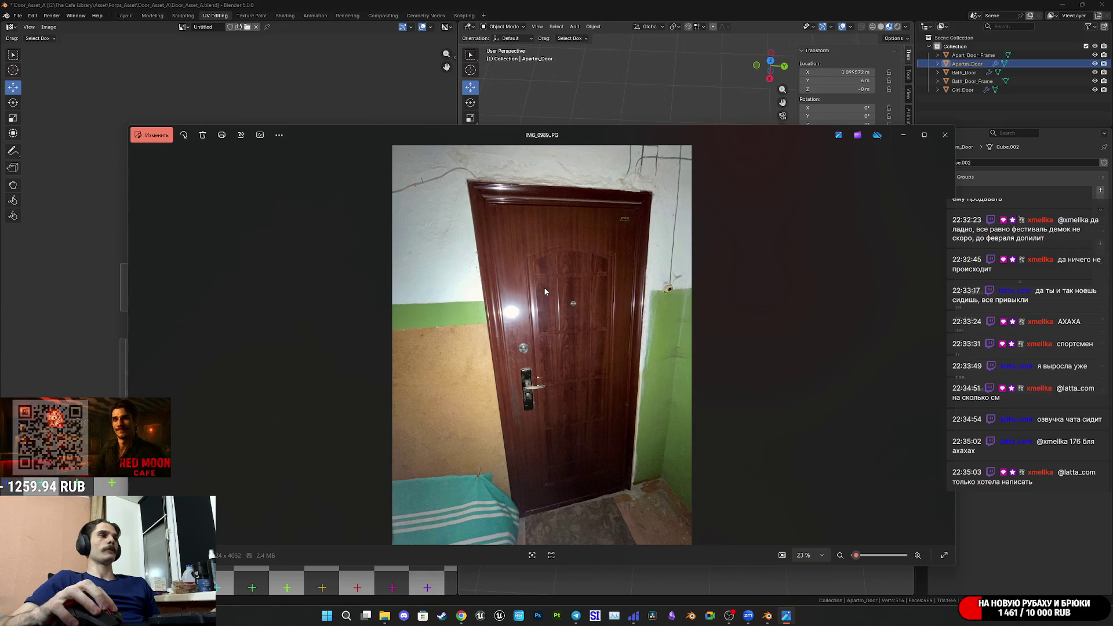
pyautogui.click(950, 137)
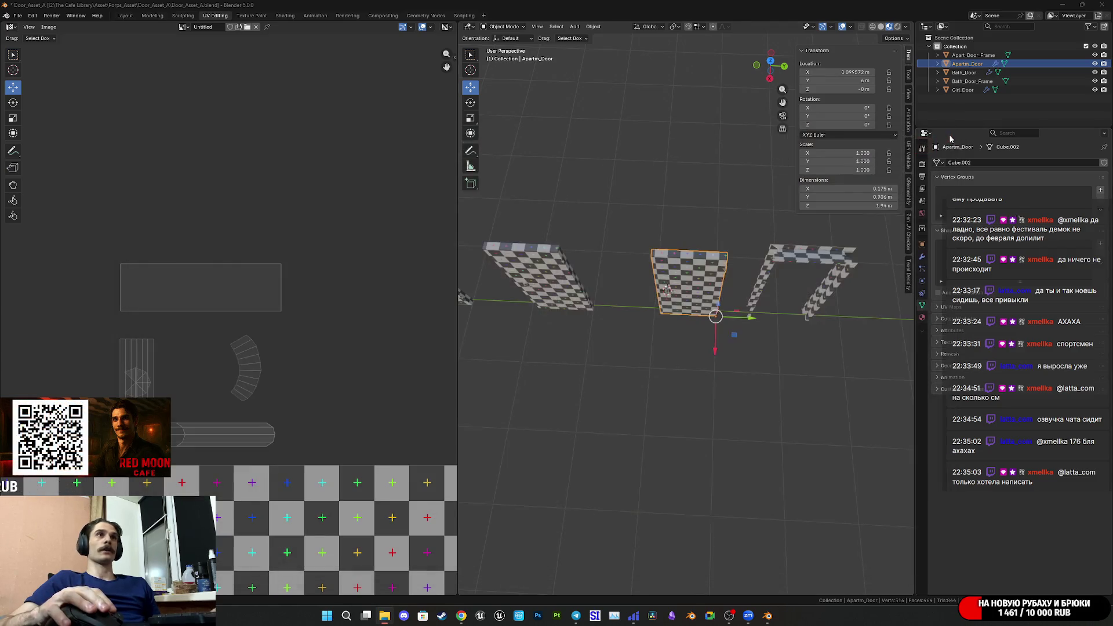
pyautogui.scroll(3, 834, 329)
pyautogui.moveTo(826, 332)
pyautogui.mouseDown(button='middle')
pyautogui.moveTo(790, 340)
pyautogui.moveTo(696, 317)
pyautogui.mouseUp(button='middle')
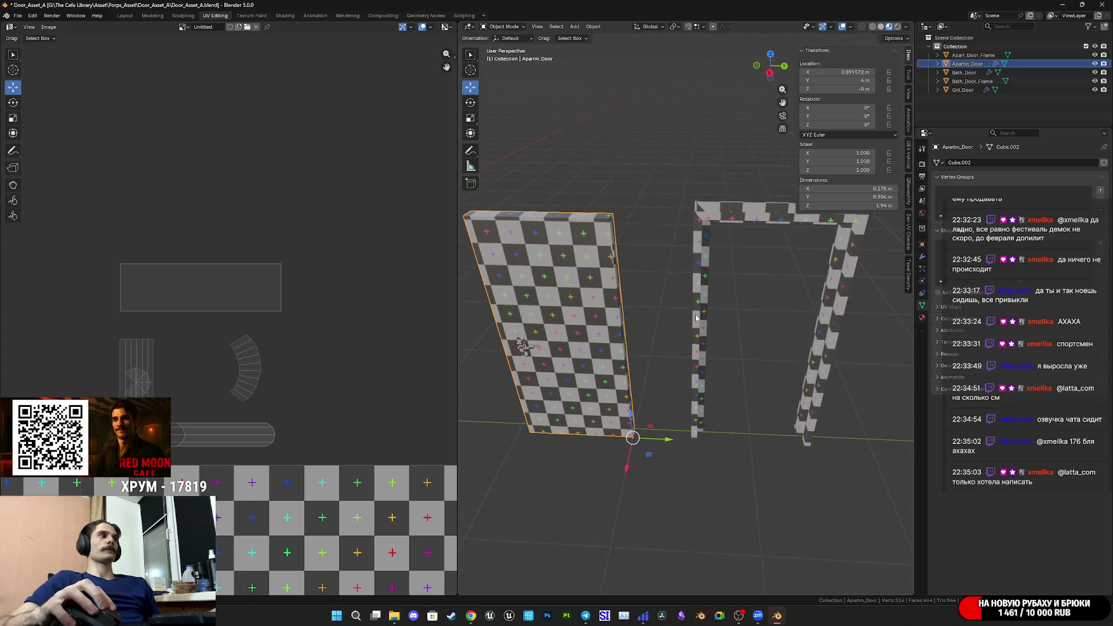
pyautogui.scroll(-3, 752, 363)
pyautogui.moveTo(753, 363)
pyautogui.mouseDown(button='middle')
pyautogui.moveTo(728, 344)
pyautogui.moveTo(648, 372)
pyautogui.moveTo(744, 342)
pyautogui.moveTo(717, 353)
pyautogui.moveTo(743, 356)
pyautogui.mouseUp(button='middle')
pyautogui.press('Tab')
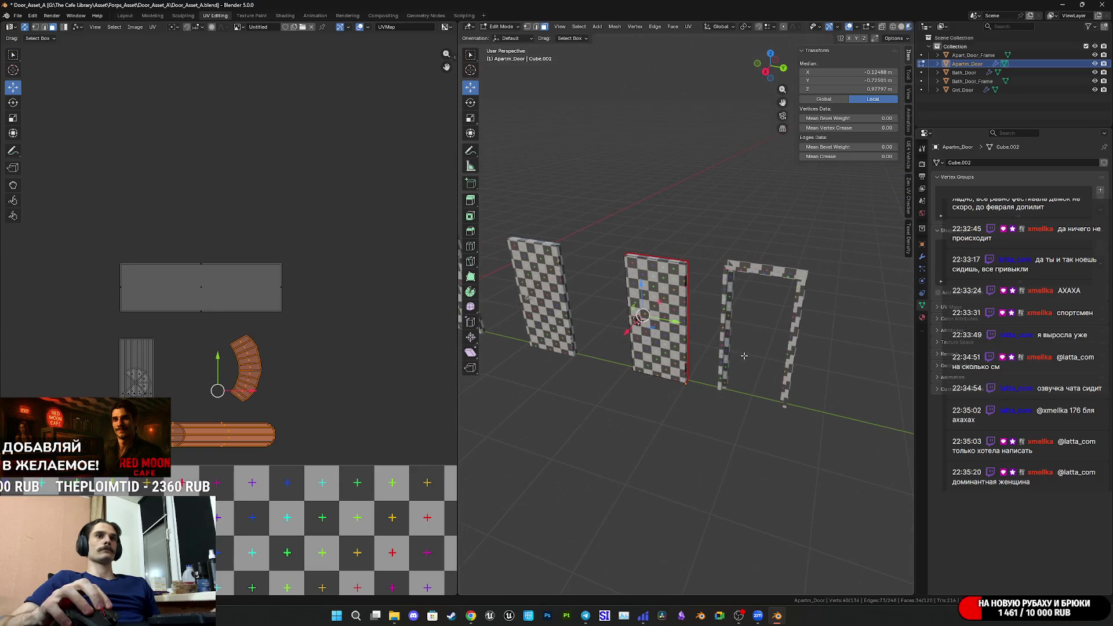
pyautogui.scroll(3, 744, 355)
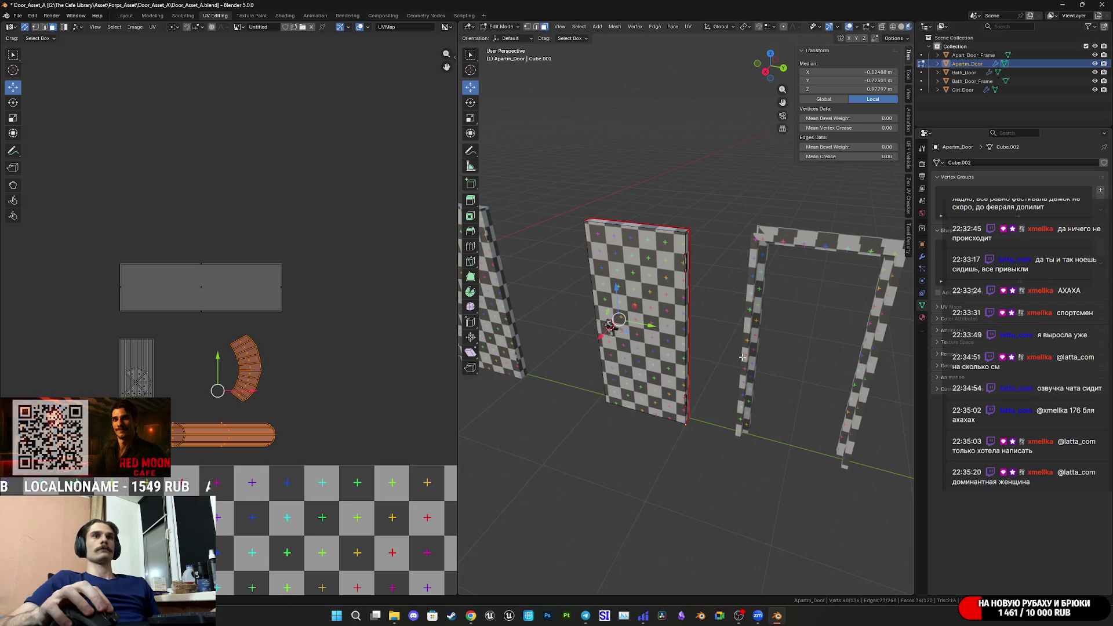
pyautogui.scroll(1, 742, 357)
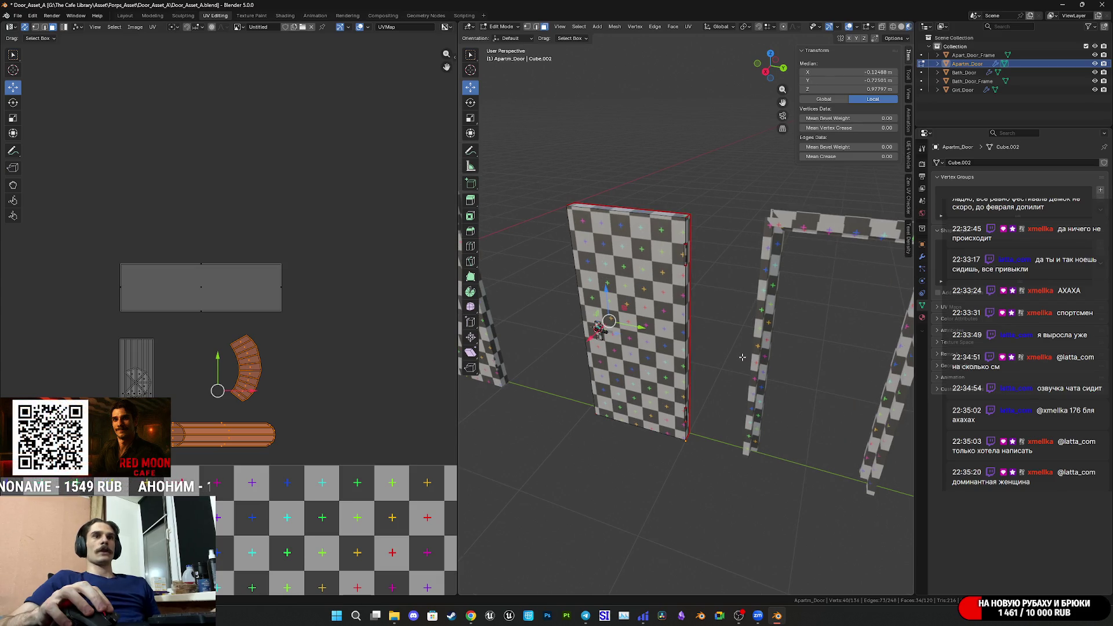
pyautogui.moveTo(796, 384)
pyautogui.mouseDown(button='middle')
pyautogui.moveTo(740, 388)
pyautogui.moveTo(776, 396)
pyautogui.moveTo(805, 458)
pyautogui.moveTo(728, 237)
pyautogui.mouseUp(button='middle')
pyautogui.scroll(5, 740, 389)
pyautogui.scroll(4, 806, 460)
pyautogui.scroll(-5, 771, 323)
pyautogui.moveTo(771, 323); pyautogui.dragTo(707, 372, button='middle')
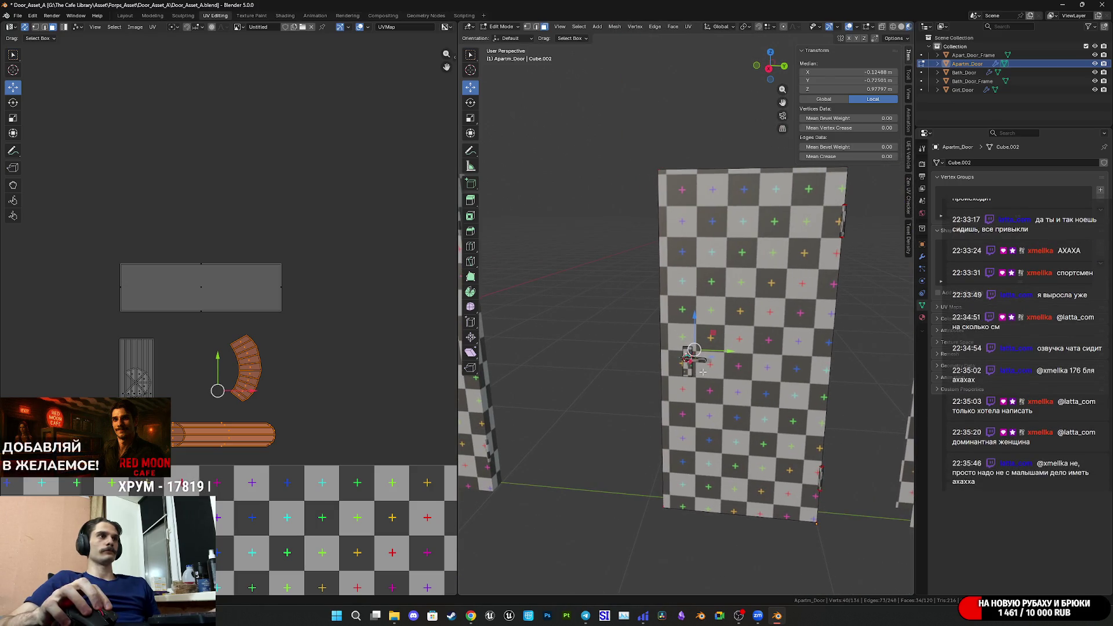
pyautogui.press('Tab')
pyautogui.moveTo(796, 373); pyautogui.dragTo(769, 382, button='middle')
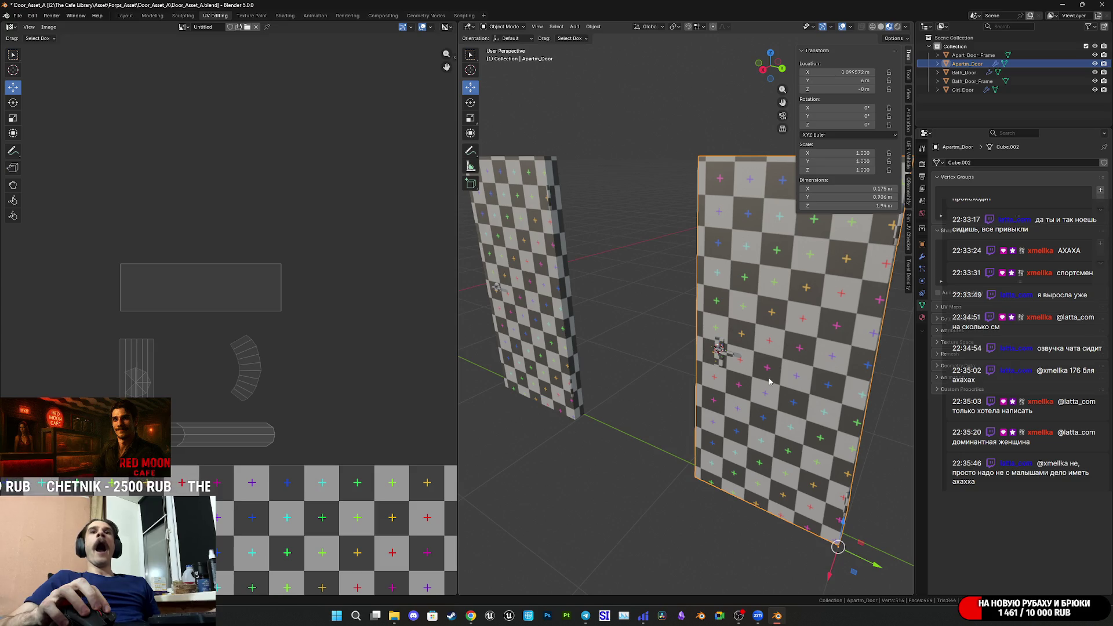
pyautogui.scroll(-5, 765, 381)
pyautogui.moveTo(765, 380); pyautogui.dragTo(730, 374, button='middle')
pyautogui.scroll(3, 705, 365)
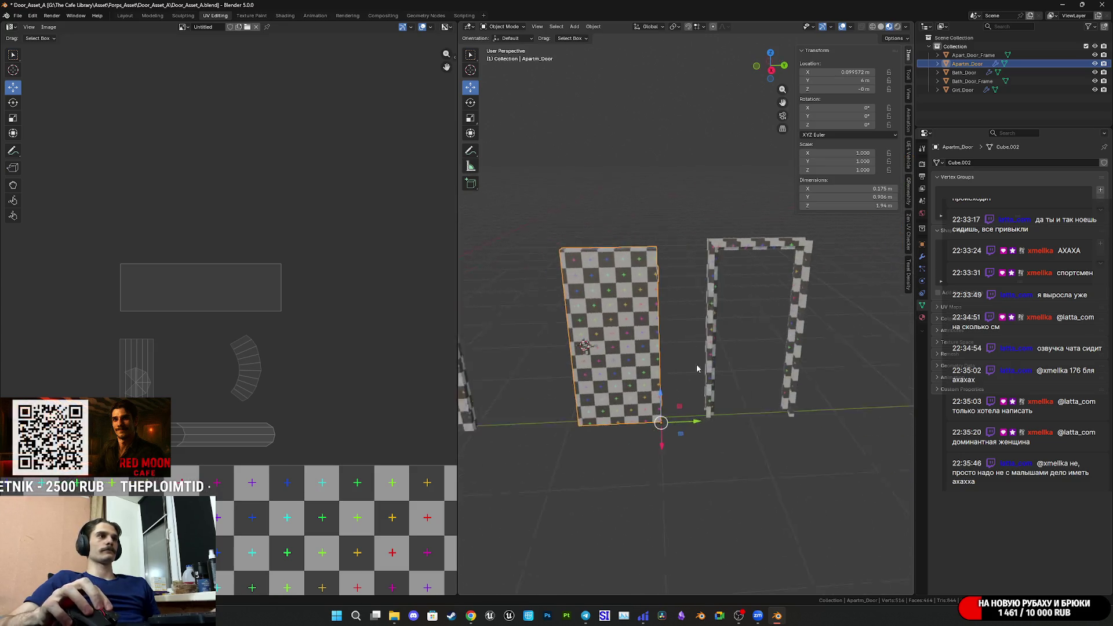
pyautogui.click(710, 359)
pyautogui.click(635, 364)
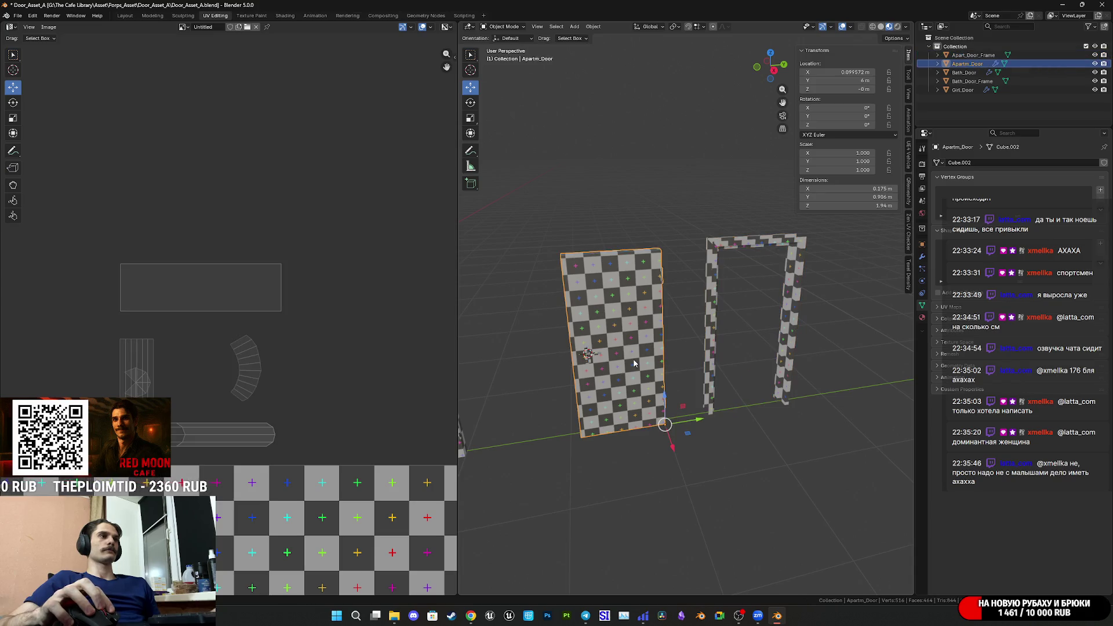
pyautogui.press('Tab')
# Select all objects and enter Edit Mode on all their meshes together.
pyautogui.moveTo(634, 364)
pyautogui.mouseDown(button='middle')
pyautogui.moveTo(818, 313)
pyautogui.moveTo(788, 304)
pyautogui.moveTo(681, 336)
pyautogui.moveTo(639, 335)
pyautogui.mouseUp(button='middle')
pyautogui.scroll(5, 770, 312)
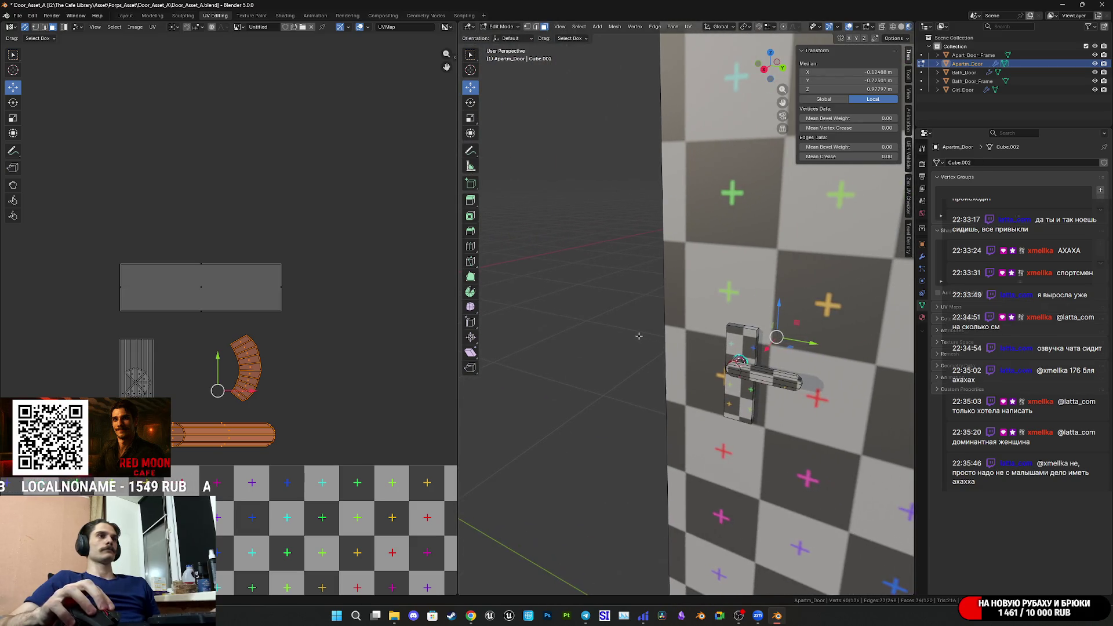
pyautogui.click(774, 381)
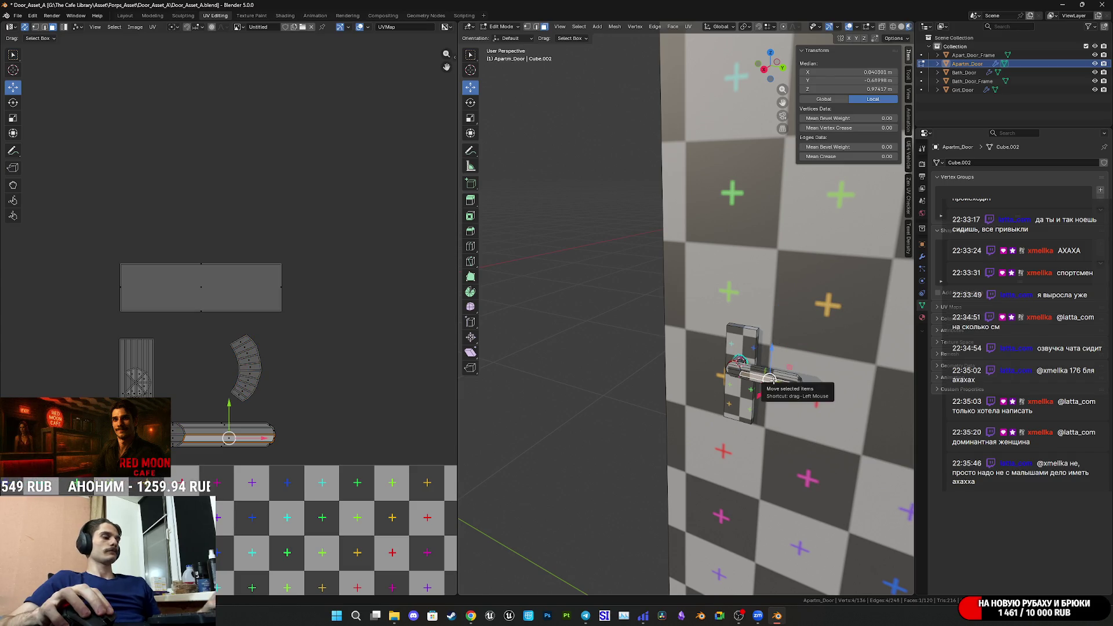
pyautogui.press('l')
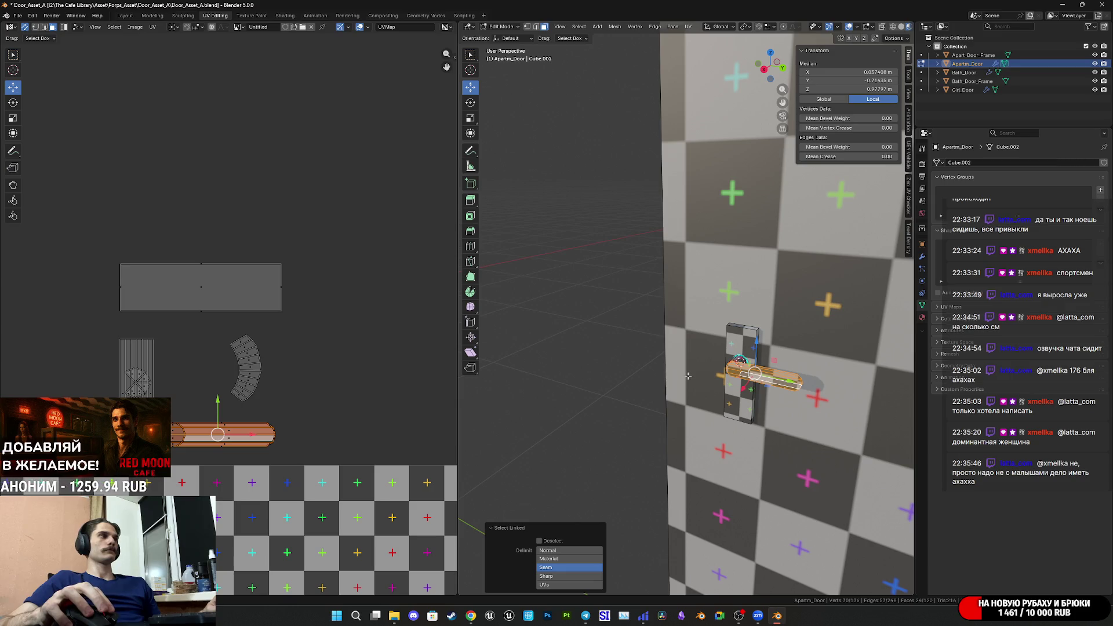
pyautogui.press('Tab')
pyautogui.press('a')
pyautogui.press('Tab')
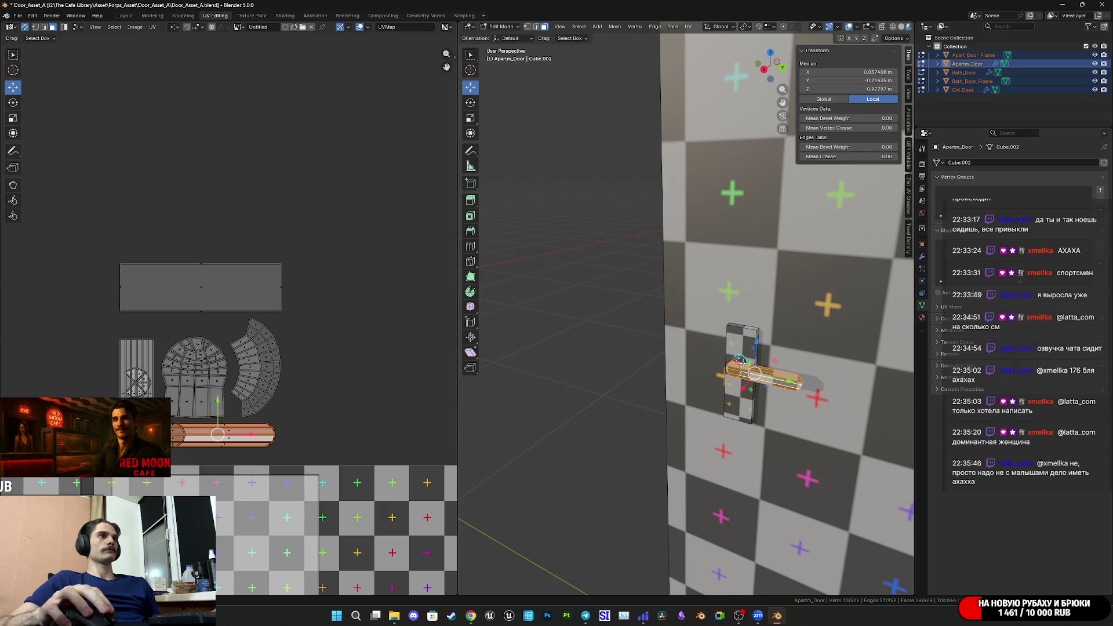
# Select the handle, its plate, the curved arc part and the horizontal bar.
pyautogui.click(762, 375)
pyautogui.hotkey('ctrl', 'l')
pyautogui.moveTo(760, 374); pyautogui.dragTo(569, 424, button='middle')
pyautogui.press('l')
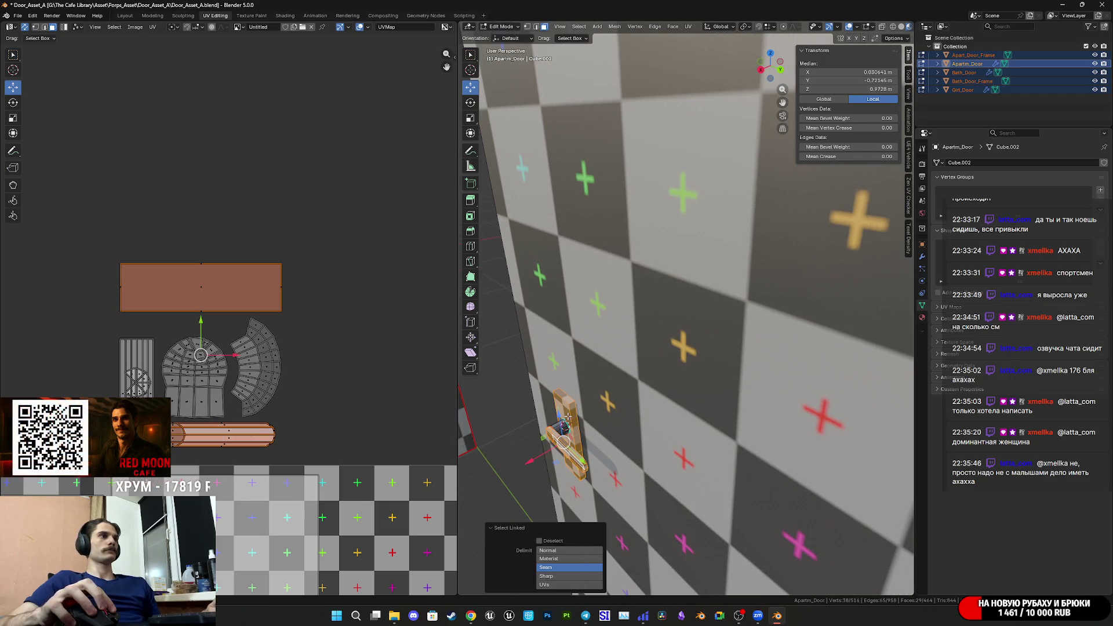
pyautogui.press('l')
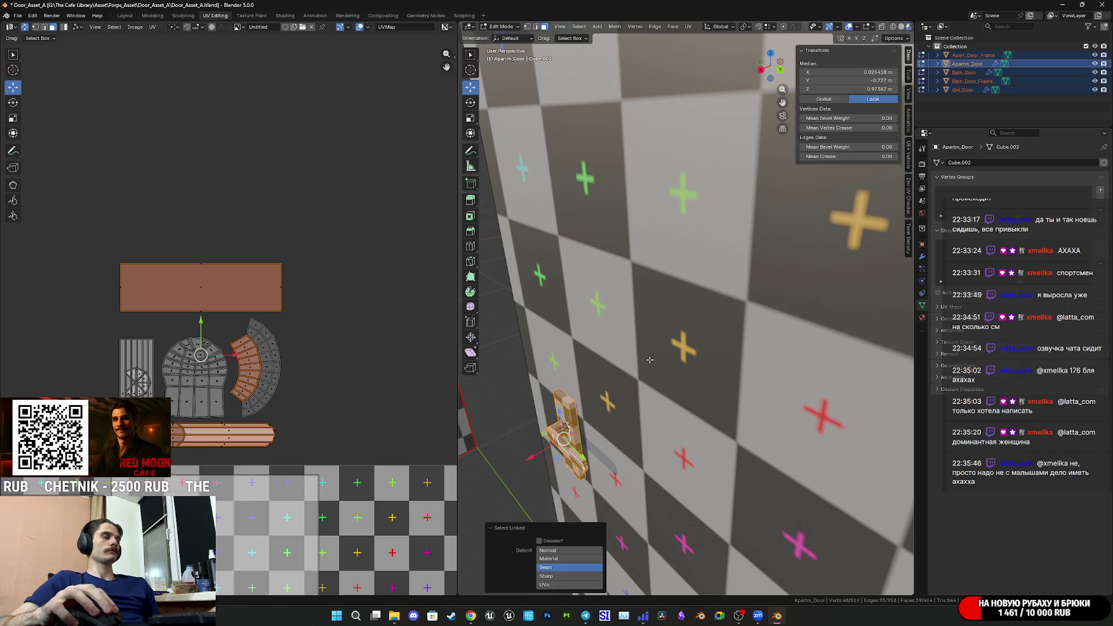
pyautogui.click(570, 455)
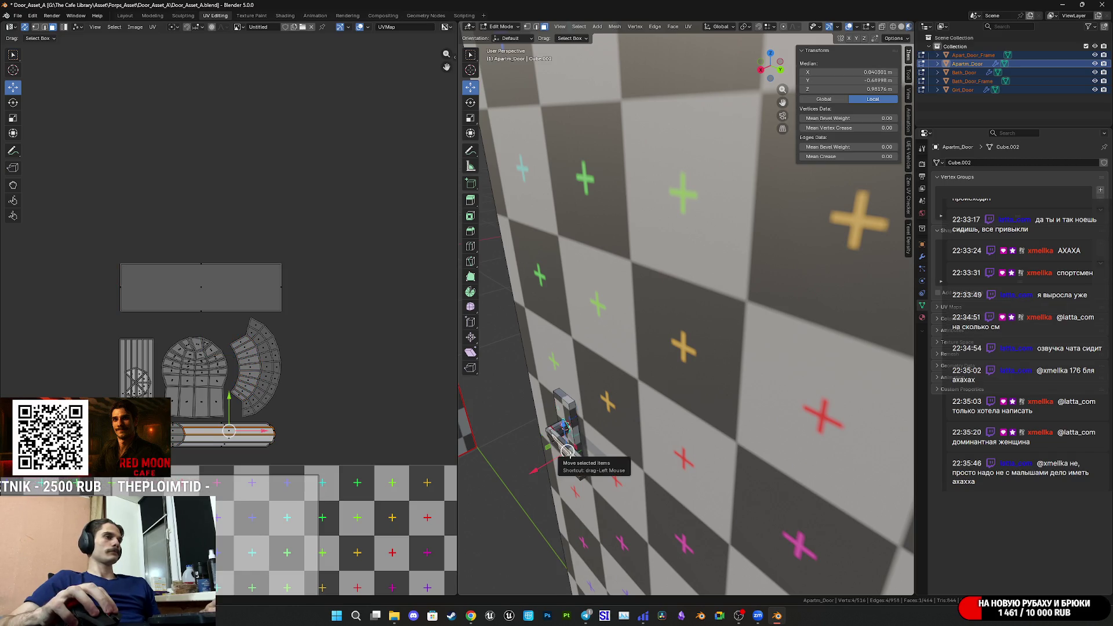
pyautogui.press('l')
pyautogui.press('l')
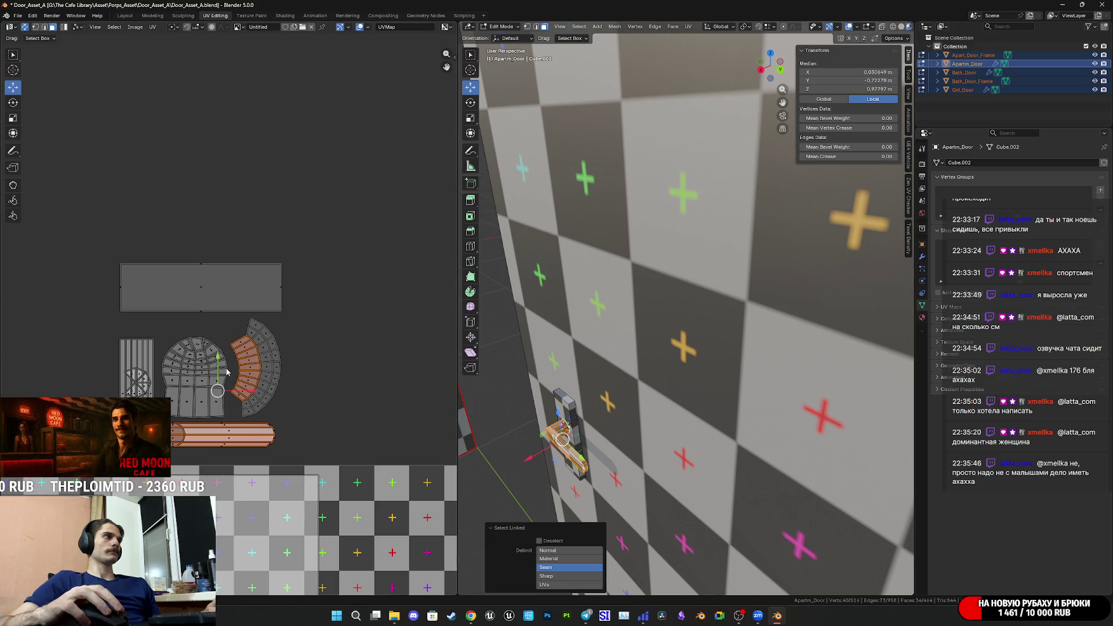
# Rotate the bar island a quarter turn to stand exactly vertical and reposition it.
pyautogui.moveTo(221, 365)
pyautogui.mouseDown()
pyautogui.moveTo(254, 164)
pyautogui.moveTo(375, 292)
pyautogui.moveTo(411, 378)
pyautogui.mouseUp()
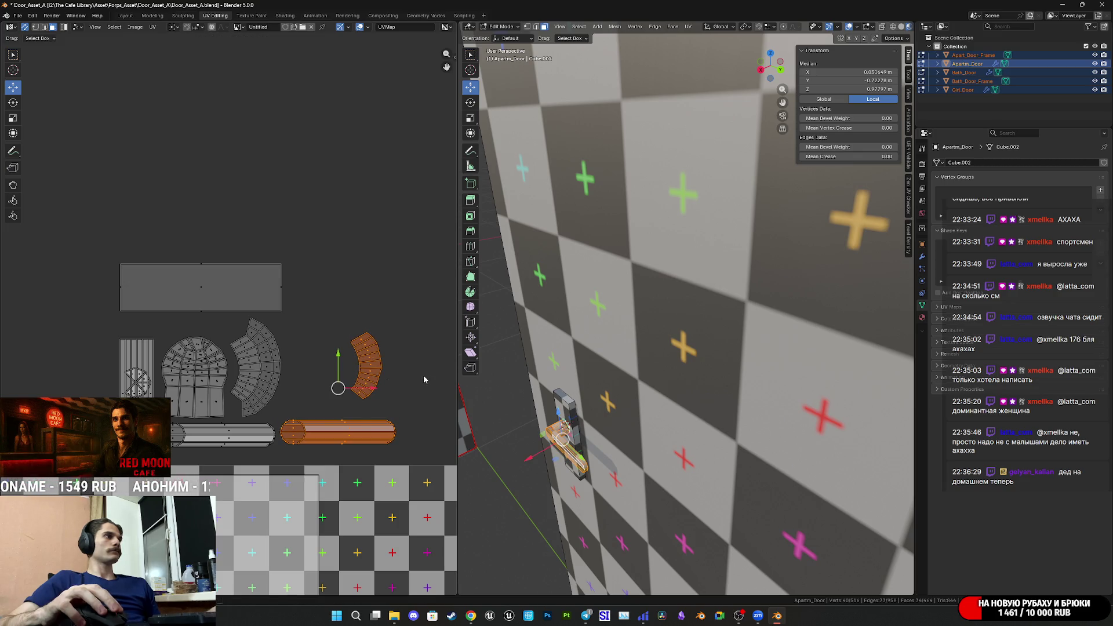
pyautogui.press('r')
pyautogui.click(344, 457)
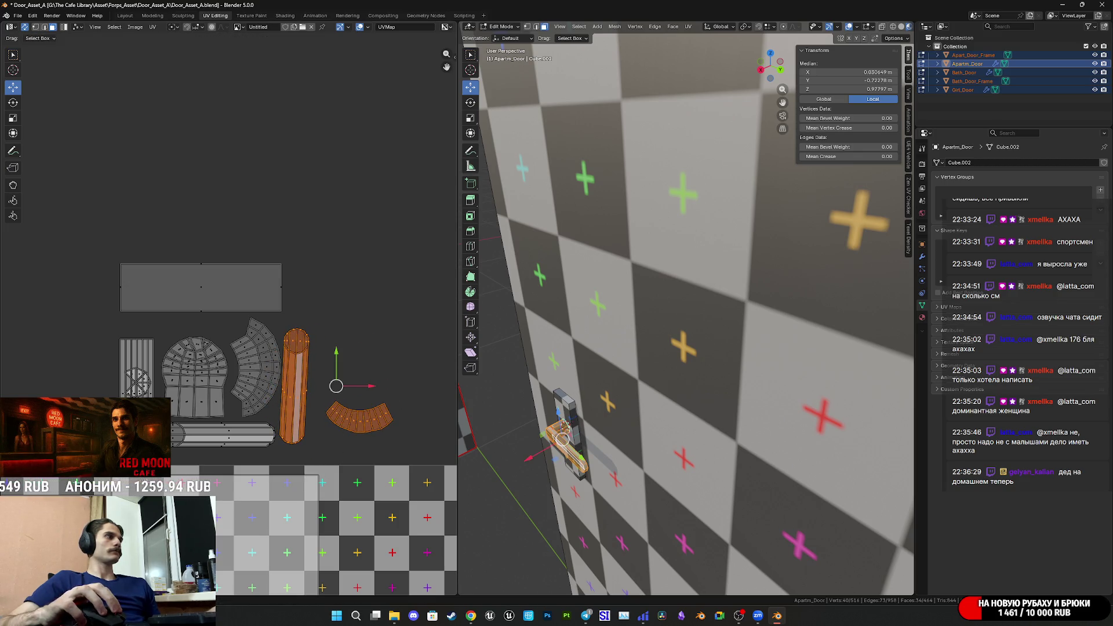
pyautogui.press('r')
pyautogui.click(330, 426)
pyautogui.scroll(4, 339, 429)
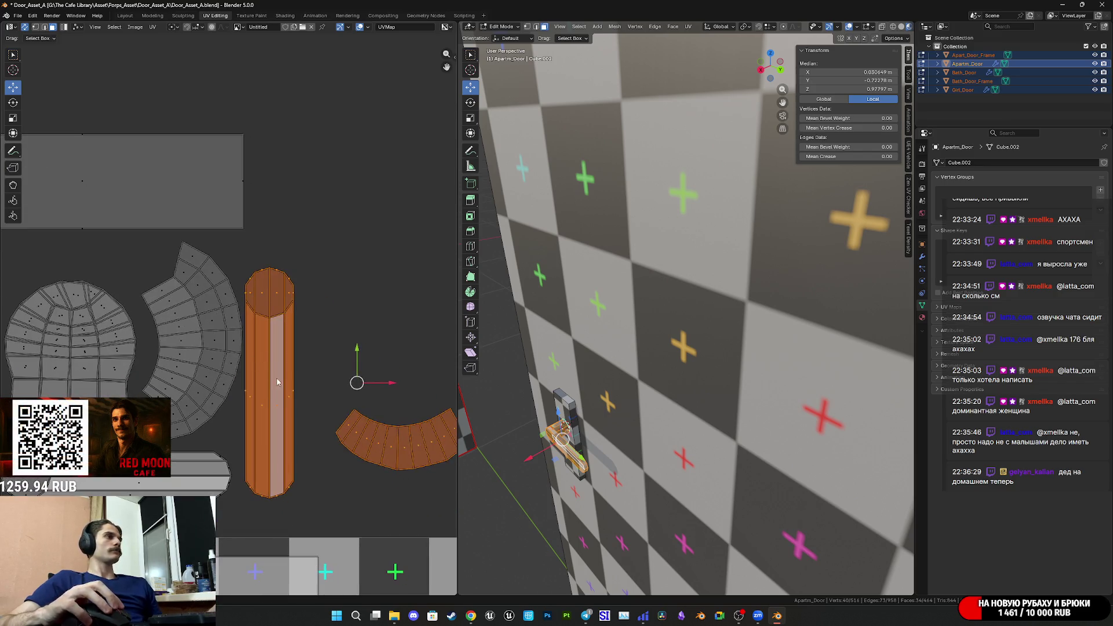
pyautogui.press('g')
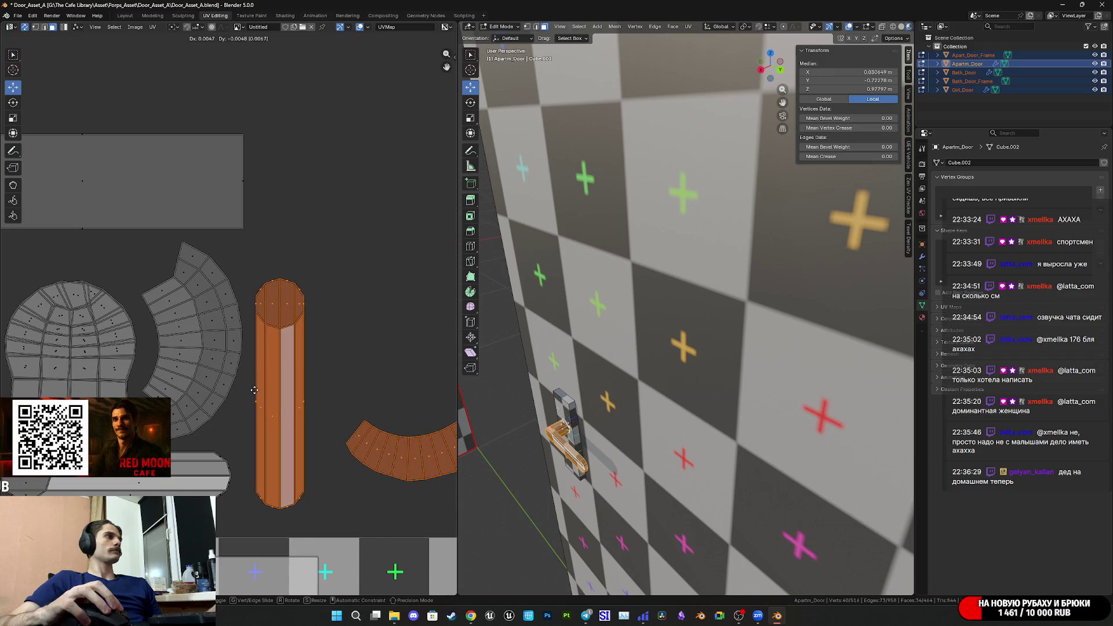
pyautogui.click(262, 380)
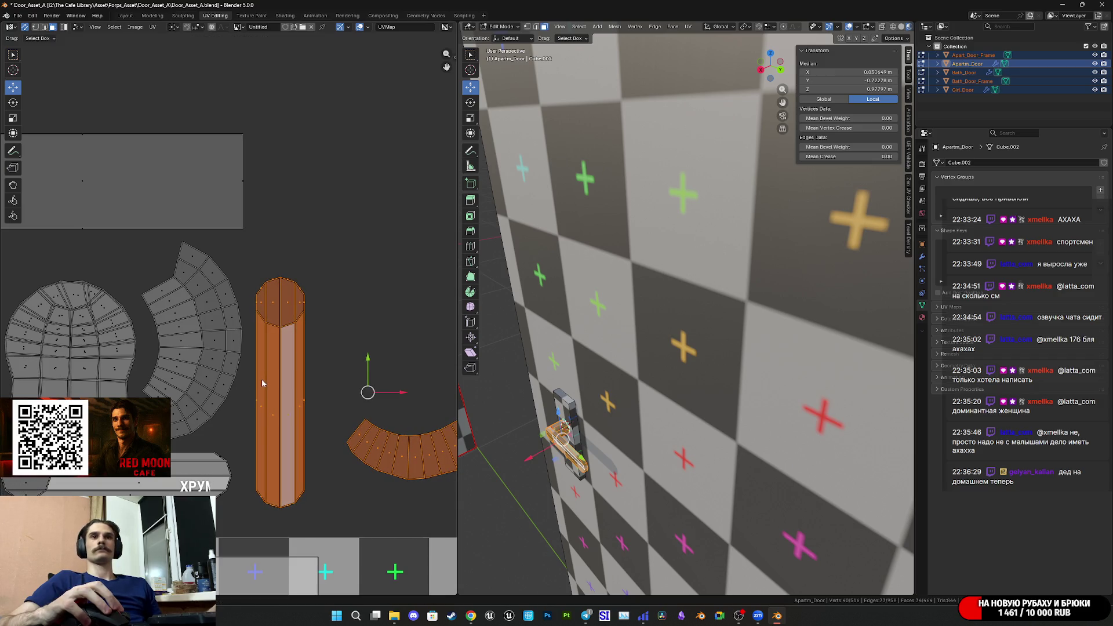
# Select the arc island, rotate it and move it up beside the rectangle.
pyautogui.moveTo(266, 383); pyautogui.dragTo(234, 403, button='middle')
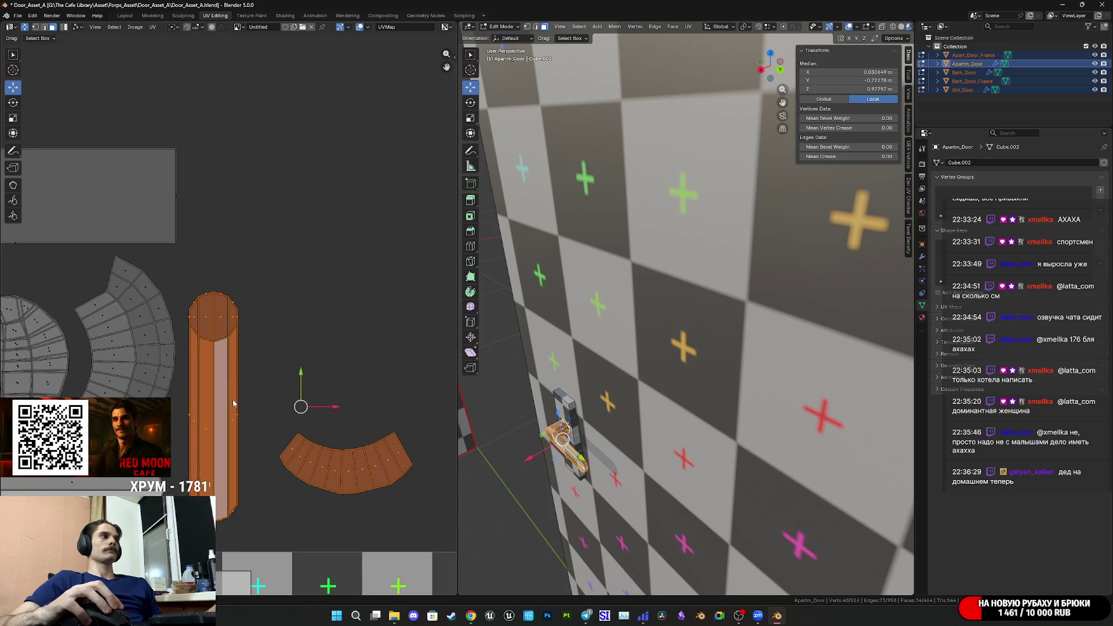
pyautogui.click(315, 472)
pyautogui.press('l')
pyautogui.press('r')
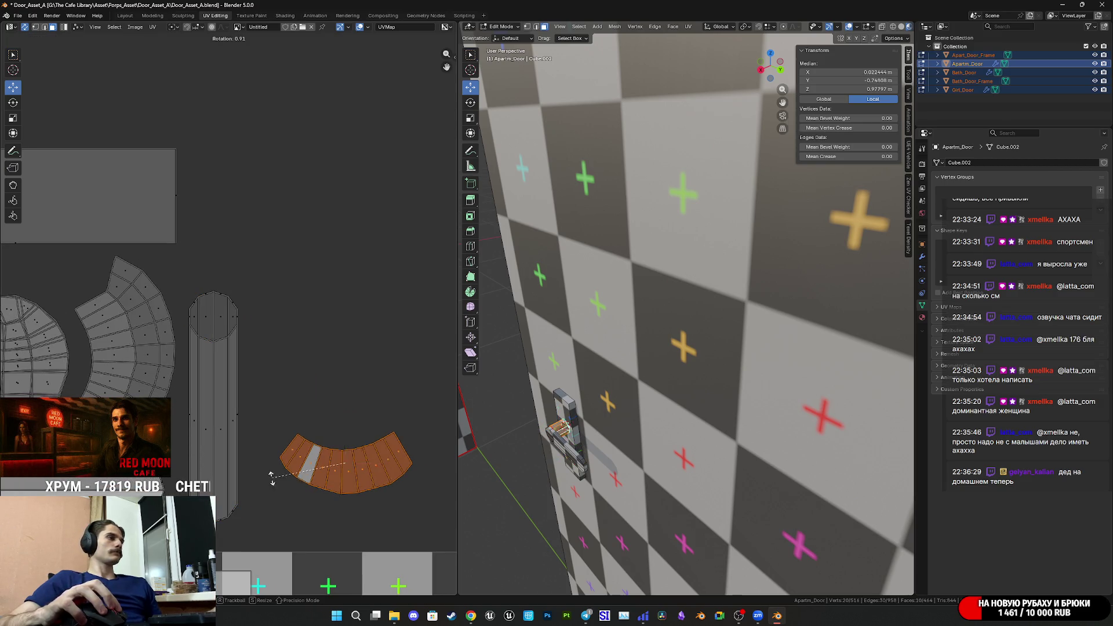
pyautogui.click(348, 473)
pyautogui.press('g')
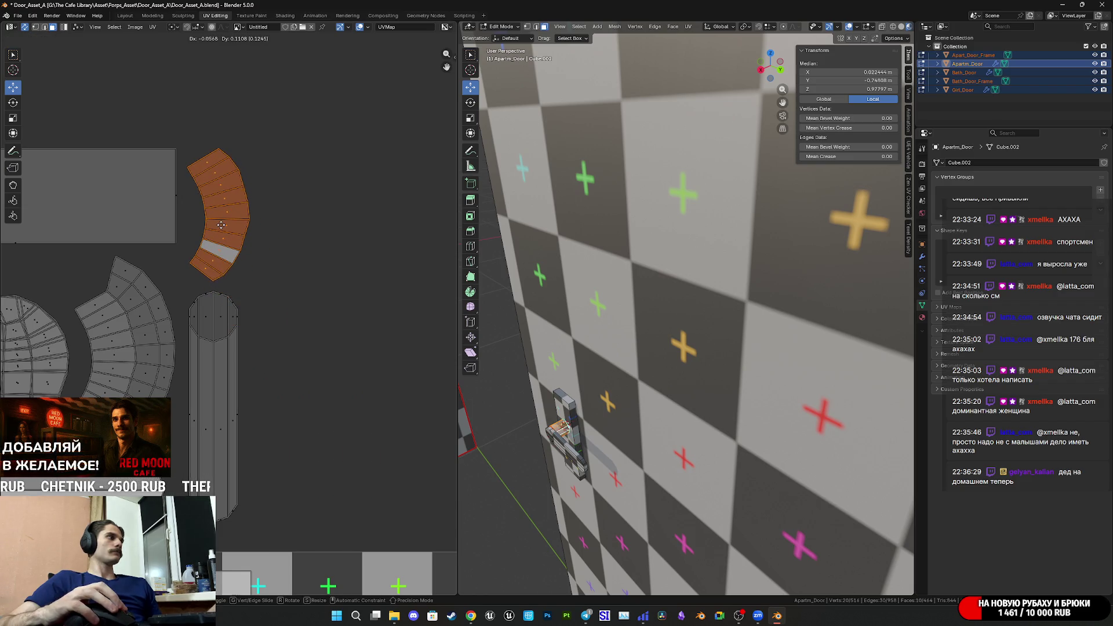
pyautogui.click(219, 232)
pyautogui.press('r')
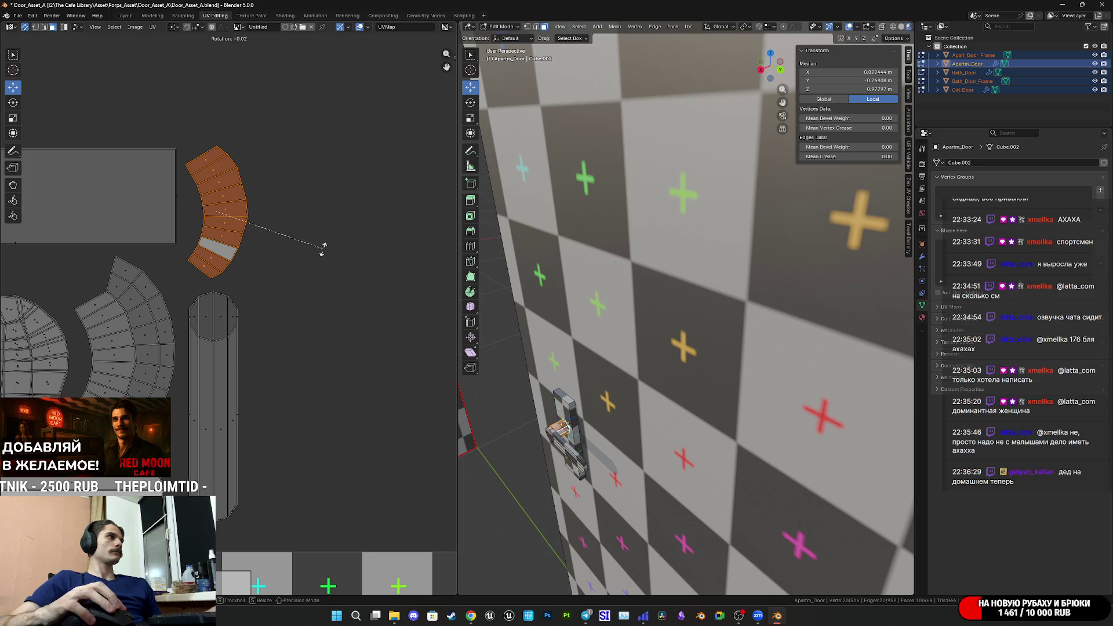
pyautogui.click(319, 254)
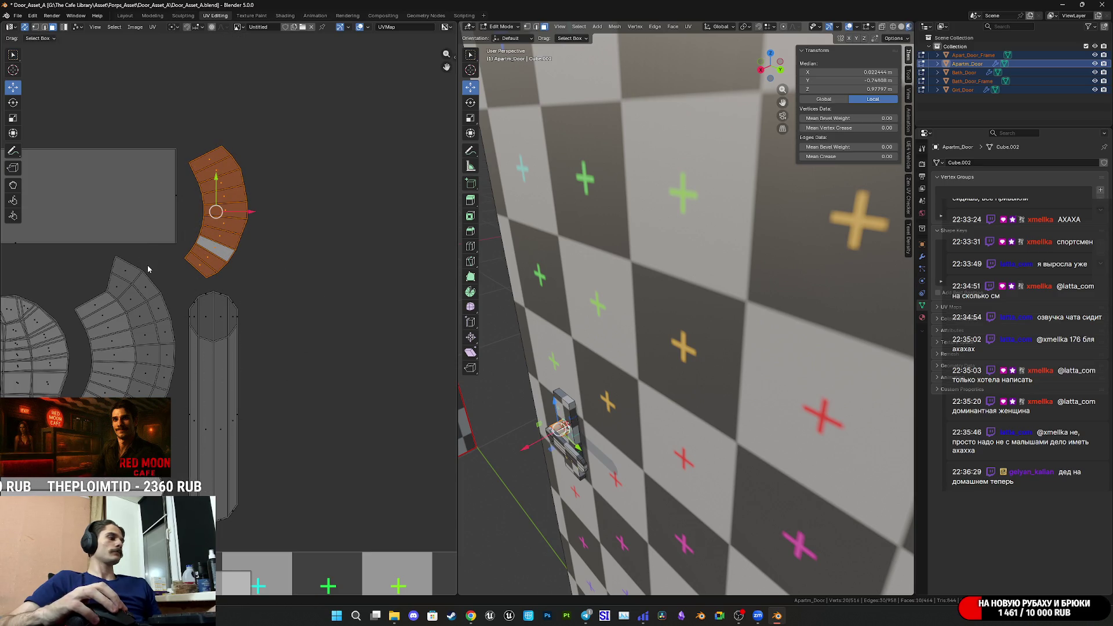
# Fine-tune the arc island's angle and position with several small rotations and moves.
pyautogui.press('r')
pyautogui.click(371, 267)
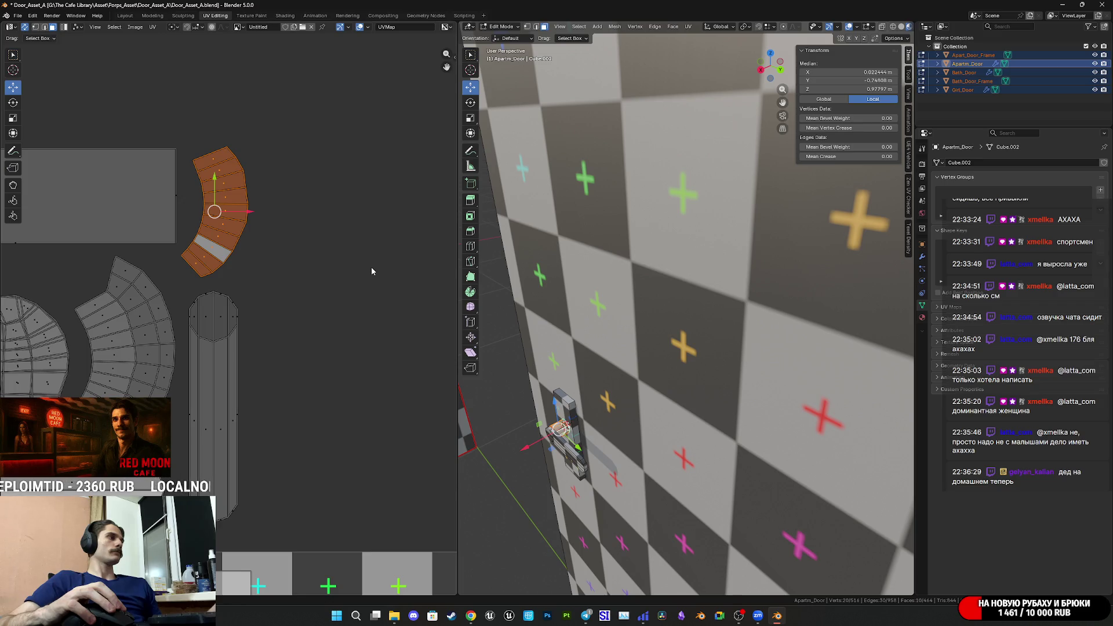
pyautogui.press('g')
pyautogui.click(365, 275)
pyautogui.press('r')
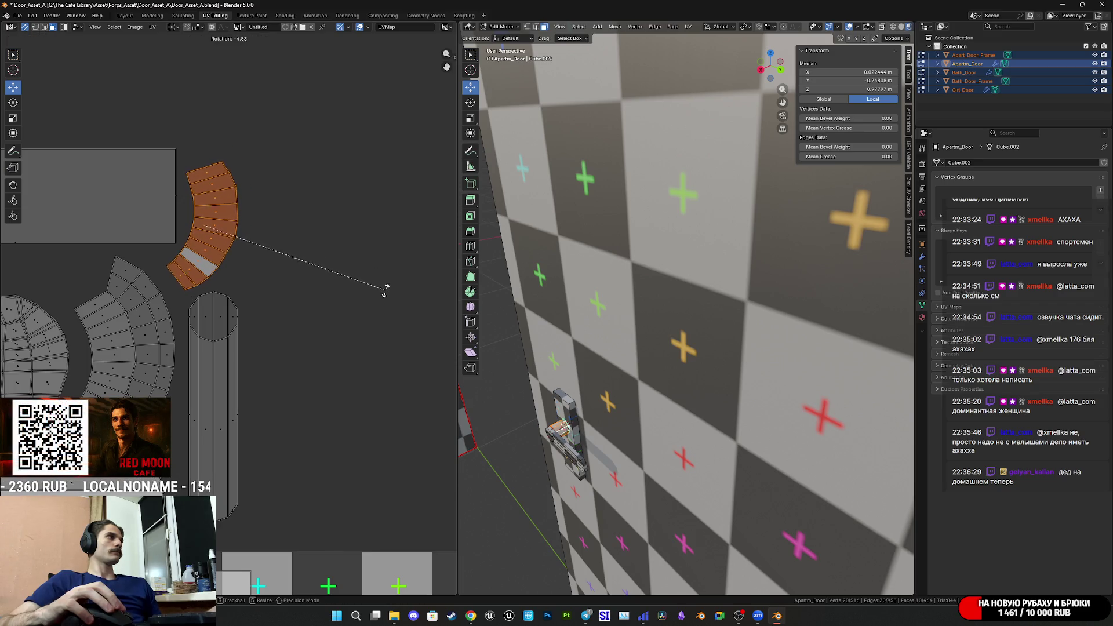
pyautogui.click(387, 300)
pyautogui.press('r')
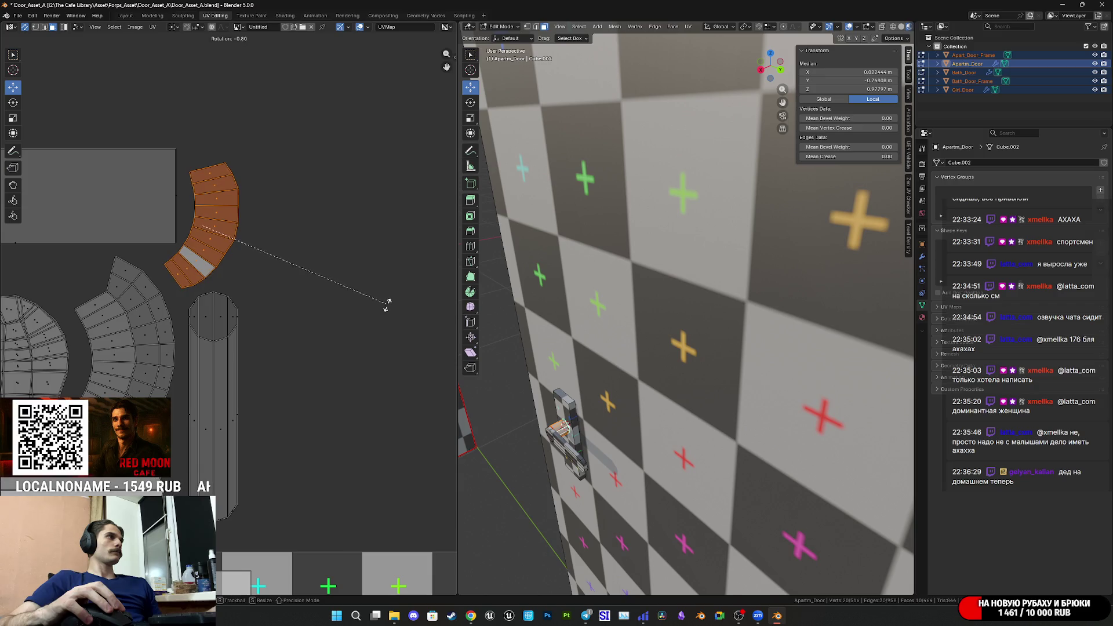
pyautogui.click(386, 307)
pyautogui.press('g')
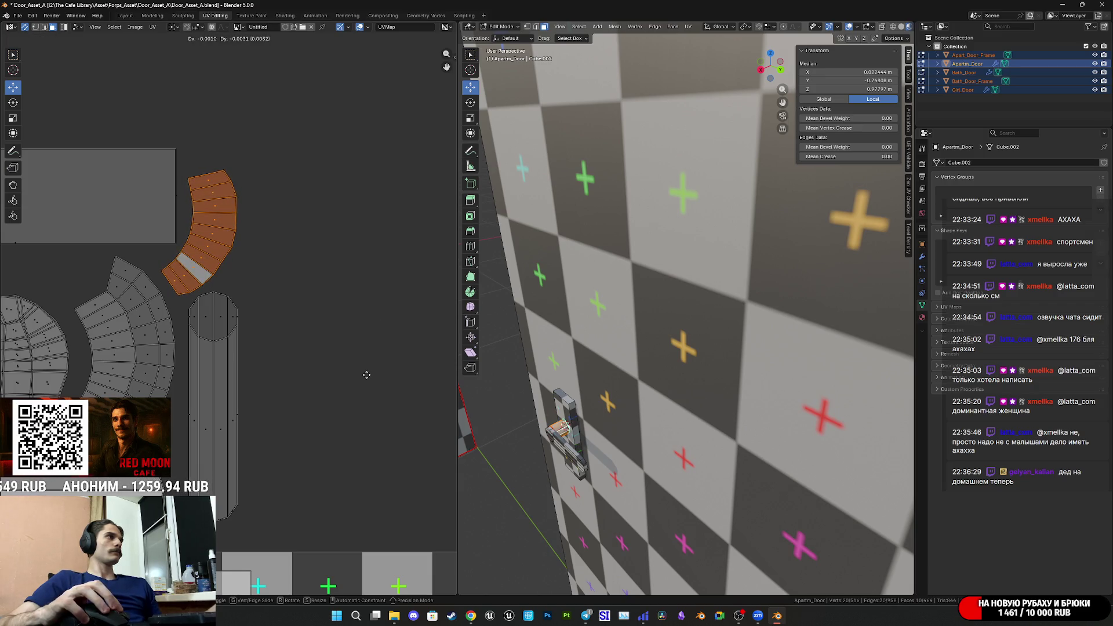
pyautogui.click(370, 379)
# Save the file, then rotate the arc about 100° and set it beneath the rectangle.
pyautogui.moveTo(316, 342)
pyautogui.mouseDown(button='middle')
pyautogui.moveTo(408, 350)
pyautogui.moveTo(380, 370)
pyautogui.moveTo(326, 374)
pyautogui.mouseUp(button='middle')
pyautogui.scroll(-3, 408, 354)
pyautogui.hotkey('ctrl', 's')
pyautogui.scroll(4, 379, 374)
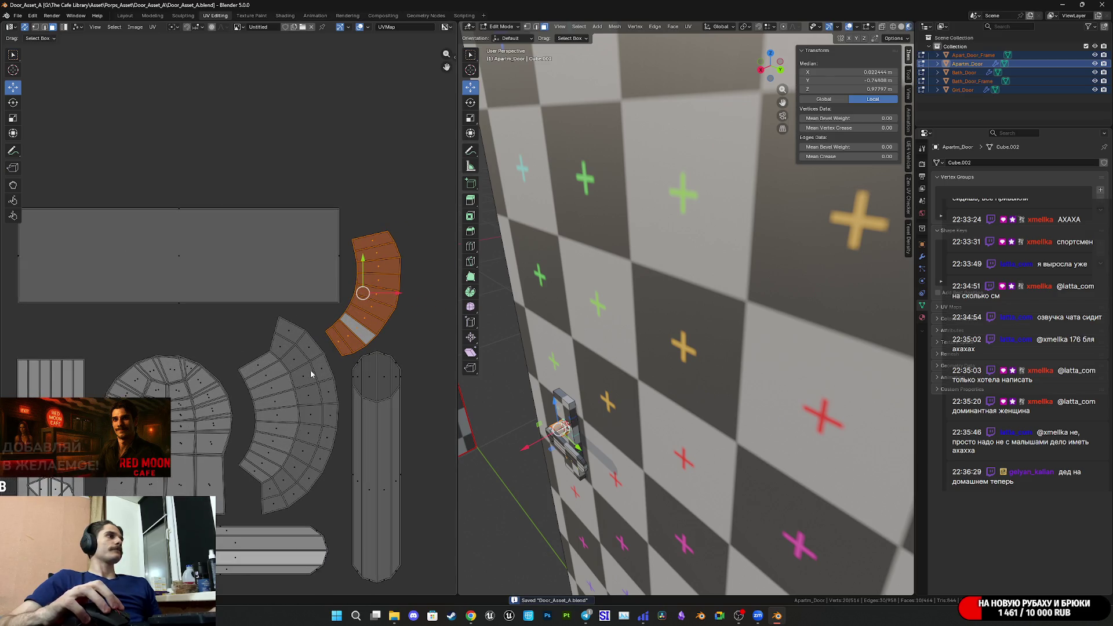
pyautogui.press('r')
pyautogui.click(426, 340)
pyautogui.press('g')
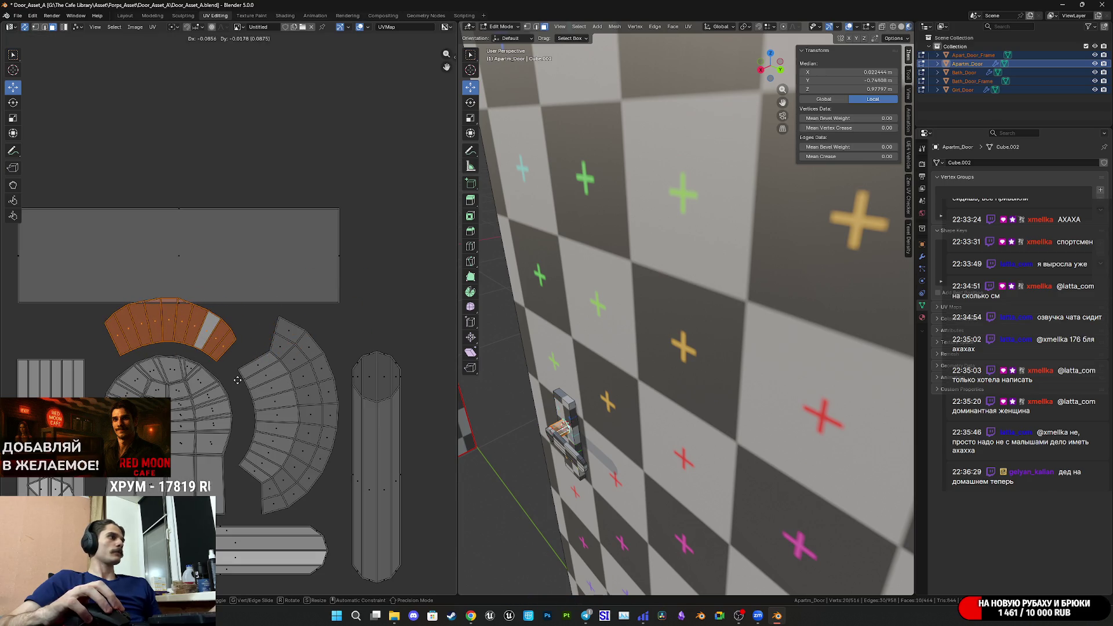
pyautogui.click(237, 380)
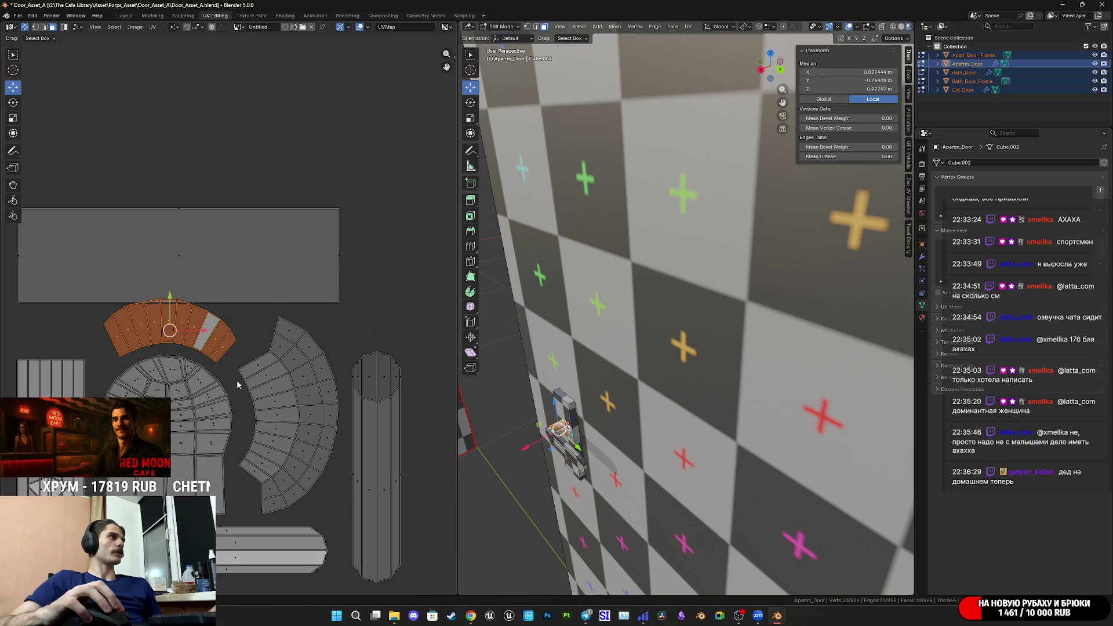
# Select the whole large rectangular UV island and slide it to the right.
pyautogui.click(199, 264)
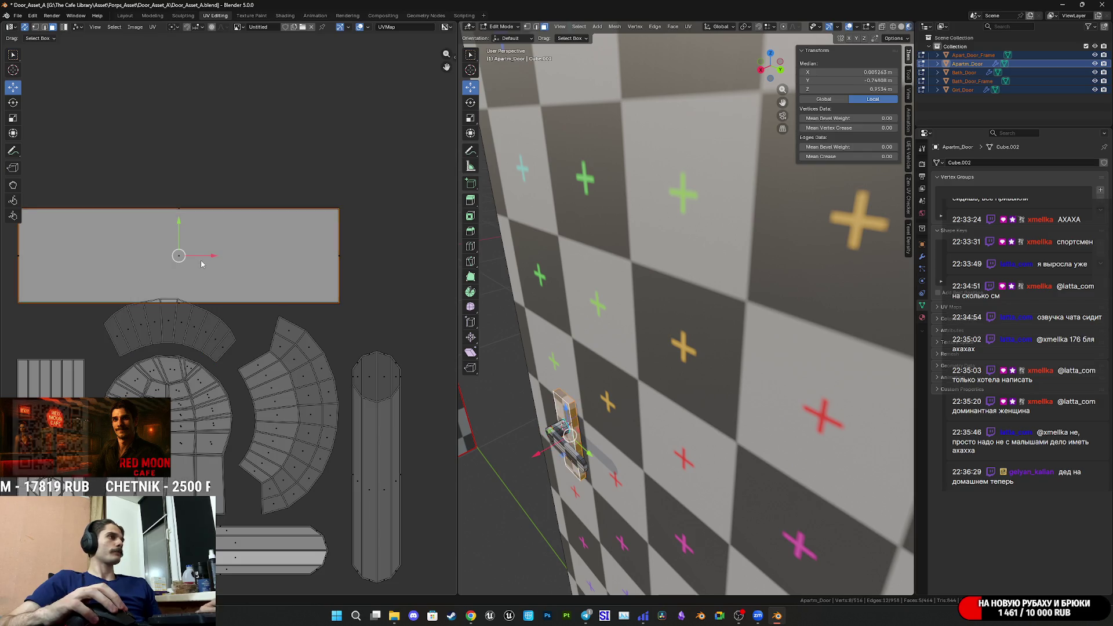
pyautogui.moveTo(181, 234); pyautogui.dragTo(182, 226)
pyautogui.hotkey('ctrl', 'z')
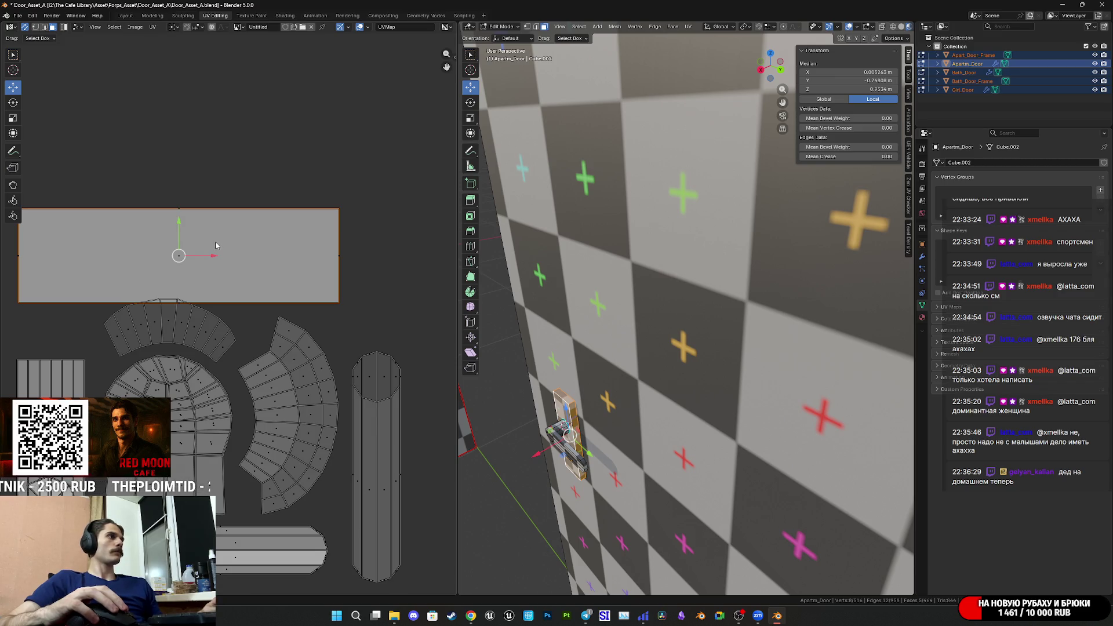
pyautogui.press('b')
pyautogui.moveTo(215, 252); pyautogui.dragTo(174, 256)
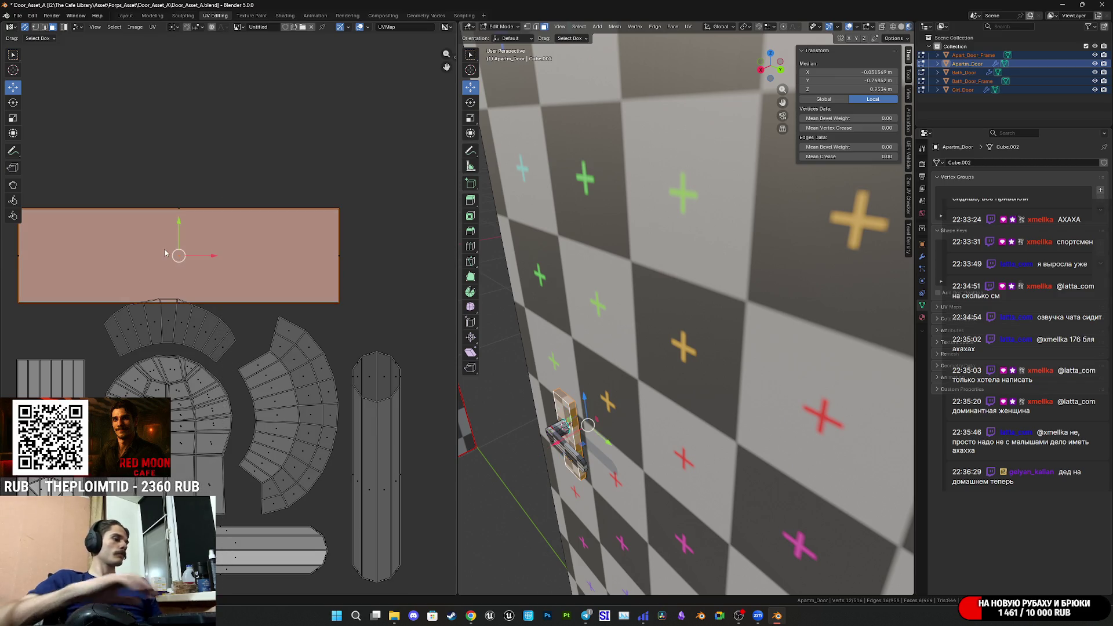
pyautogui.scroll(1, 174, 222)
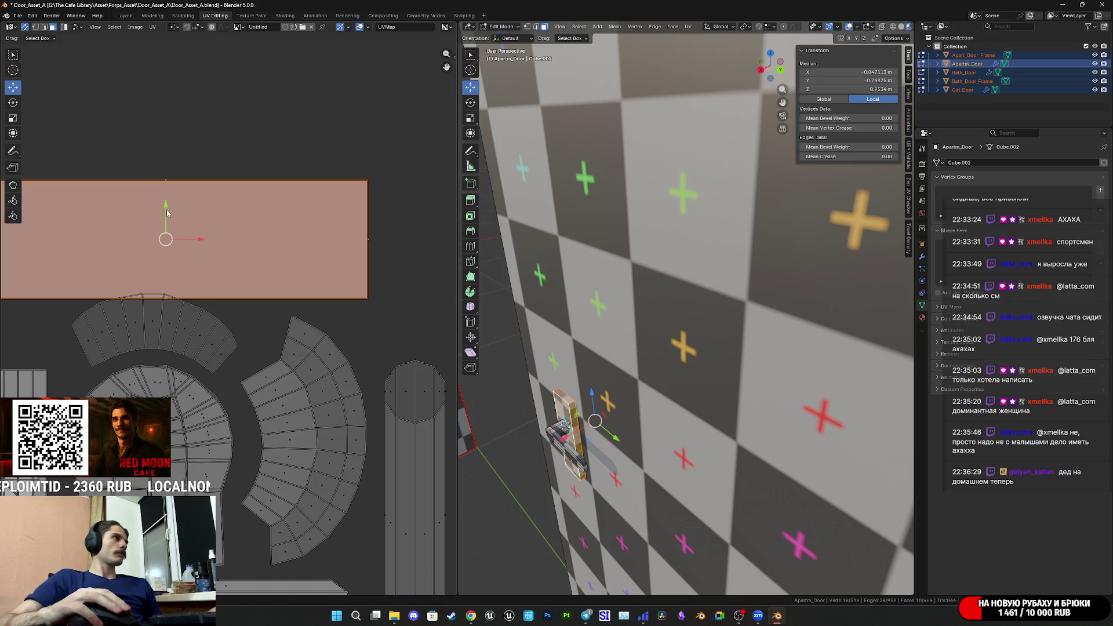
pyautogui.scroll(-3, 252, 270)
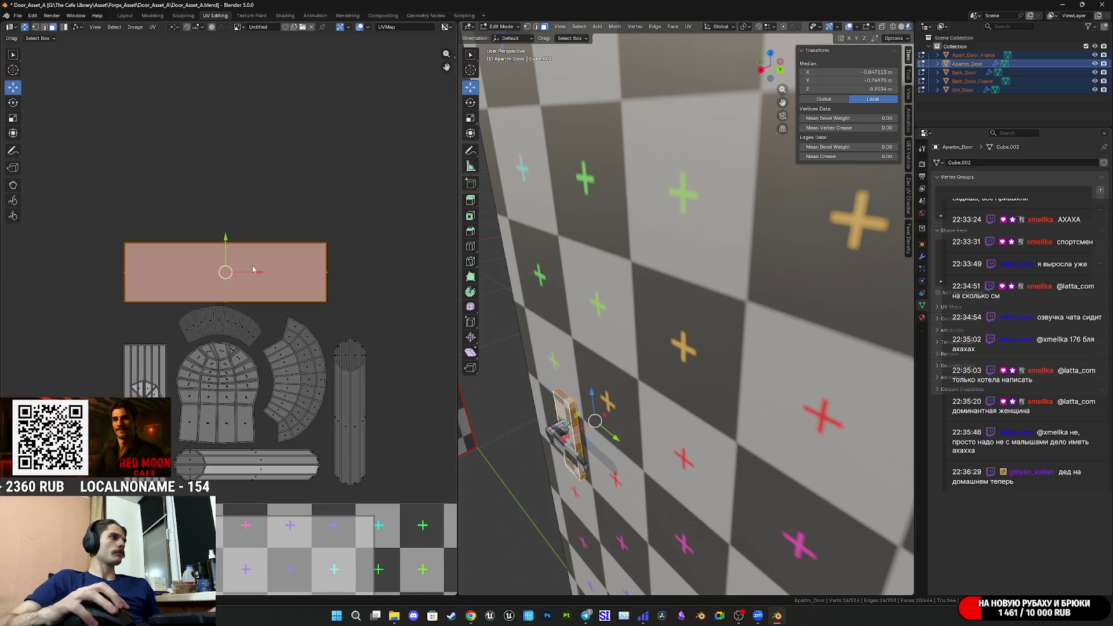
pyautogui.moveTo(251, 274)
pyautogui.mouseDown()
pyautogui.moveTo(293, 271)
pyautogui.moveTo(268, 231)
pyautogui.mouseUp()
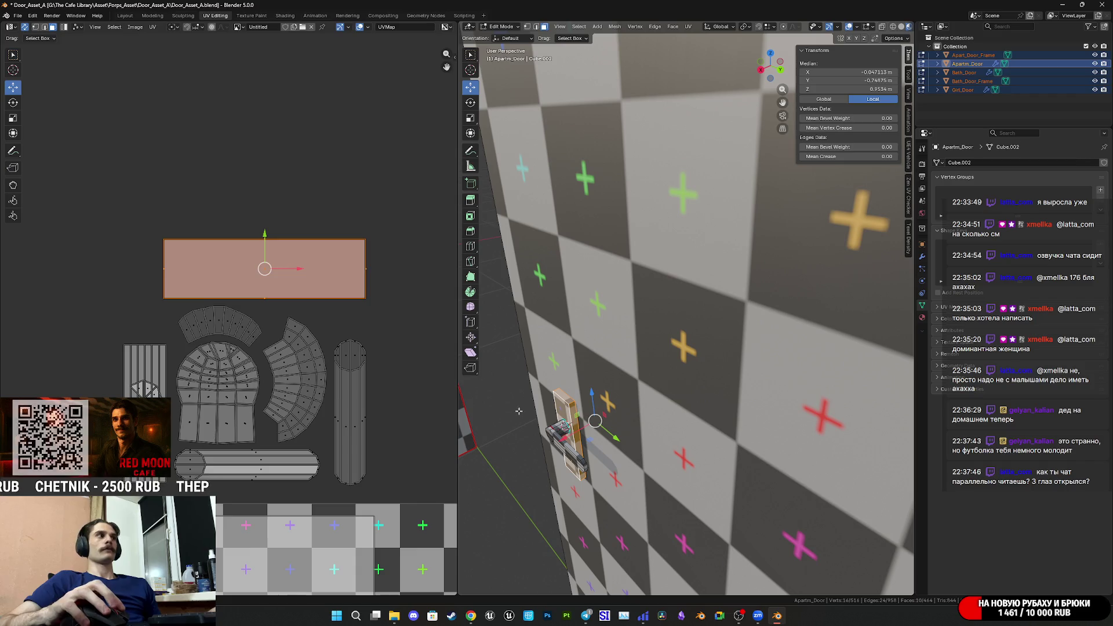
# Recentre the UV islands in view and save Door_Asset_A.blend.
pyautogui.scroll(4, 301, 330)
pyautogui.scroll(-3, 266, 405)
pyautogui.moveTo(266, 405)
pyautogui.mouseDown(button='middle')
pyautogui.moveTo(281, 444)
pyautogui.moveTo(344, 366)
pyautogui.mouseUp(button='middle')
pyautogui.hotkey('ctrl', 's')
# Switch editing to the right door, Apartm_Door, in Edit Mode.
pyautogui.scroll(-2, 344, 379)
pyautogui.scroll(-10, 651, 408)
pyautogui.press('Tab')
pyautogui.moveTo(650, 408)
pyautogui.mouseDown(button='middle')
pyautogui.moveTo(753, 383)
pyautogui.moveTo(729, 376)
pyautogui.moveTo(759, 426)
pyautogui.moveTo(623, 436)
pyautogui.moveTo(824, 440)
pyautogui.mouseUp(button='middle')
pyautogui.click(775, 375)
pyautogui.scroll(8, 776, 376)
pyautogui.press('Tab')
# Select the handle plate's linked UV island and move it above the rectangle it overlapped.
pyautogui.click(790, 426)
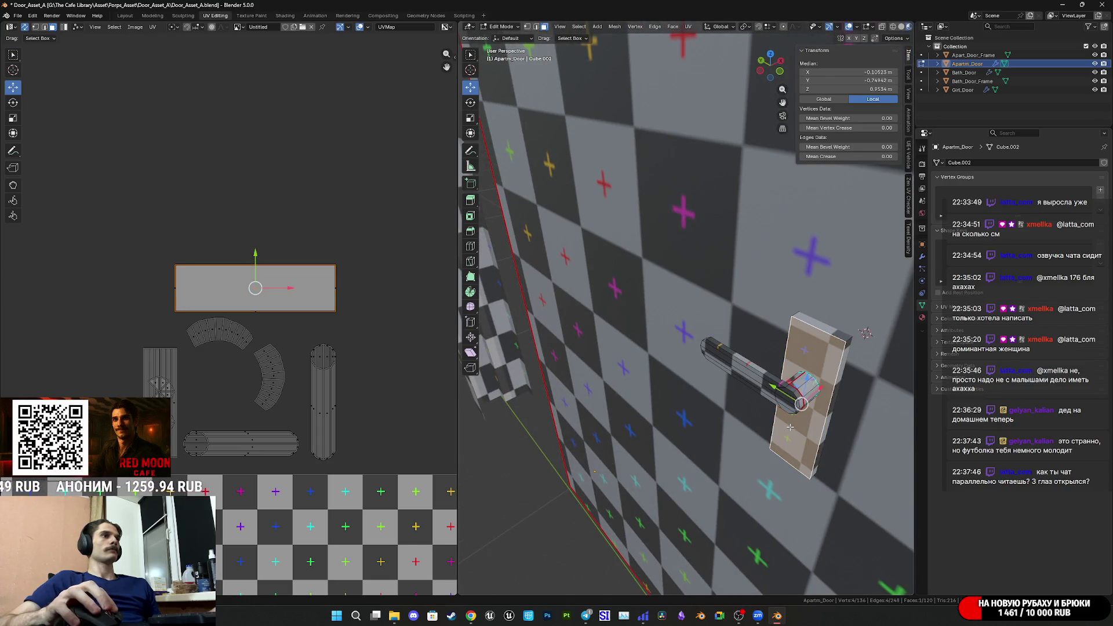
pyautogui.press('l')
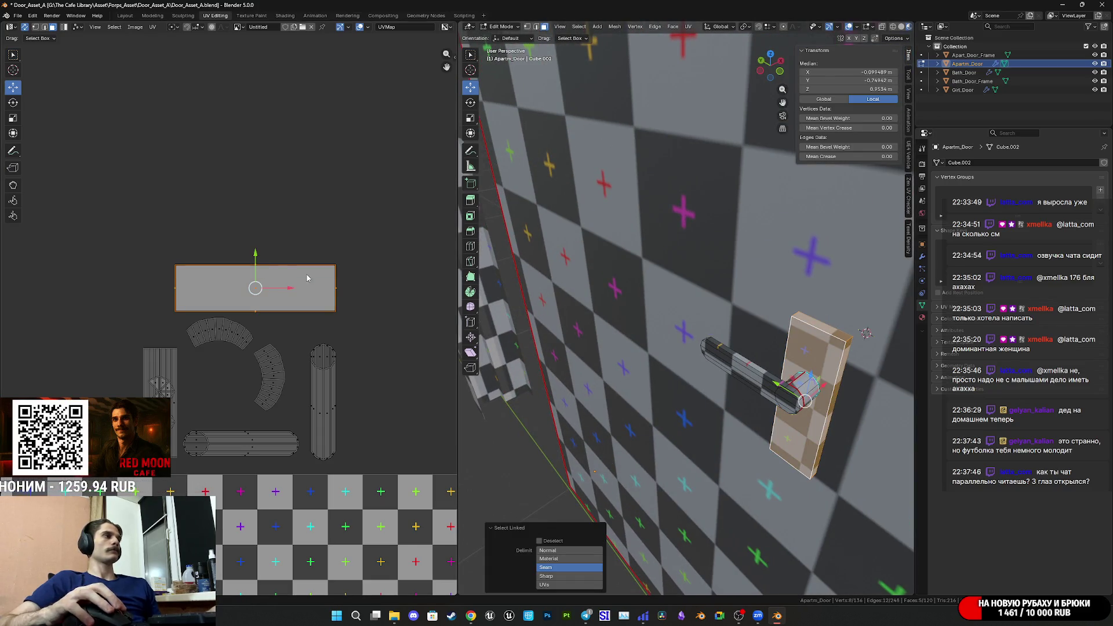
pyautogui.press('Tab')
pyautogui.press('a')
pyautogui.press('Tab')
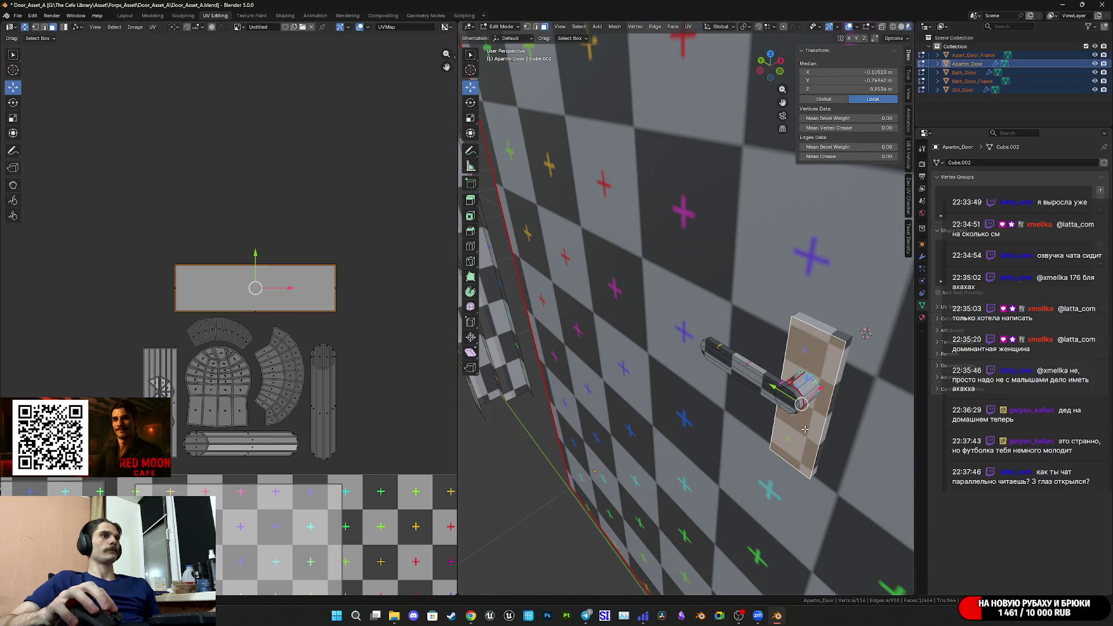
pyautogui.press('l')
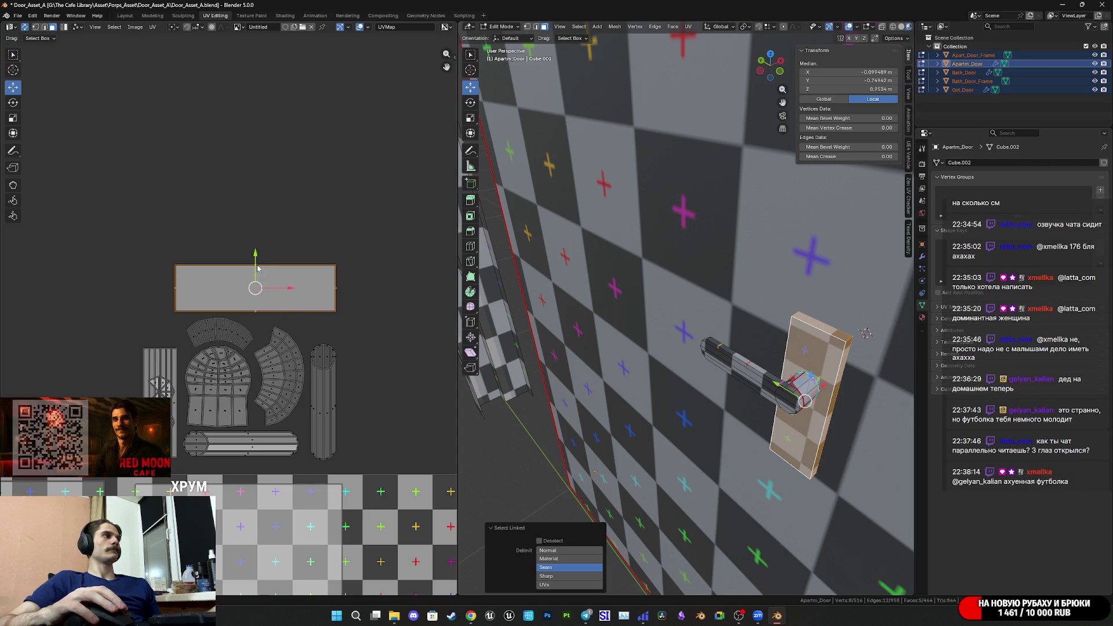
pyautogui.press('g')
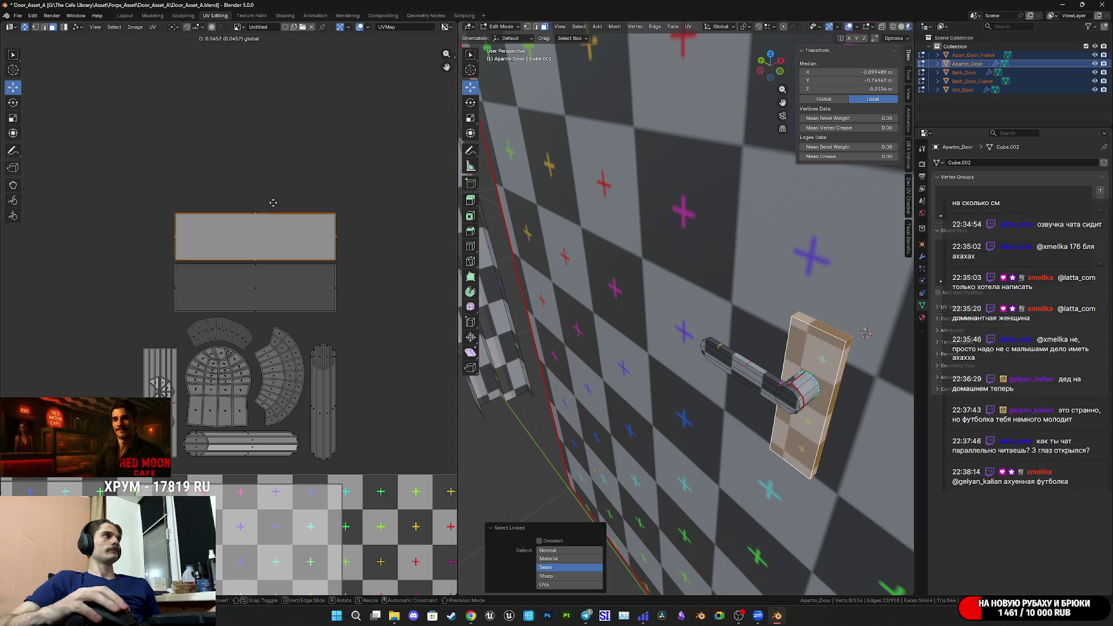
pyautogui.click(273, 202)
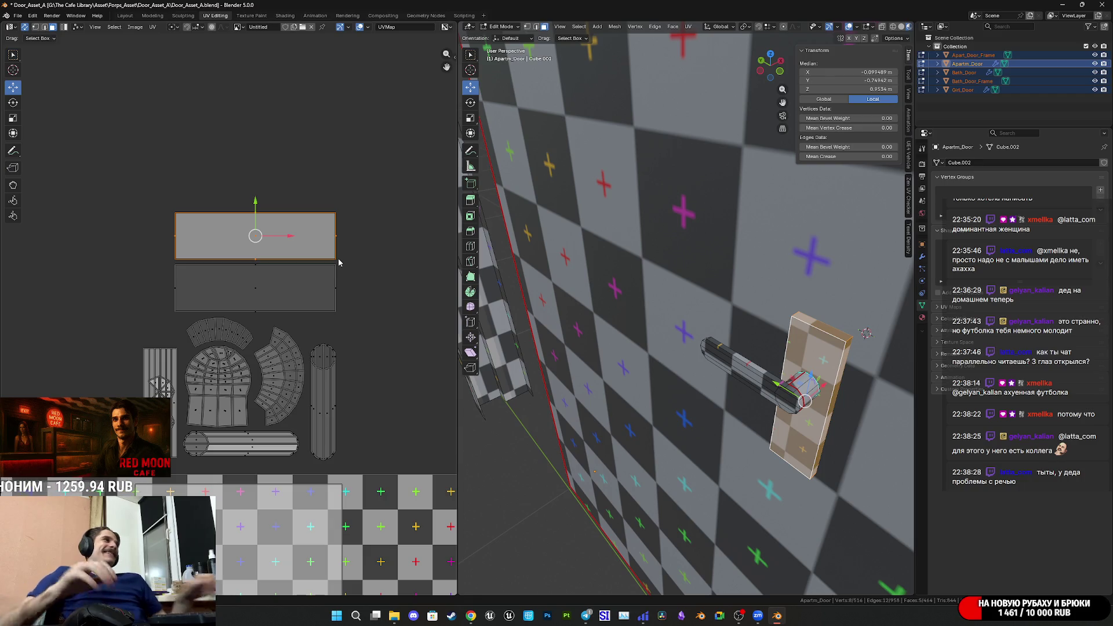
# Save Door_Asset_A.blend, checking the wall from another angle.
pyautogui.hotkey('ctrl', 's')
pyautogui.scroll(-3, 777, 346)
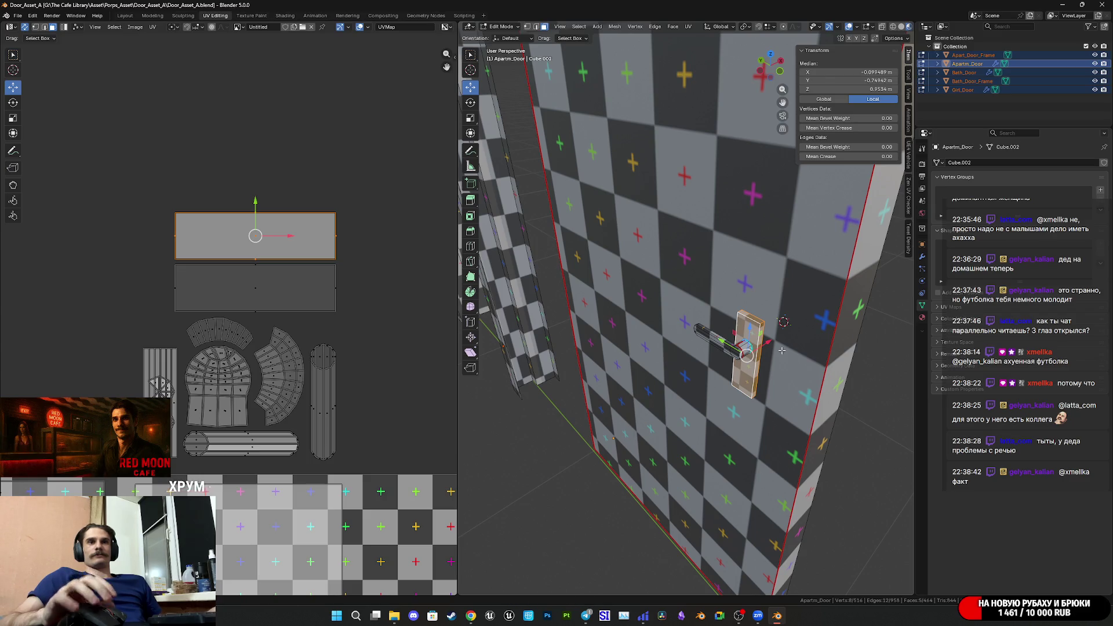
pyautogui.moveTo(769, 345)
pyautogui.mouseDown(button='middle')
pyautogui.moveTo(772, 319)
pyautogui.moveTo(668, 299)
pyautogui.moveTo(710, 318)
pyautogui.mouseUp(button='middle')
pyautogui.hotkey('ctrl', 's')
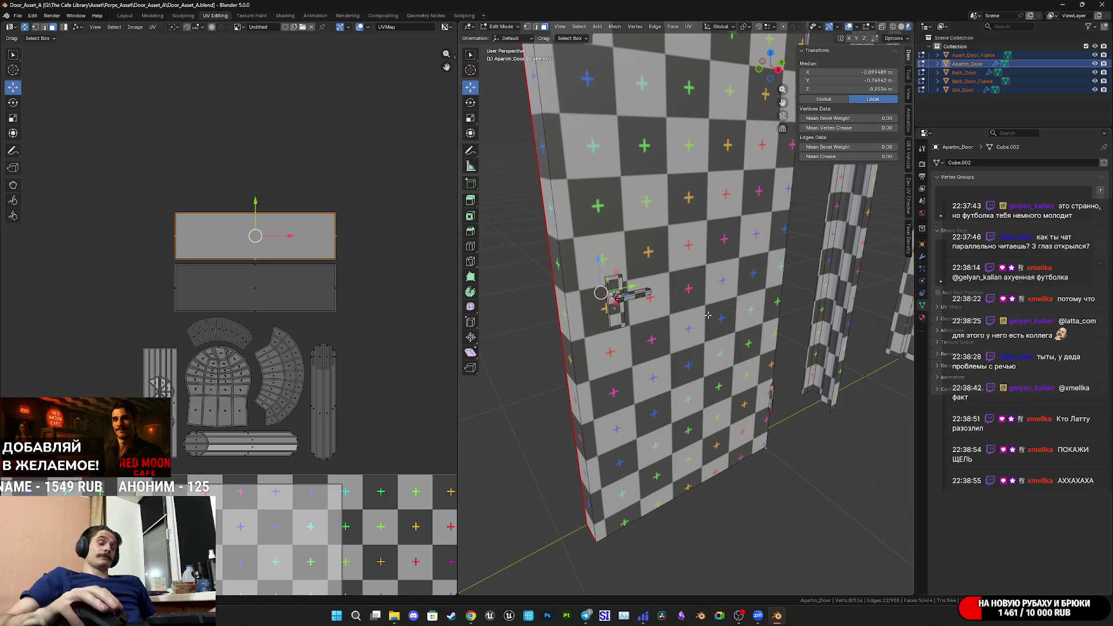
# Return to Object Mode and bring the door frame into a close frontal view.
pyautogui.scroll(-5, 754, 351)
pyautogui.keyDown('shift'); pyautogui.moveTo(747, 348); pyautogui.dragTo(751, 365, button='middle'); pyautogui.keyUp('shift')
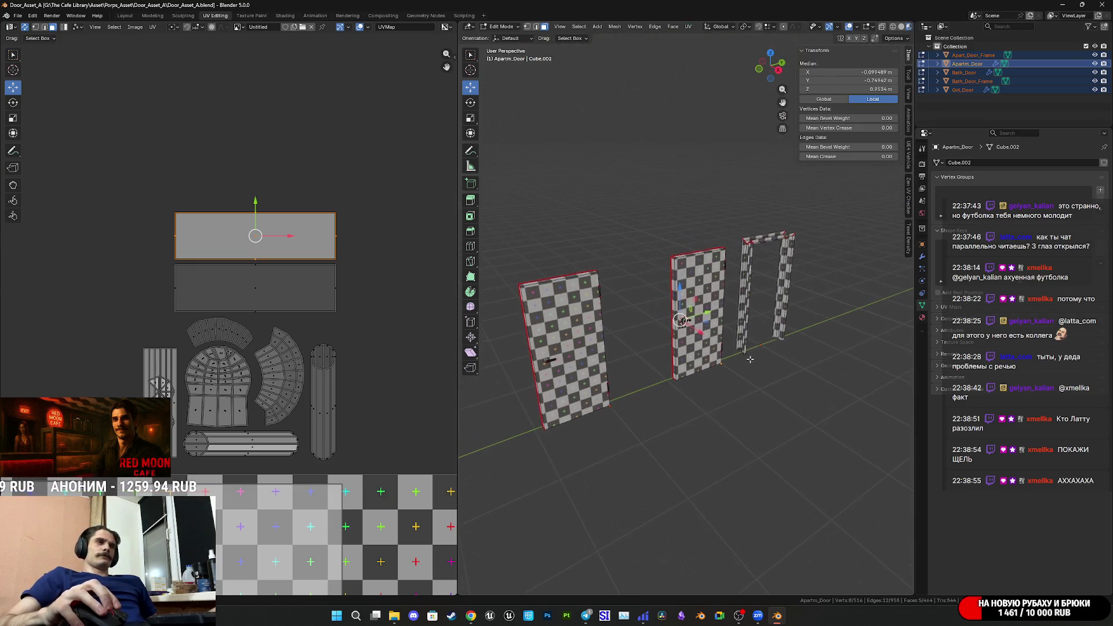
pyautogui.press('Tab')
pyautogui.press('Tab')
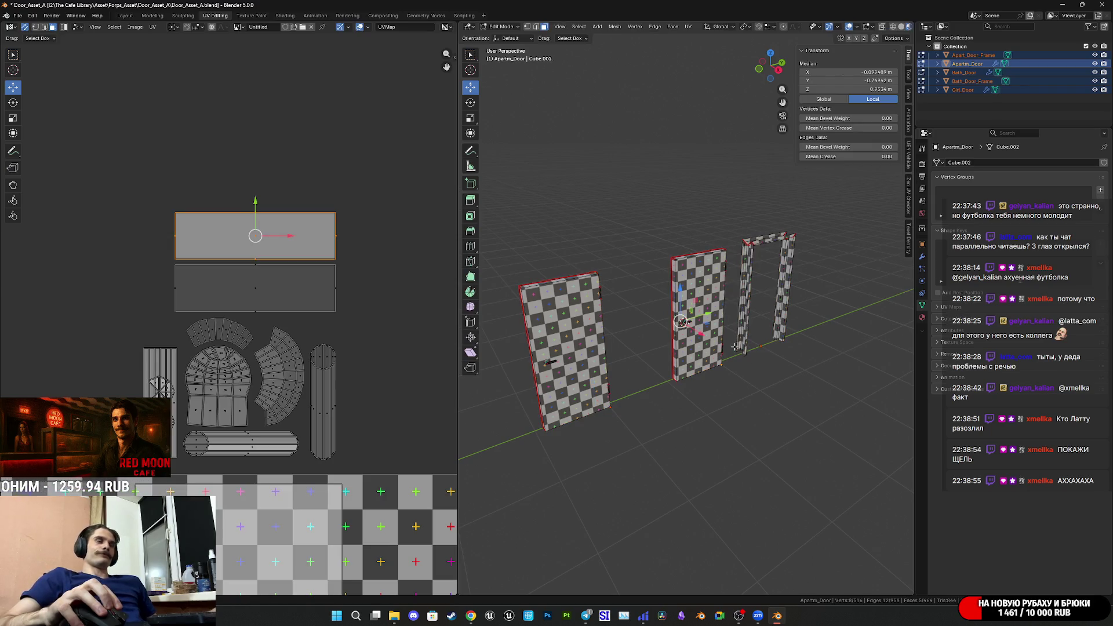
pyautogui.scroll(-5, 298, 370)
pyautogui.moveTo(580, 348); pyautogui.dragTo(626, 389, button='middle')
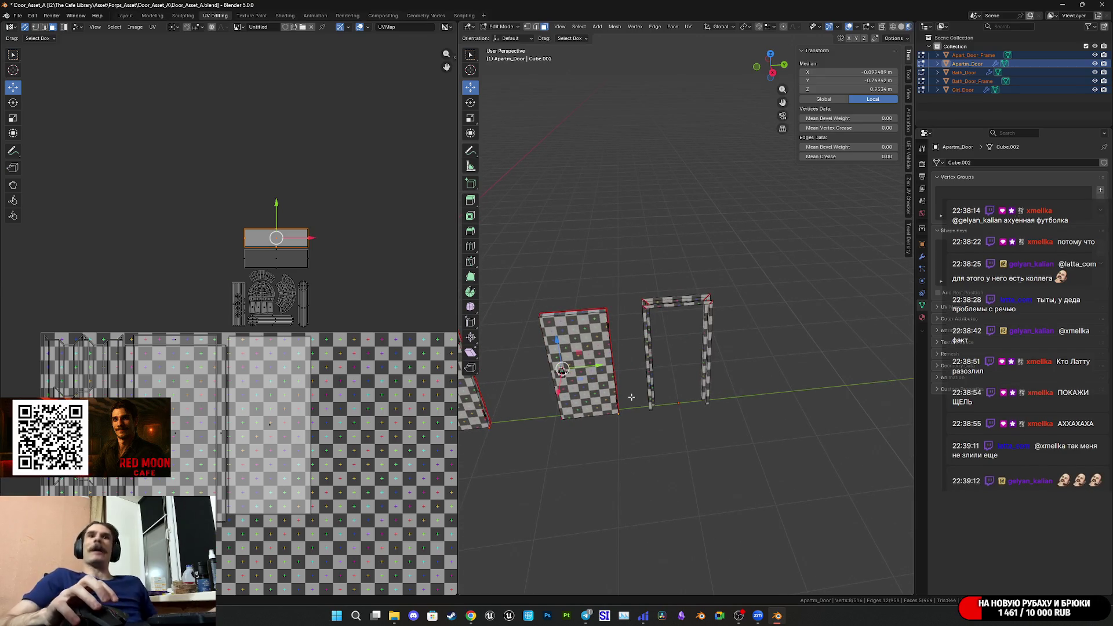
pyautogui.scroll(5, 642, 389)
pyautogui.moveTo(642, 388)
pyautogui.mouseDown(button='middle')
pyautogui.moveTo(743, 390)
pyautogui.moveTo(738, 340)
pyautogui.mouseUp(button='middle')
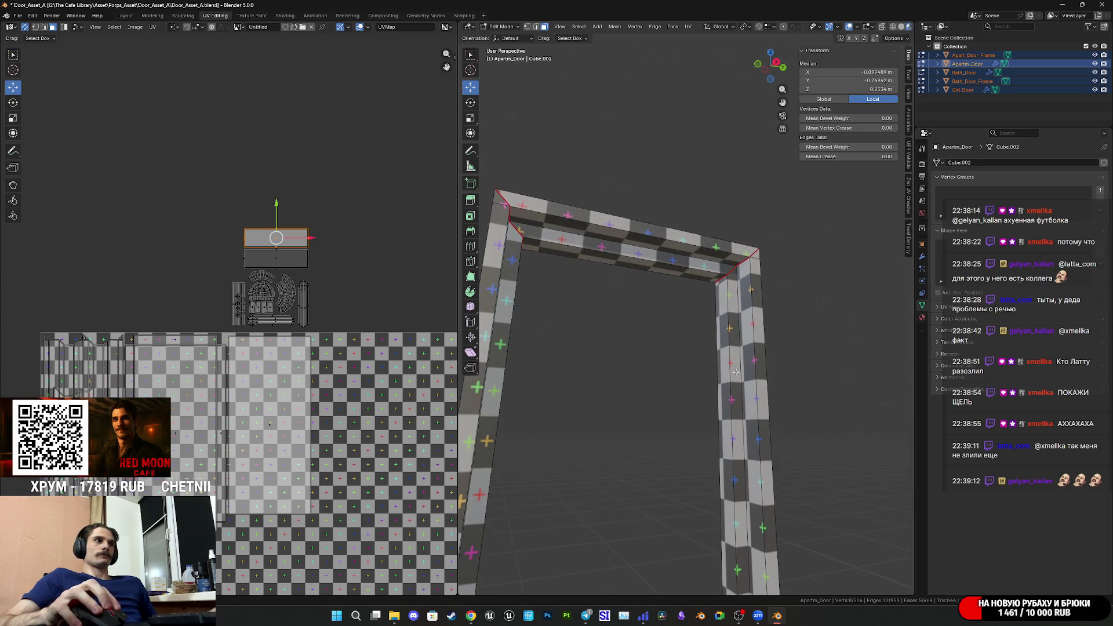
# Select face strips down the frame's right post and along the top bar.
pyautogui.keyDown('alt'); pyautogui.click(738, 341); pyautogui.keyUp('alt')
pyautogui.keyDown('alt'); pyautogui.keyDown('shift'); pyautogui.click(723, 267); pyautogui.keyUp('shift'); pyautogui.keyUp('alt')
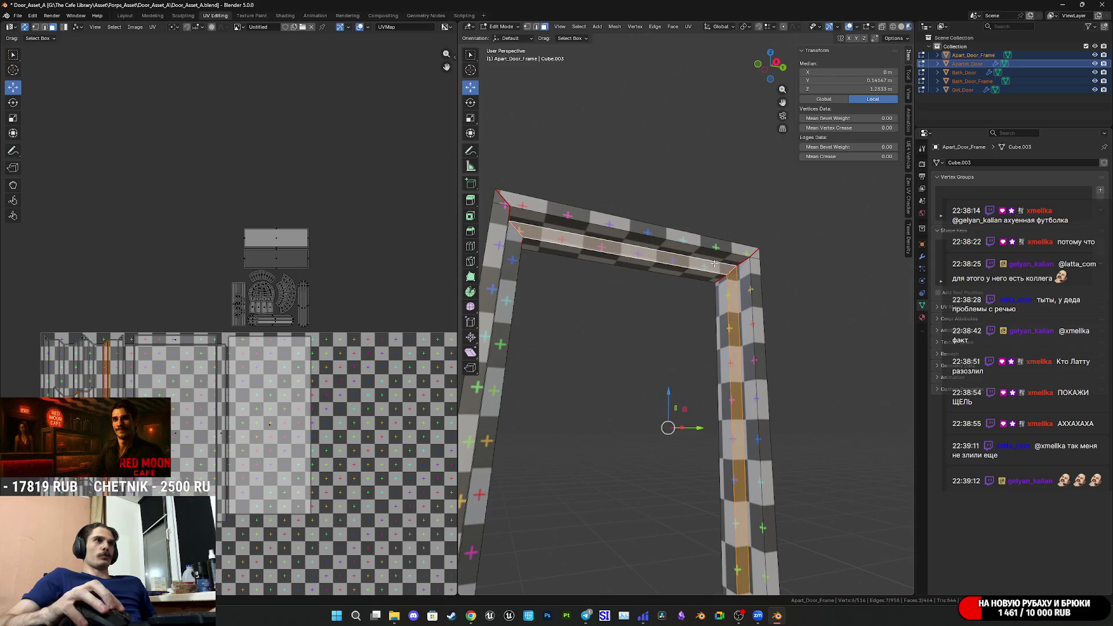
pyautogui.keyDown('alt'); pyautogui.keyDown('shift'); pyautogui.click(717, 256); pyautogui.keyUp('shift'); pyautogui.keyUp('alt')
pyautogui.keyDown('shift'); pyautogui.click(719, 247); pyautogui.keyUp('shift')
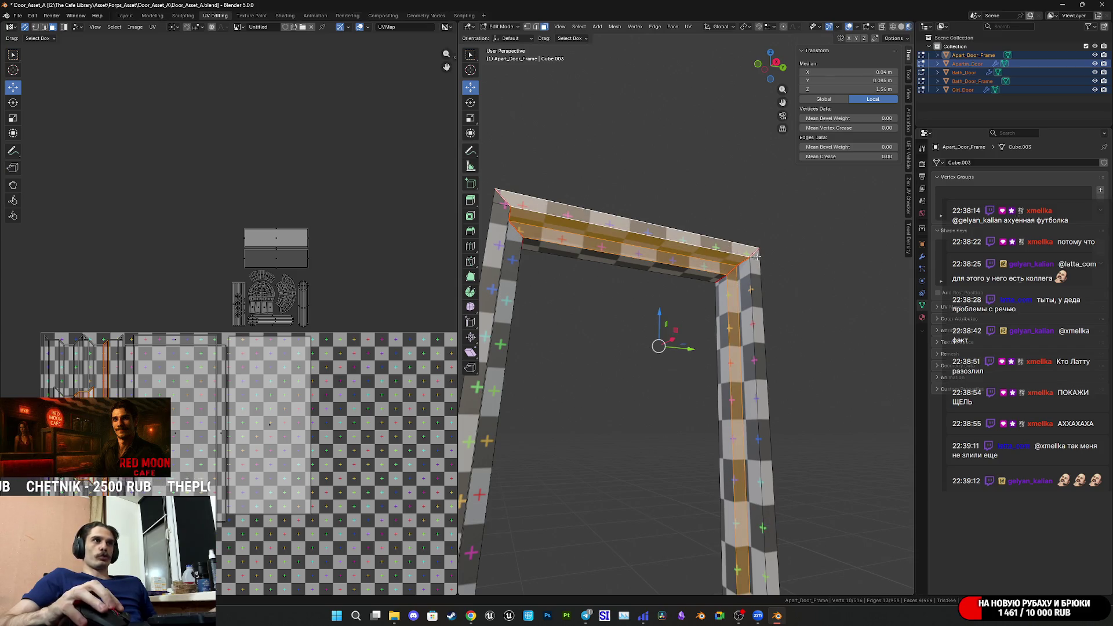
pyautogui.keyDown('alt'); pyautogui.keyDown('shift'); pyautogui.click(756, 266); pyautogui.keyUp('shift'); pyautogui.keyUp('alt')
pyautogui.moveTo(756, 265); pyautogui.dragTo(740, 226, button='middle')
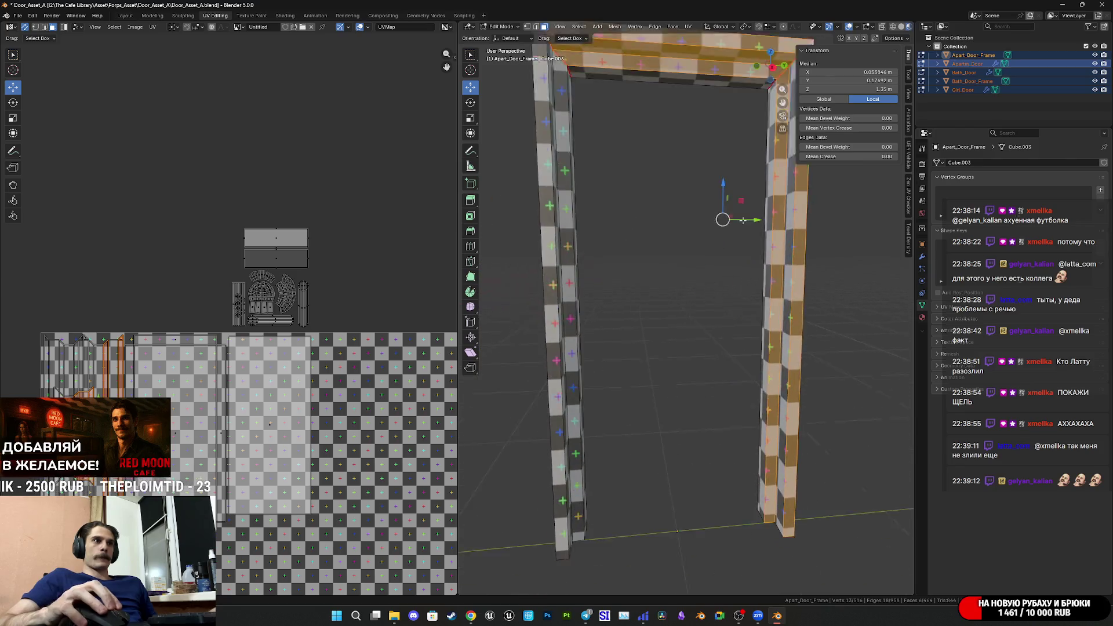
# Add the left post's outer and inner faces to the selection.
pyautogui.keyDown('shift'); pyautogui.click(566, 279); pyautogui.keyUp('shift')
pyautogui.keyDown('shift'); pyautogui.moveTo(613, 281); pyautogui.dragTo(689, 484, button='middle'); pyautogui.keyUp('shift')
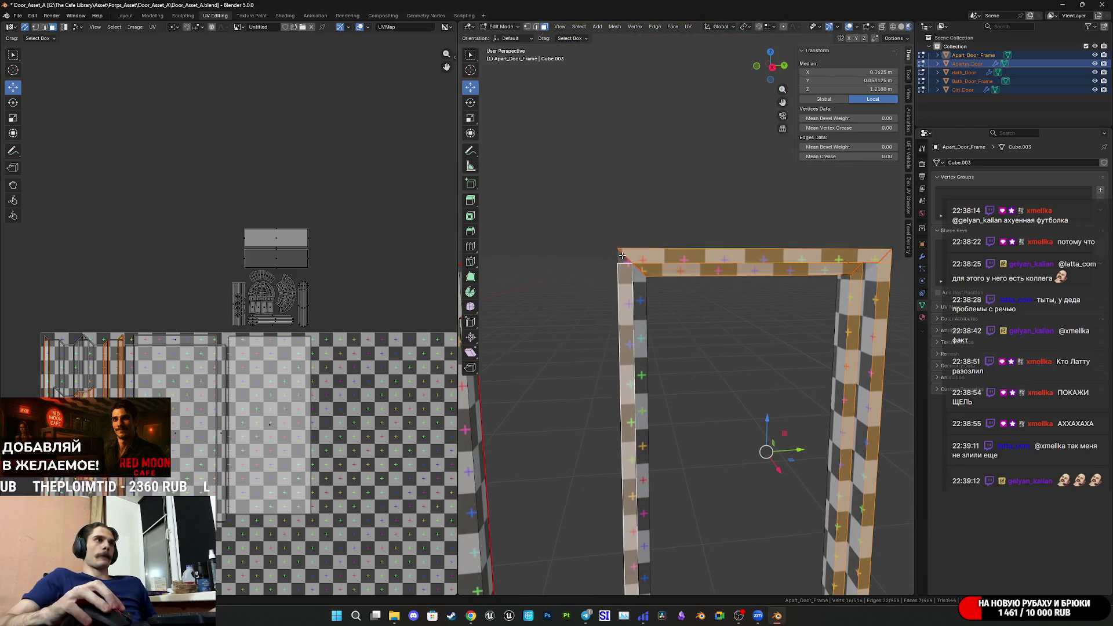
pyautogui.moveTo(622, 256)
pyautogui.mouseDown(button='middle')
pyautogui.moveTo(647, 321)
pyautogui.moveTo(862, 362)
pyautogui.mouseUp(button='middle')
pyautogui.keyDown('shift'); pyautogui.click(614, 321); pyautogui.keyUp('shift')
pyautogui.keyDown('shift'); pyautogui.click(624, 320); pyautogui.keyUp('shift')
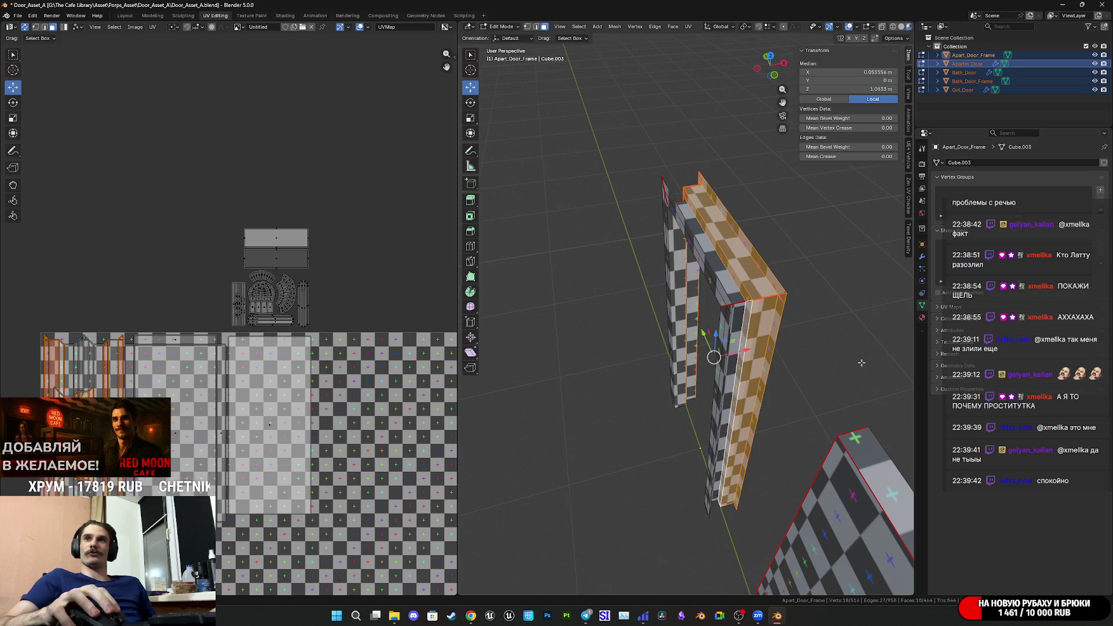
# Inspect the selected frame strips from below and frontally, and save the file.
pyautogui.moveTo(789, 365)
pyautogui.mouseDown(button='middle')
pyautogui.moveTo(675, 293)
pyautogui.moveTo(795, 411)
pyautogui.moveTo(746, 324)
pyautogui.moveTo(768, 337)
pyautogui.mouseUp(button='middle')
pyautogui.moveTo(807, 421)
pyautogui.mouseDown(button='middle')
pyautogui.moveTo(753, 382)
pyautogui.moveTo(760, 393)
pyautogui.mouseUp(button='middle')
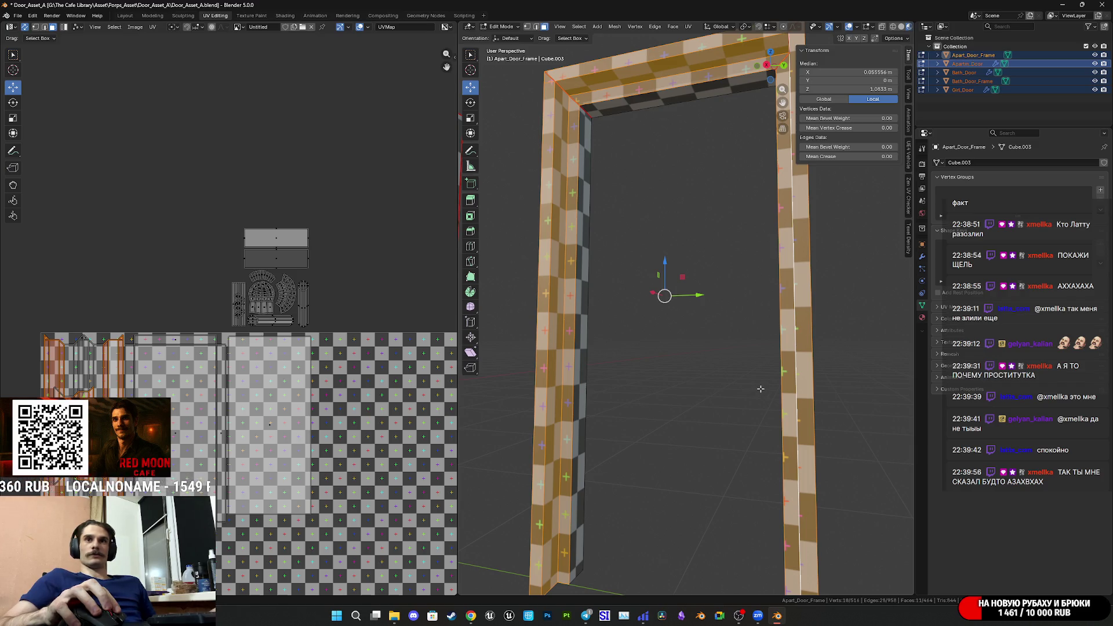
pyautogui.moveTo(760, 388); pyautogui.dragTo(748, 441, button='middle')
pyautogui.hotkey('ctrl', 's')
pyautogui.scroll(4, 724, 428)
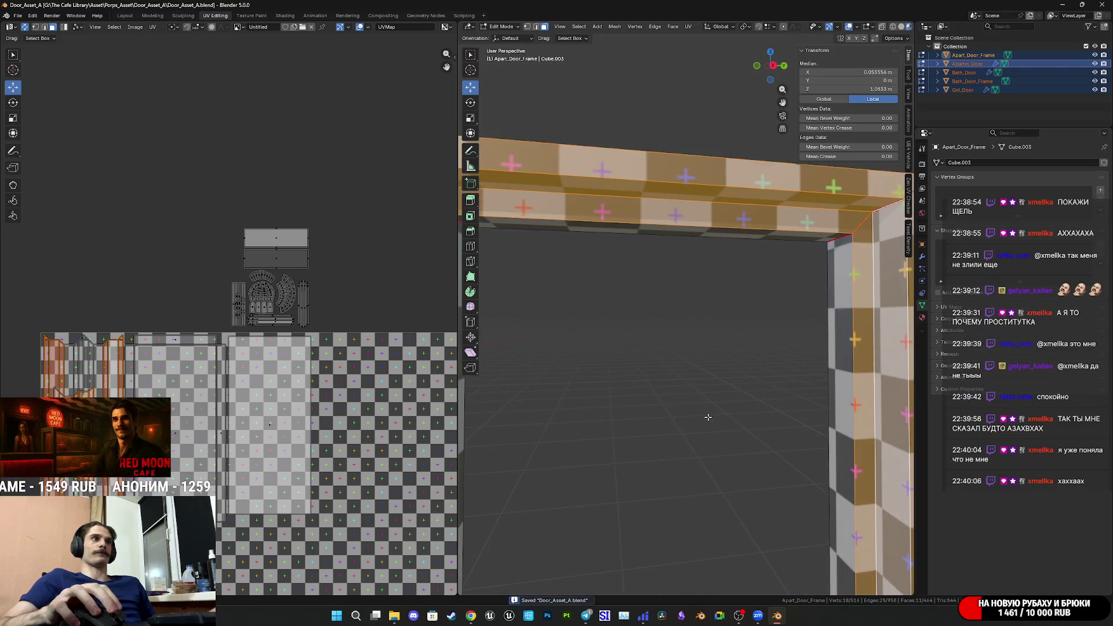
pyautogui.scroll(-3, 720, 398)
pyautogui.moveTo(731, 365)
pyautogui.mouseDown(button='middle')
pyautogui.moveTo(720, 384)
pyautogui.moveTo(830, 369)
pyautogui.moveTo(731, 382)
pyautogui.mouseUp(button='middle')
pyautogui.moveTo(655, 376)
pyautogui.mouseDown(button='middle')
pyautogui.moveTo(758, 357)
pyautogui.moveTo(749, 379)
pyautogui.moveTo(728, 365)
pyautogui.mouseUp(button='middle')
pyautogui.hotkey('ctrl', 's')
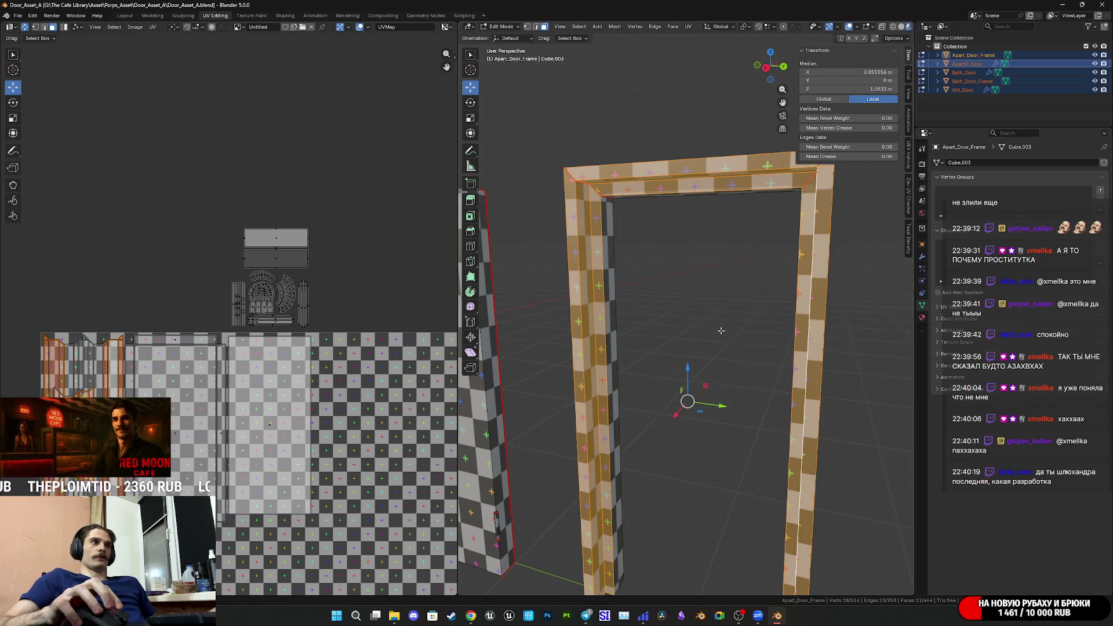
# Save again and start moving the selected UV islands to the right.
pyautogui.scroll(-2, 720, 330)
pyautogui.scroll(10, 721, 336)
pyautogui.keyDown('shift'); pyautogui.moveTo(729, 352); pyautogui.dragTo(659, 359, button='middle'); pyautogui.keyUp('shift')
pyautogui.hotkey('ctrl', 's')
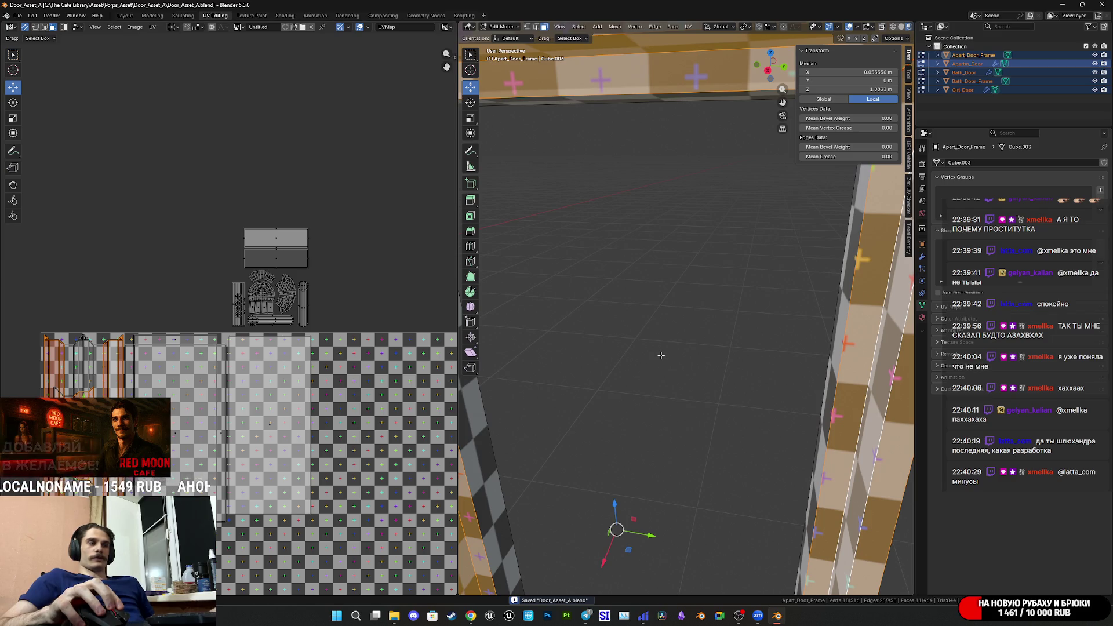
pyautogui.scroll(-6, 663, 355)
pyautogui.moveTo(664, 355); pyautogui.dragTo(722, 325, button='middle')
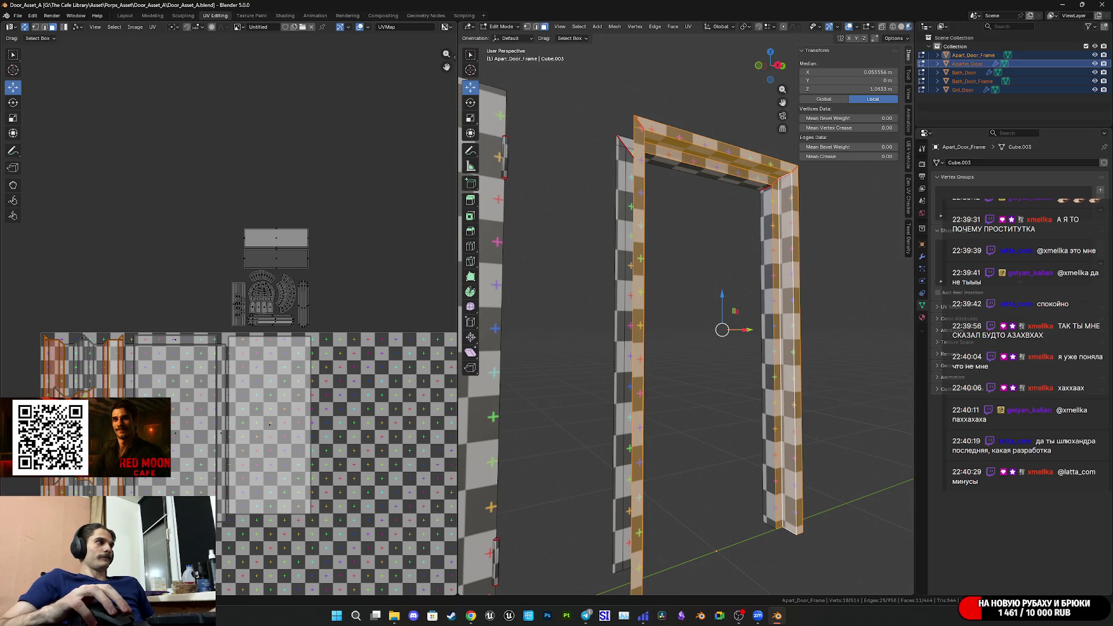
pyautogui.press('g')
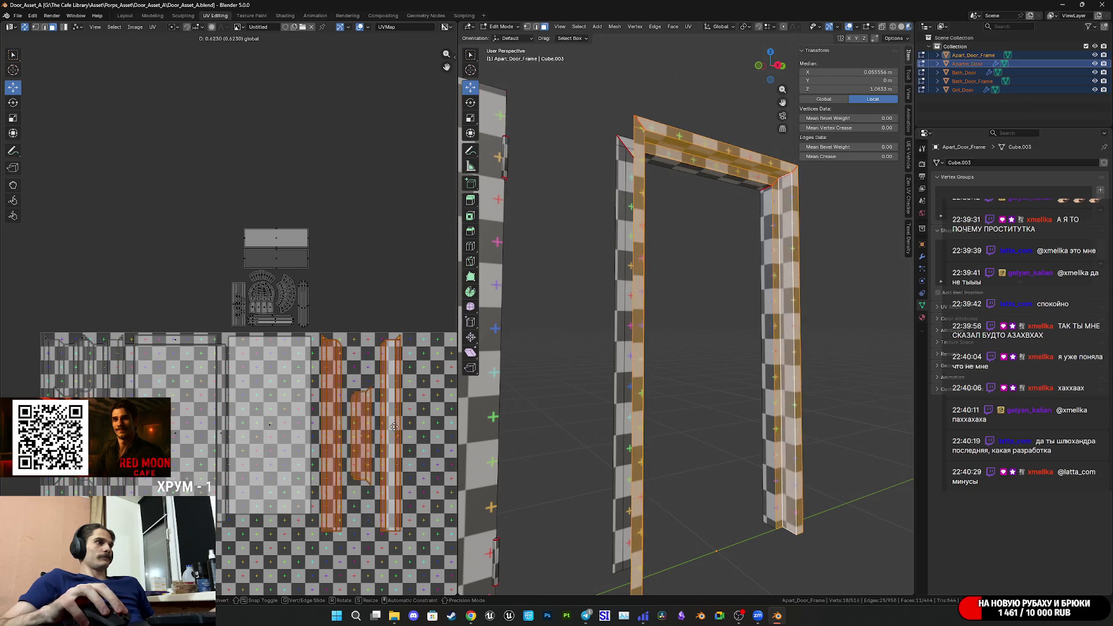
# Confirm the frame's UV islands in their new position.
pyautogui.click(385, 428)
pyautogui.moveTo(386, 427)
pyautogui.mouseDown(button='middle')
pyautogui.moveTo(308, 390)
pyautogui.moveTo(312, 375)
pyautogui.mouseUp(button='middle')
pyautogui.scroll(3, 312, 376)
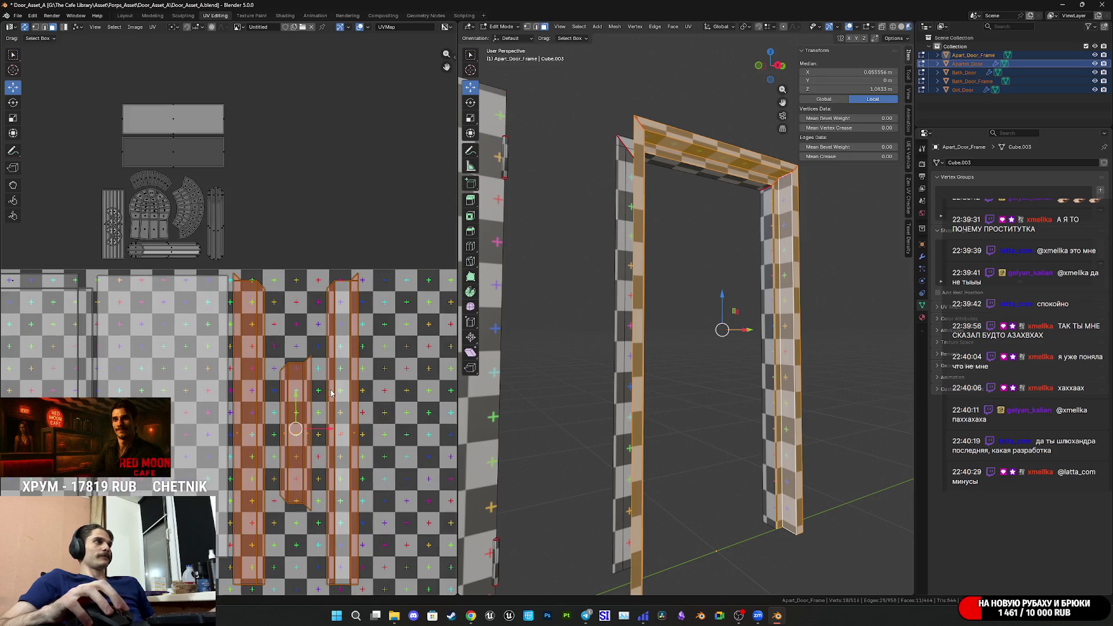
pyautogui.scroll(3, 323, 371)
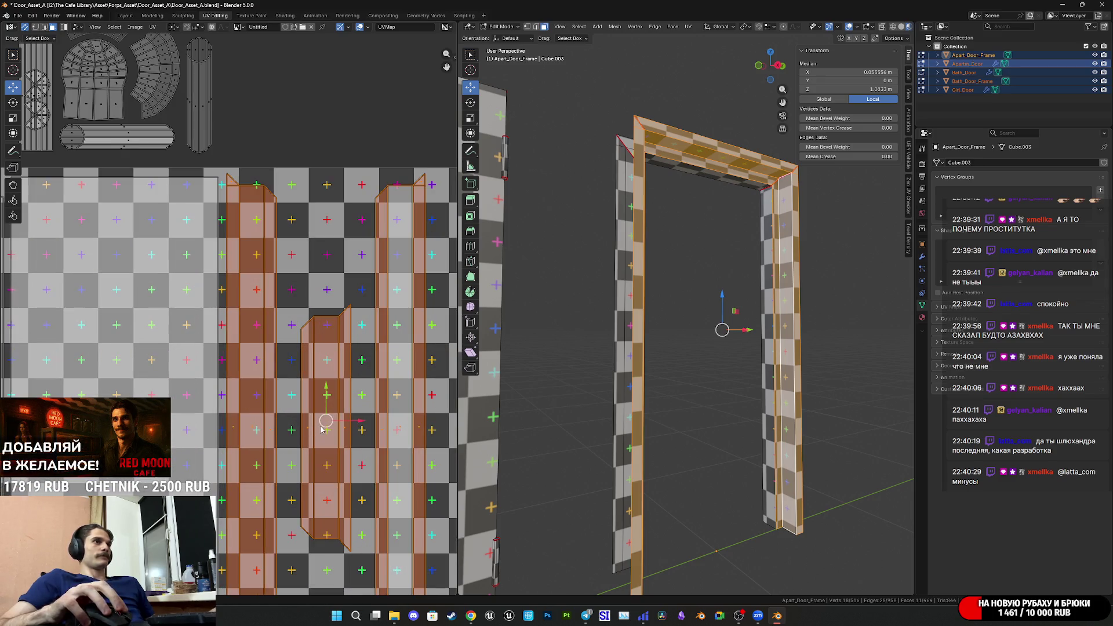
pyautogui.moveTo(649, 325); pyautogui.dragTo(722, 332, button='middle')
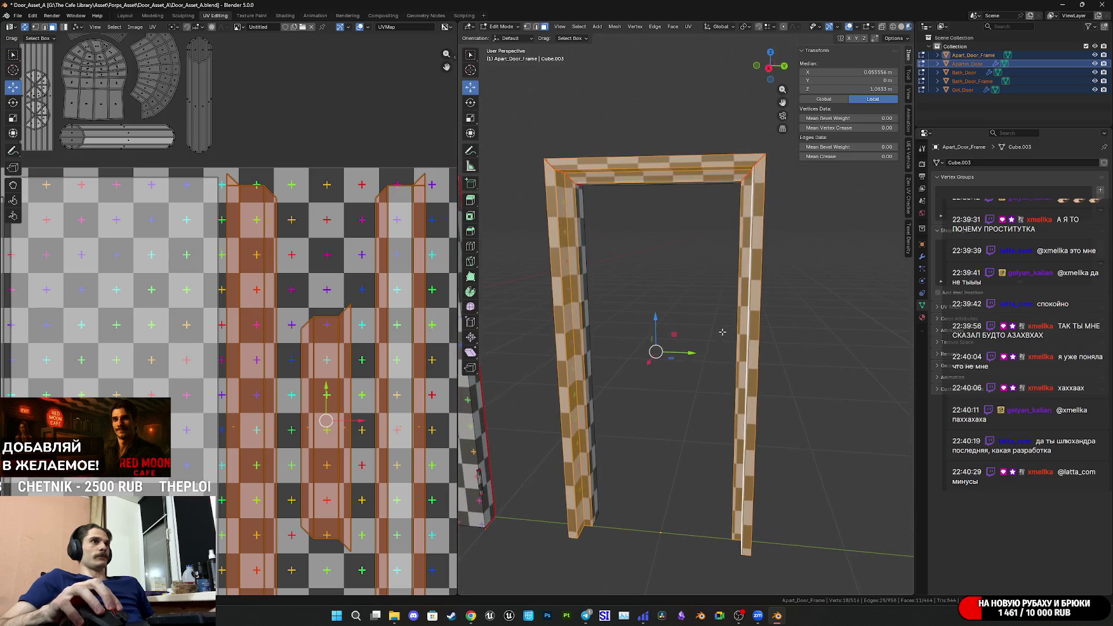
# Select the top bar's whole UV island, slide it right and nudge it slightly back.
pyautogui.click(343, 444)
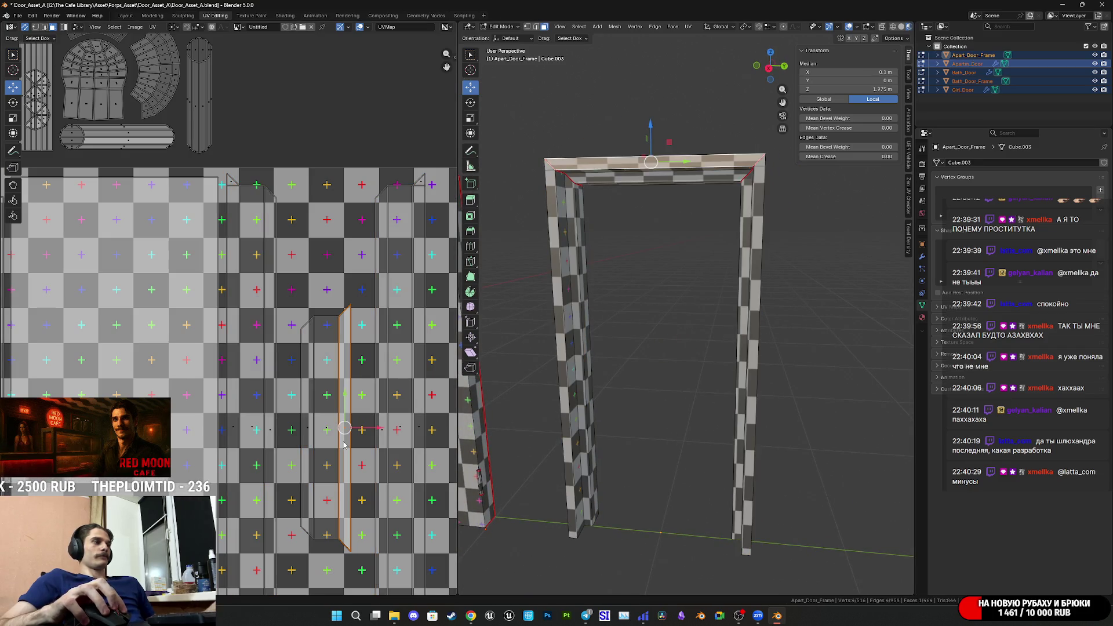
pyautogui.press('l')
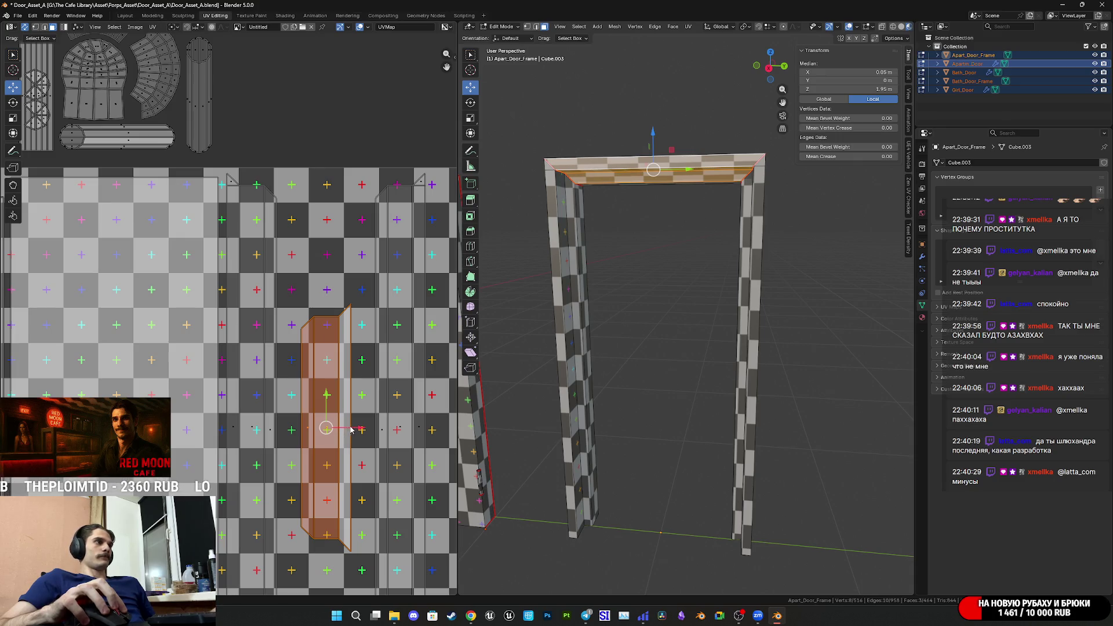
pyautogui.moveTo(351, 429)
pyautogui.mouseDown(button='middle')
pyautogui.moveTo(313, 409)
pyautogui.moveTo(328, 339)
pyautogui.mouseUp(button='middle')
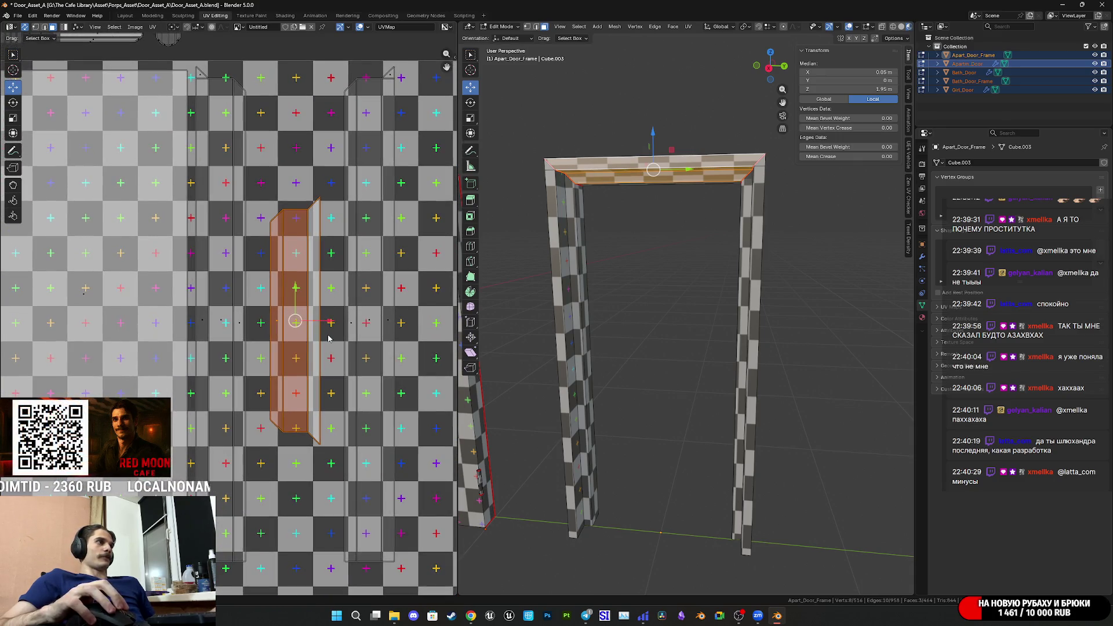
pyautogui.moveTo(328, 324); pyautogui.dragTo(407, 339)
pyautogui.scroll(7, 408, 339)
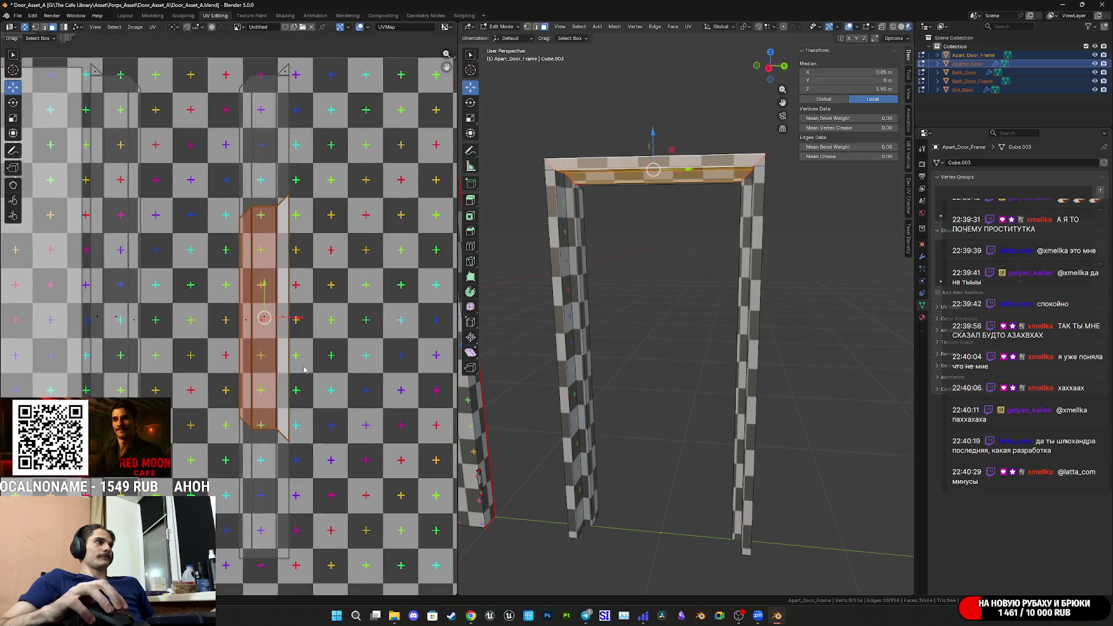
pyautogui.moveTo(357, 329)
pyautogui.mouseDown(button='middle')
pyautogui.moveTo(97, 329)
pyautogui.moveTo(170, 329)
pyautogui.mouseUp(button='middle')
pyautogui.scroll(6, 169, 328)
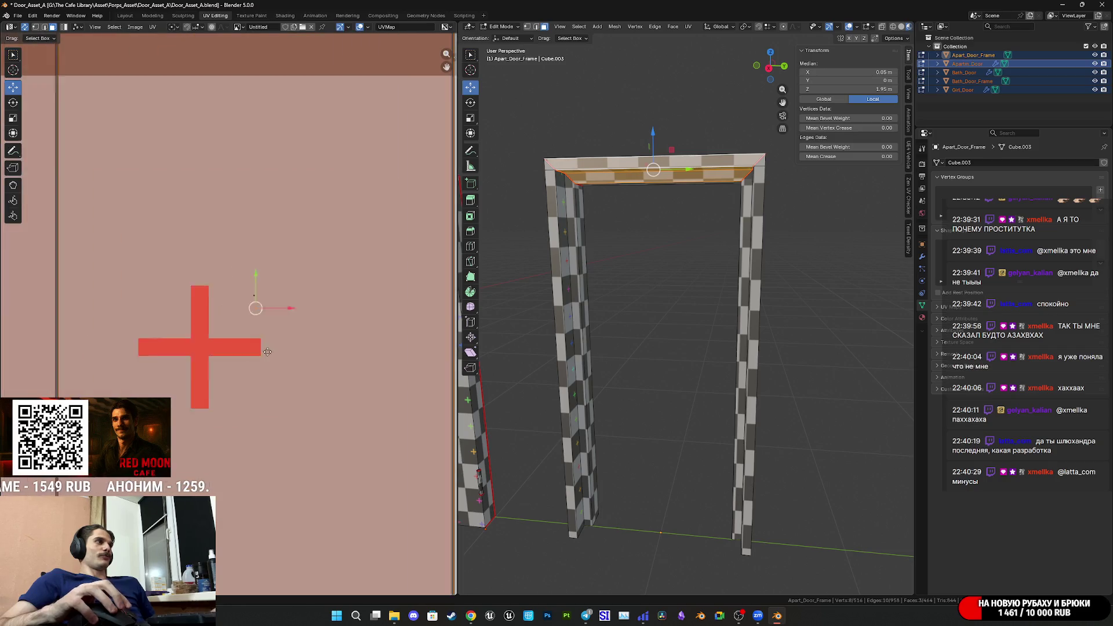
pyautogui.moveTo(423, 355); pyautogui.dragTo(408, 360)
pyautogui.scroll(-12, 285, 439)
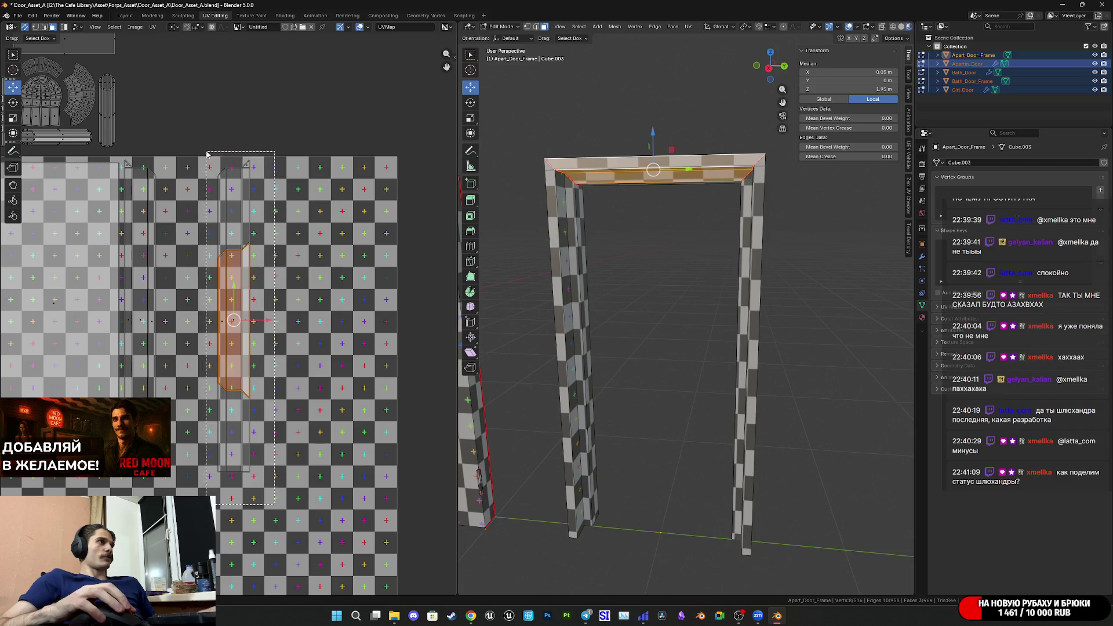
# Add the right jamb's island, slide it left, and nudge the strip's edges right.
pyautogui.hotkey('ctrl', 'l')
pyautogui.moveTo(278, 330); pyautogui.dragTo(338, 369, button='middle')
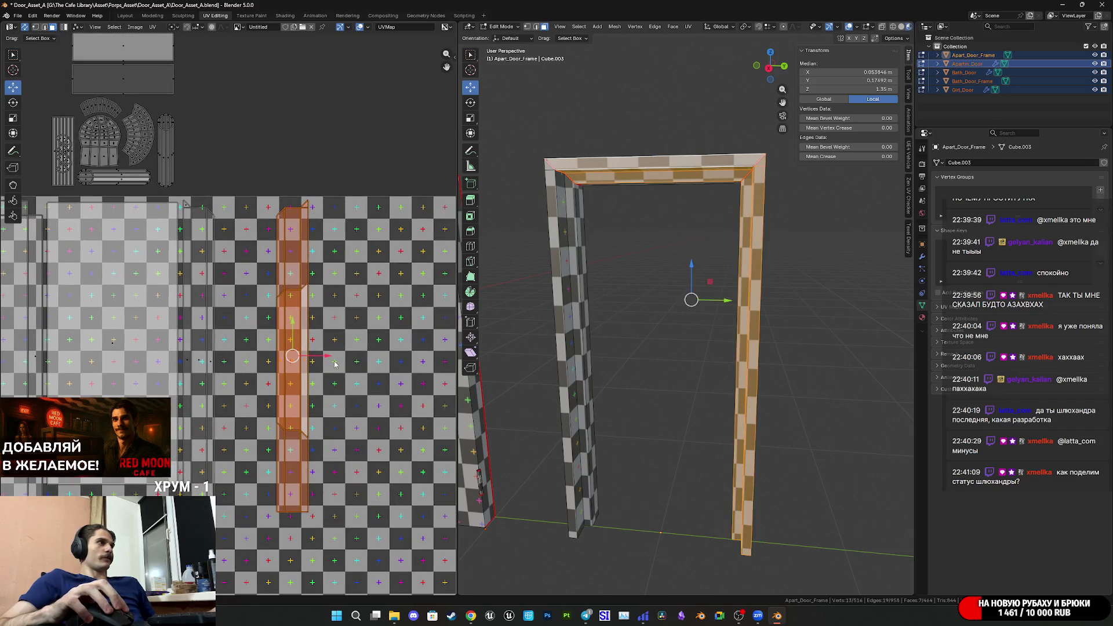
pyautogui.moveTo(331, 358); pyautogui.dragTo(260, 371)
pyautogui.scroll(4, 237, 411)
pyautogui.moveTo(237, 410)
pyautogui.mouseDown(button='middle')
pyautogui.moveTo(342, 268)
pyautogui.moveTo(327, 265)
pyautogui.moveTo(302, 315)
pyautogui.mouseUp(button='middle')
pyautogui.scroll(3, 324, 383)
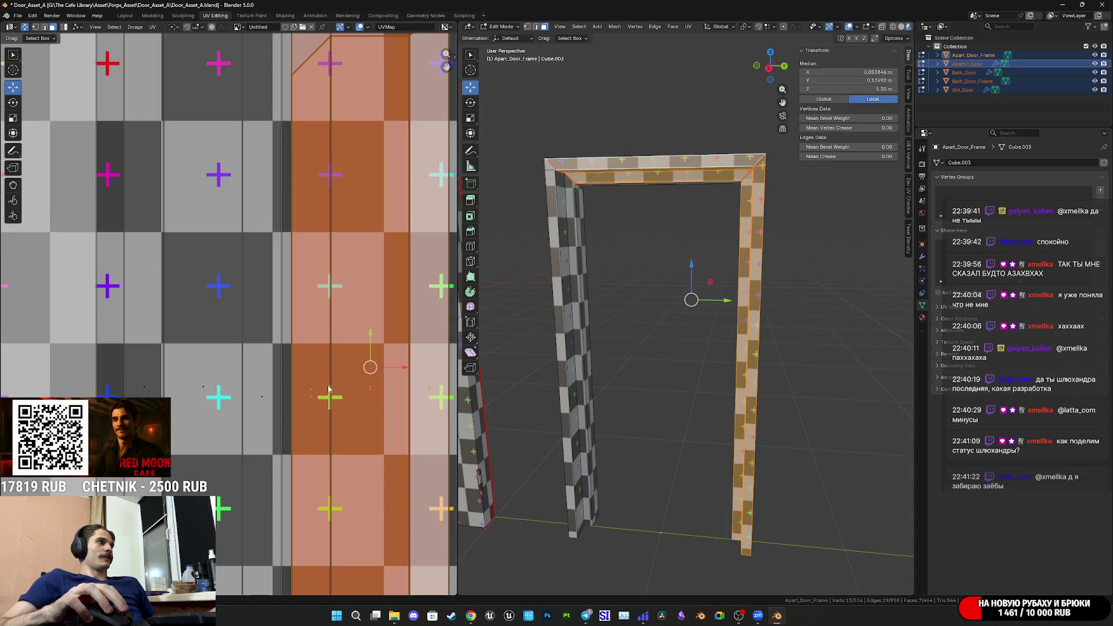
pyautogui.moveTo(325, 382); pyautogui.dragTo(292, 367, button='middle')
pyautogui.scroll(2, 350, 391)
pyautogui.moveTo(350, 391); pyautogui.dragTo(288, 374, button='middle')
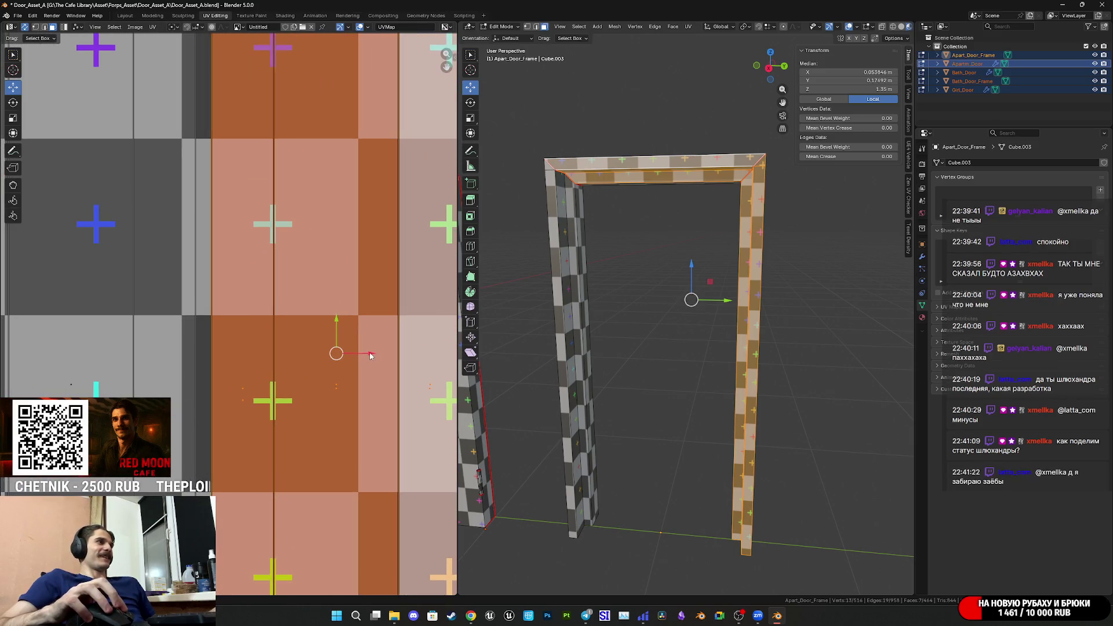
pyautogui.scroll(3, 213, 405)
pyautogui.moveTo(213, 405); pyautogui.dragTo(238, 285, button='middle')
pyautogui.scroll(2, 238, 285)
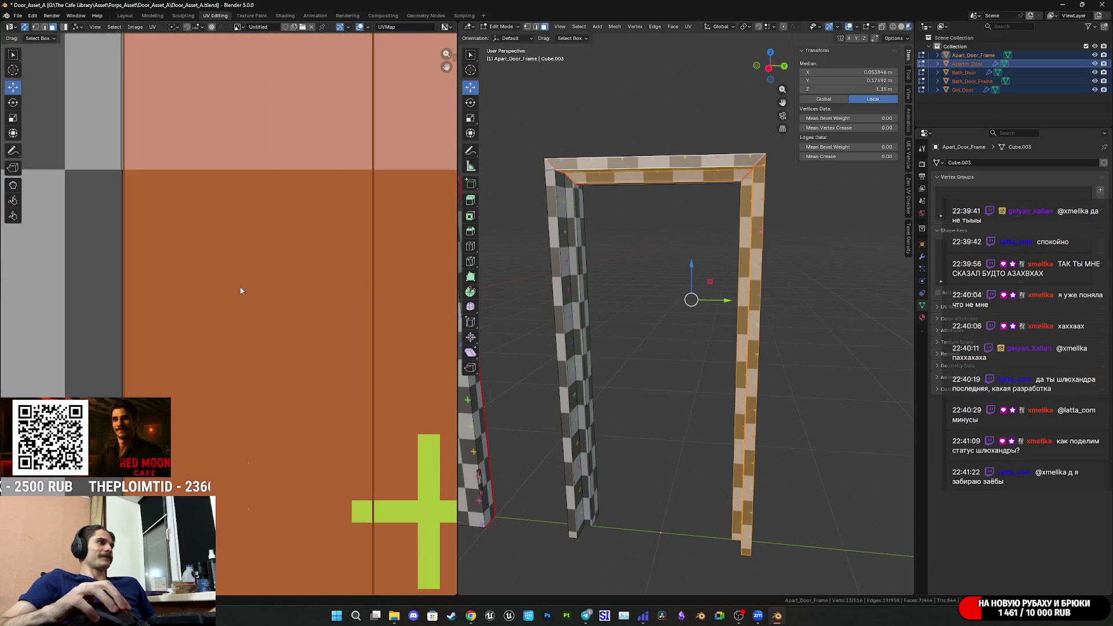
pyautogui.scroll(-8, 256, 318)
pyautogui.scroll(4, 259, 320)
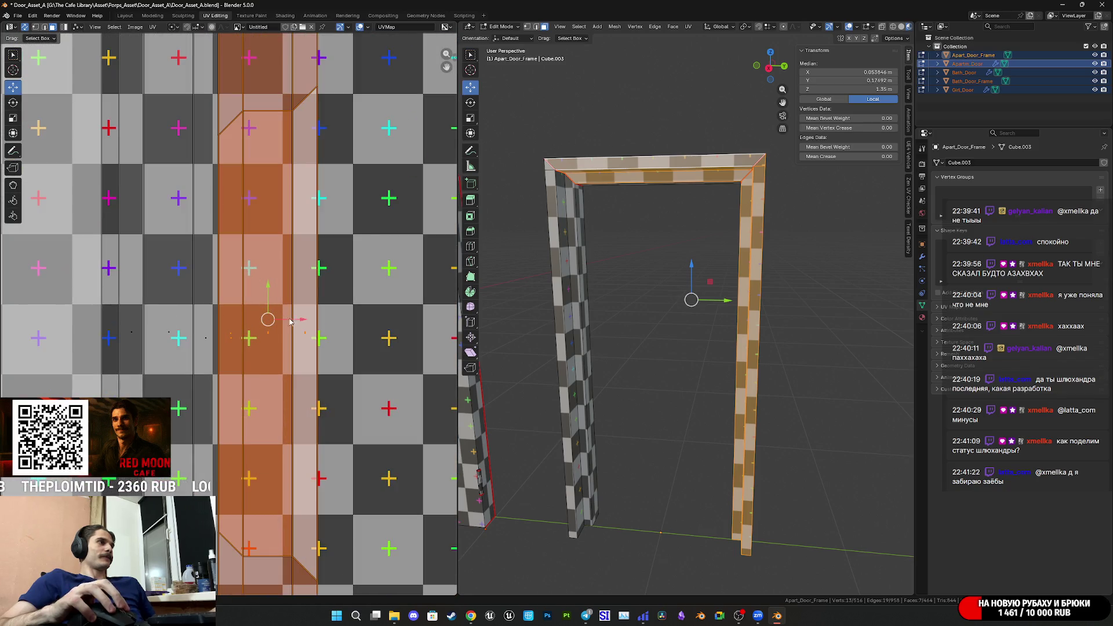
pyautogui.moveTo(301, 322); pyautogui.dragTo(298, 334)
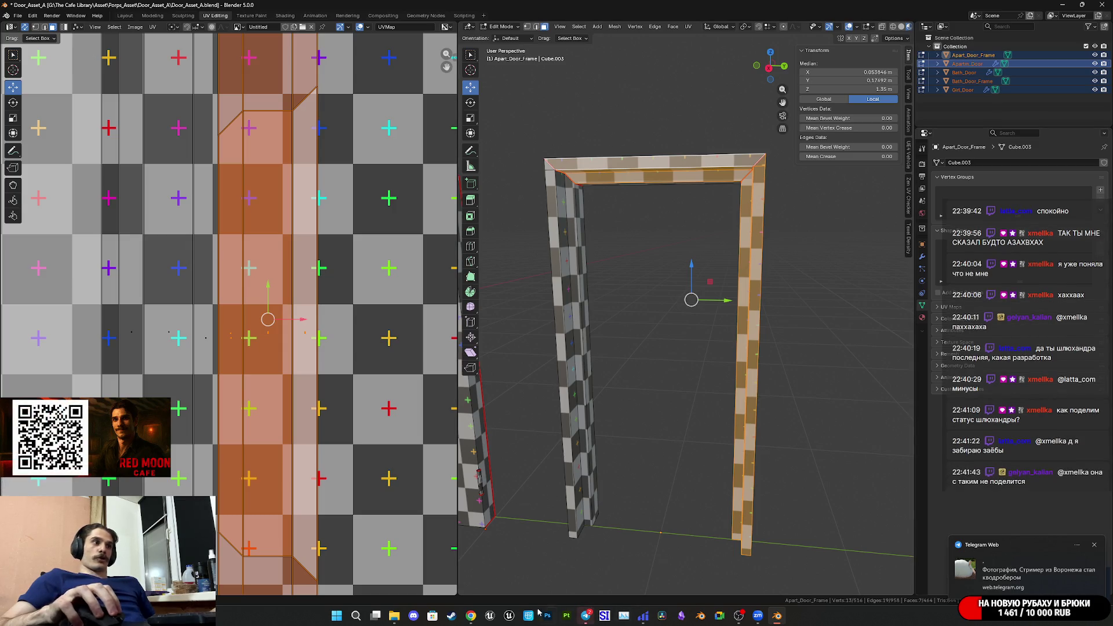
# React with a heart to the latest sticker in the Telegram group chat.
pyautogui.moveTo(470, 614)
pyautogui.click(462, 584)
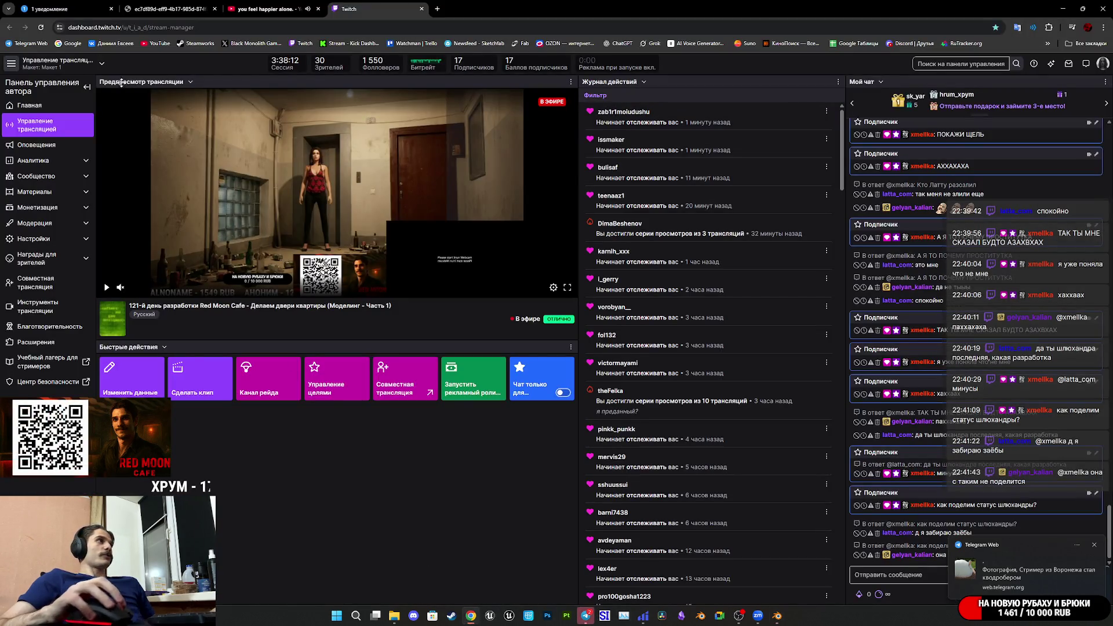
pyautogui.click(53, 9)
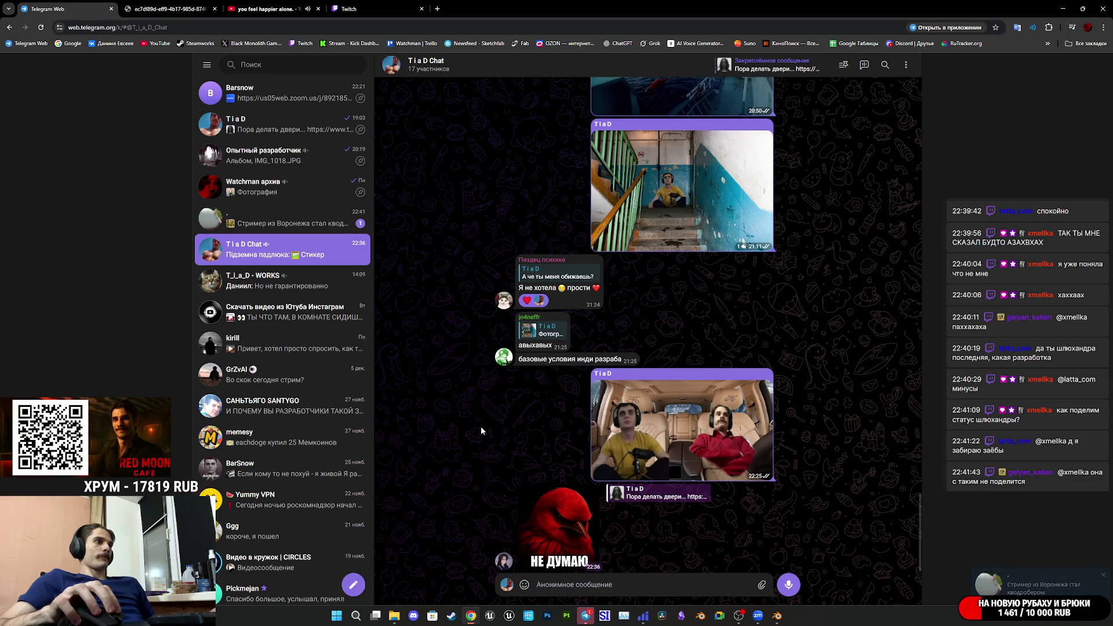
pyautogui.doubleClick(555, 475)
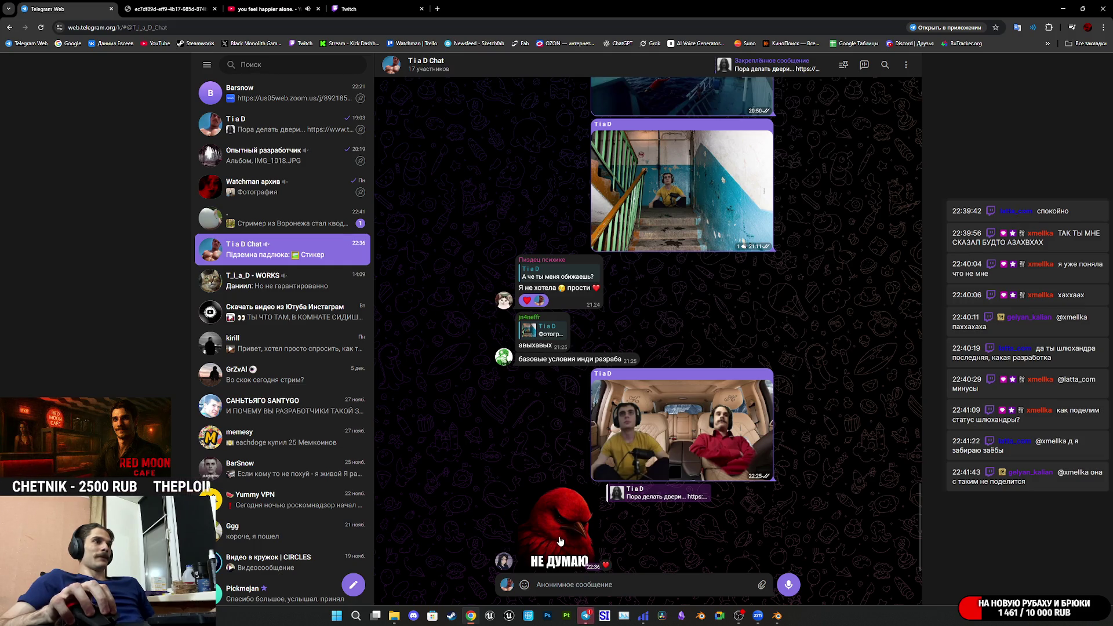
# Open the chat with streamer video posts and view the forest video full screen.
pyautogui.rightClick(505, 561)
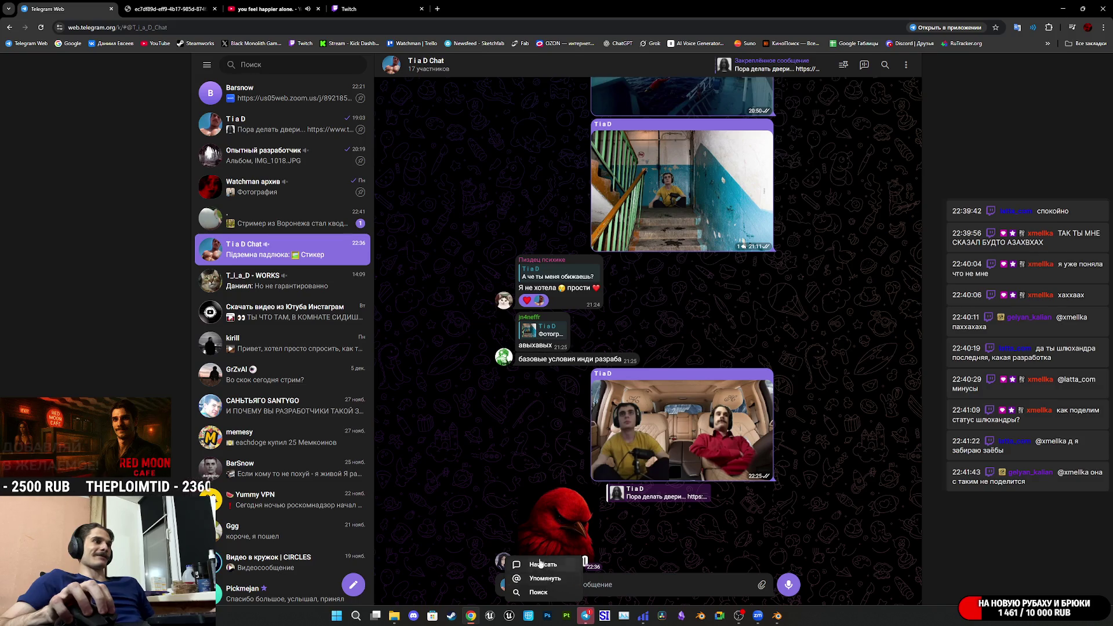
pyautogui.click(313, 221)
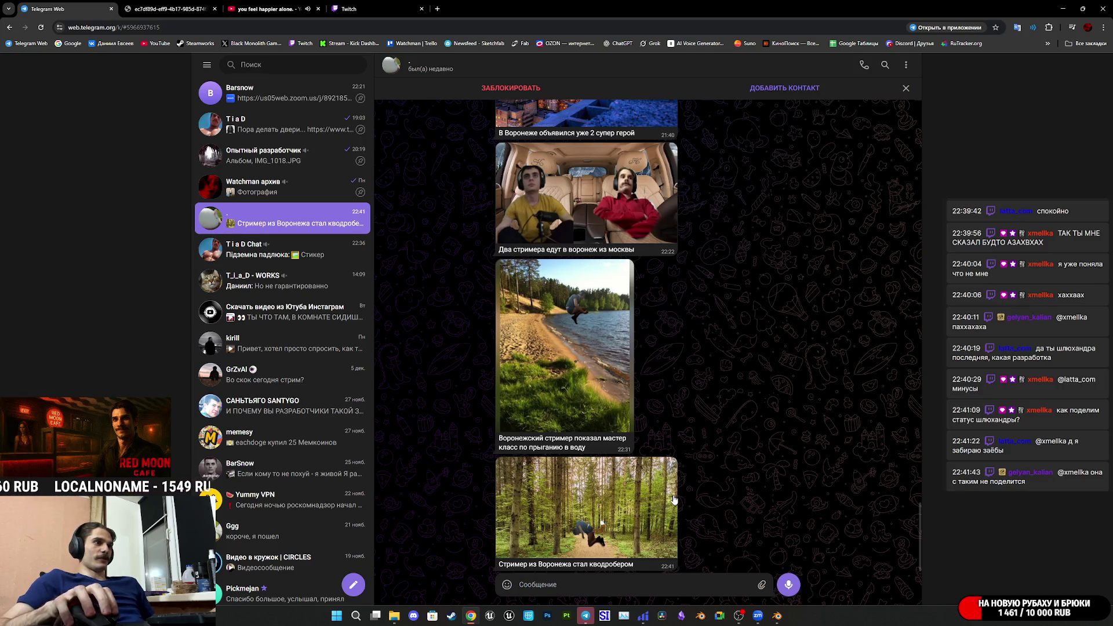
pyautogui.click(616, 498)
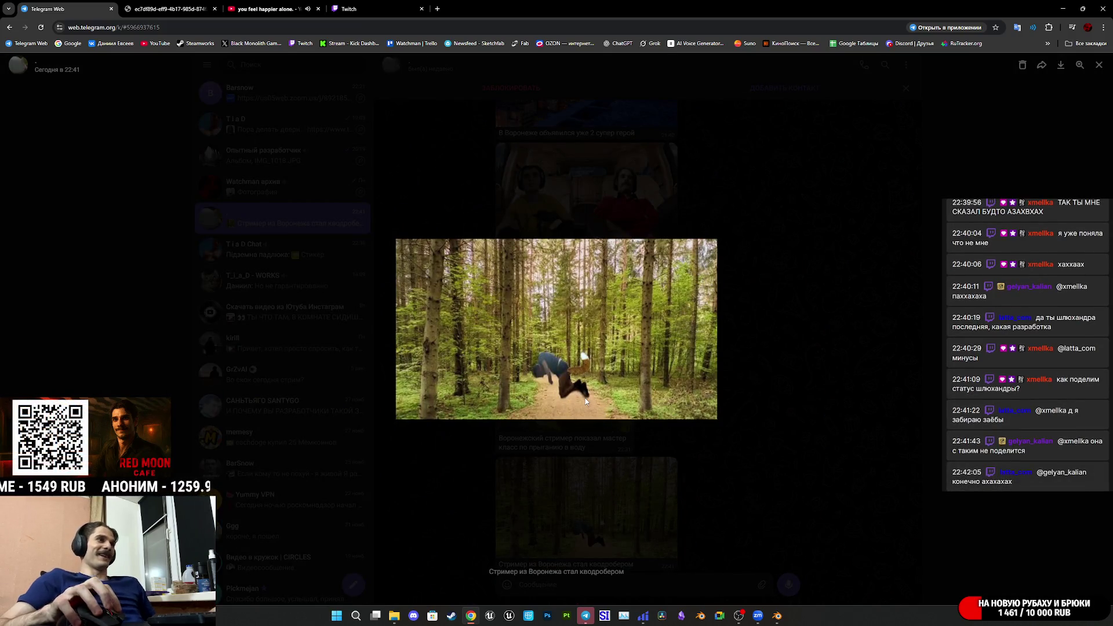
pyautogui.scroll(5, 584, 397)
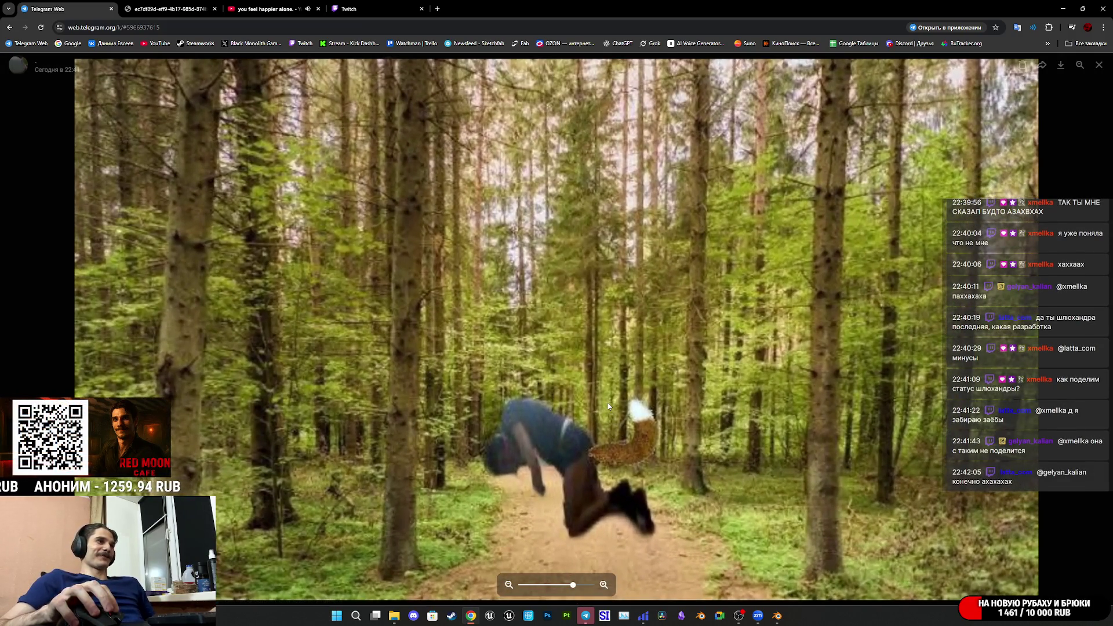
pyautogui.scroll(-5, 608, 406)
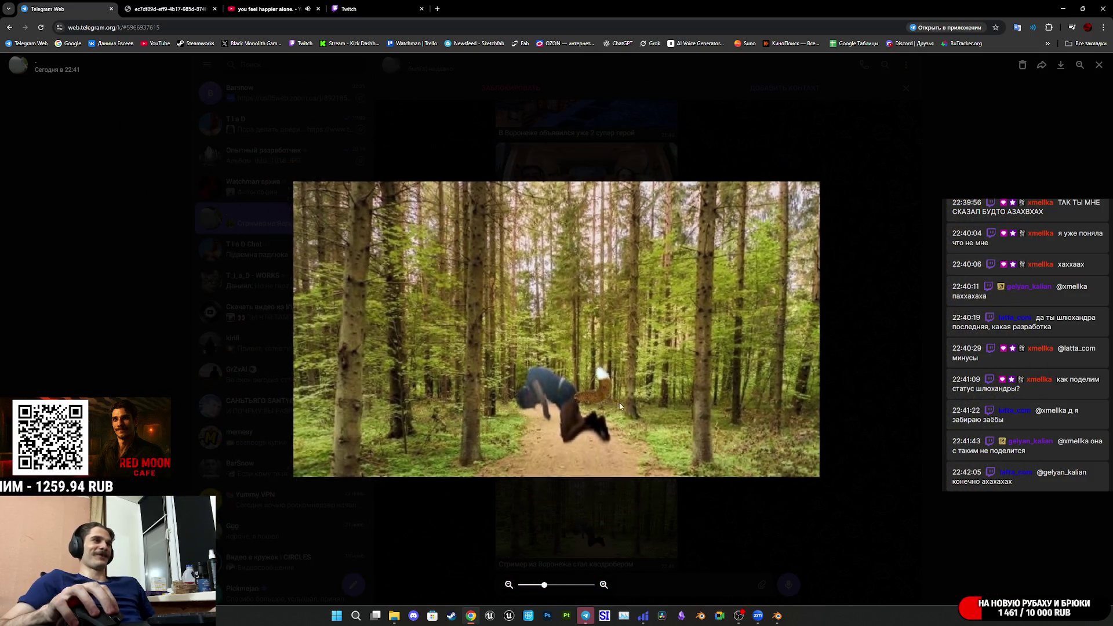
pyautogui.click(744, 472)
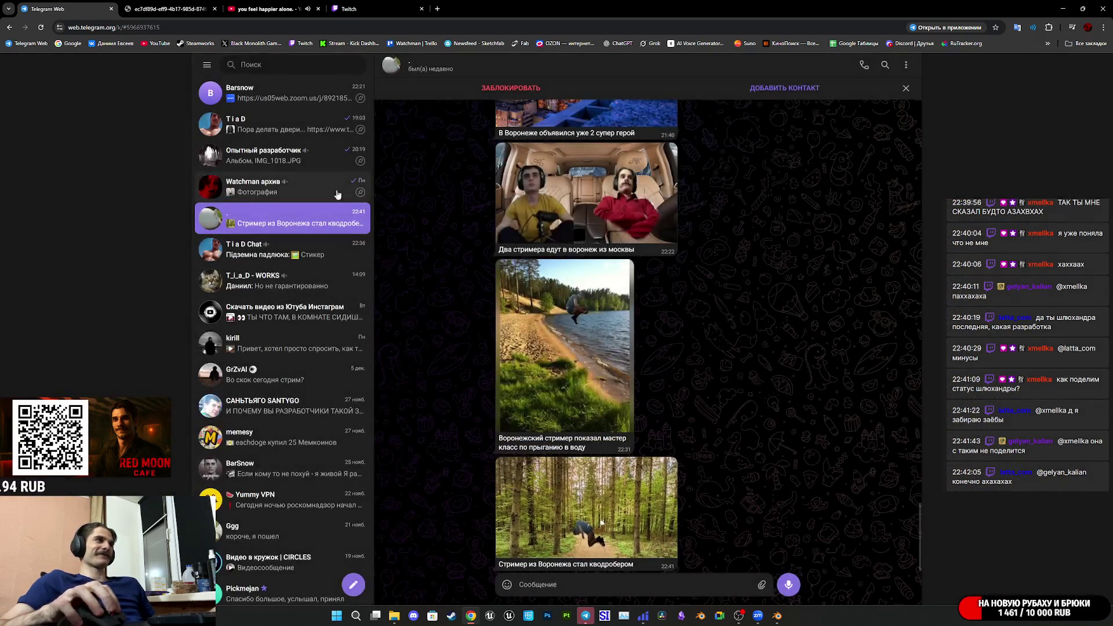
# Glance at another channel, YouTube and the Twitch dashboard, then return to Blender.
pyautogui.click(276, 137)
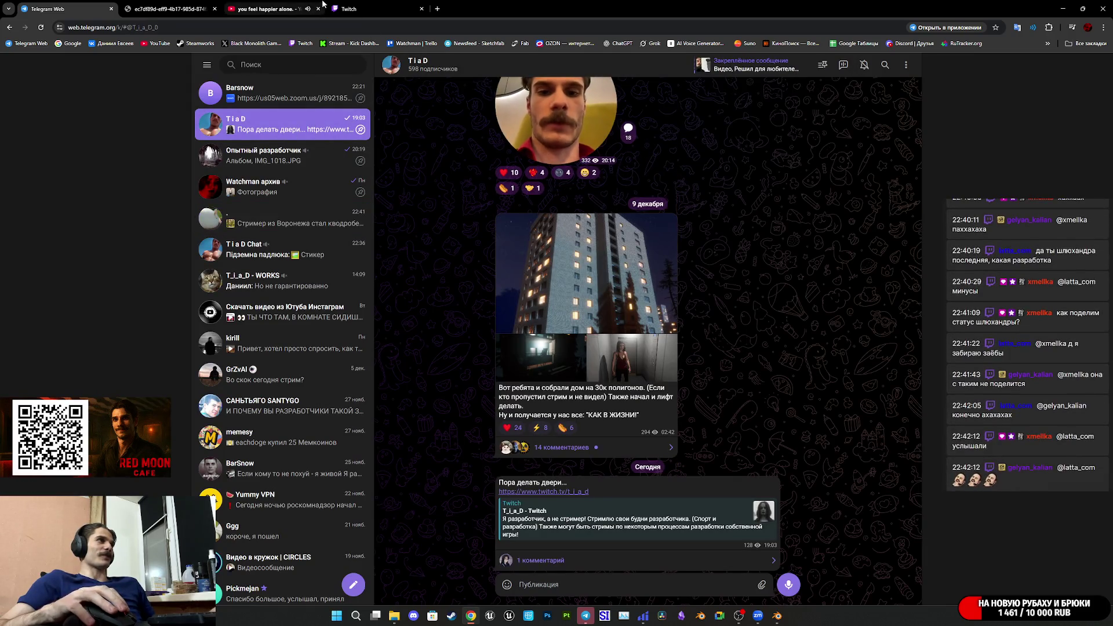
pyautogui.click(255, 4)
pyautogui.click(344, 7)
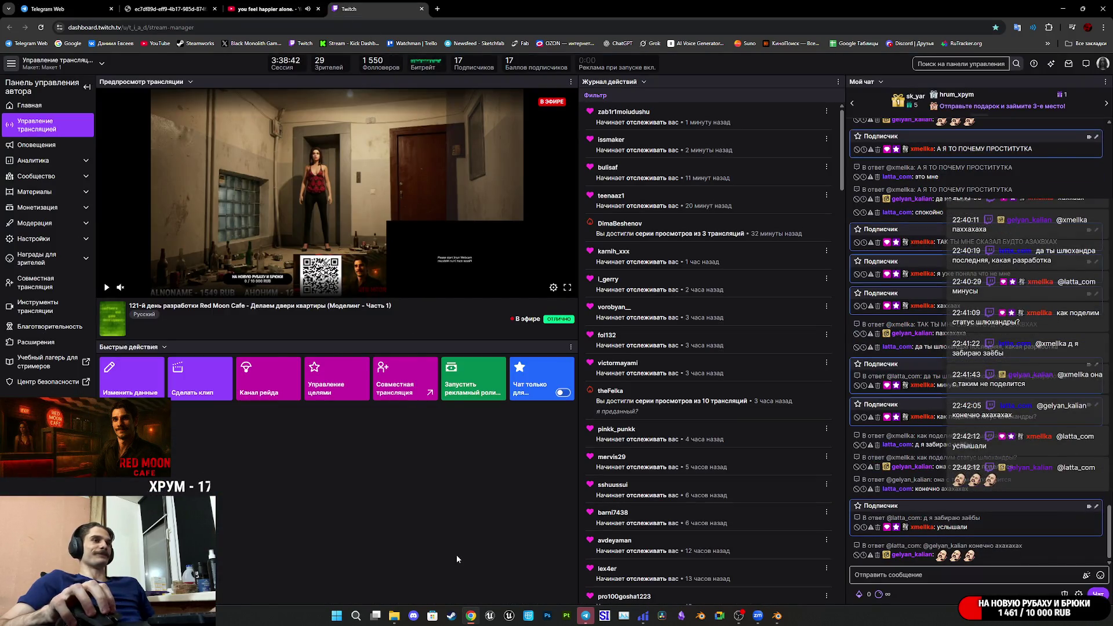
pyautogui.moveTo(585, 618)
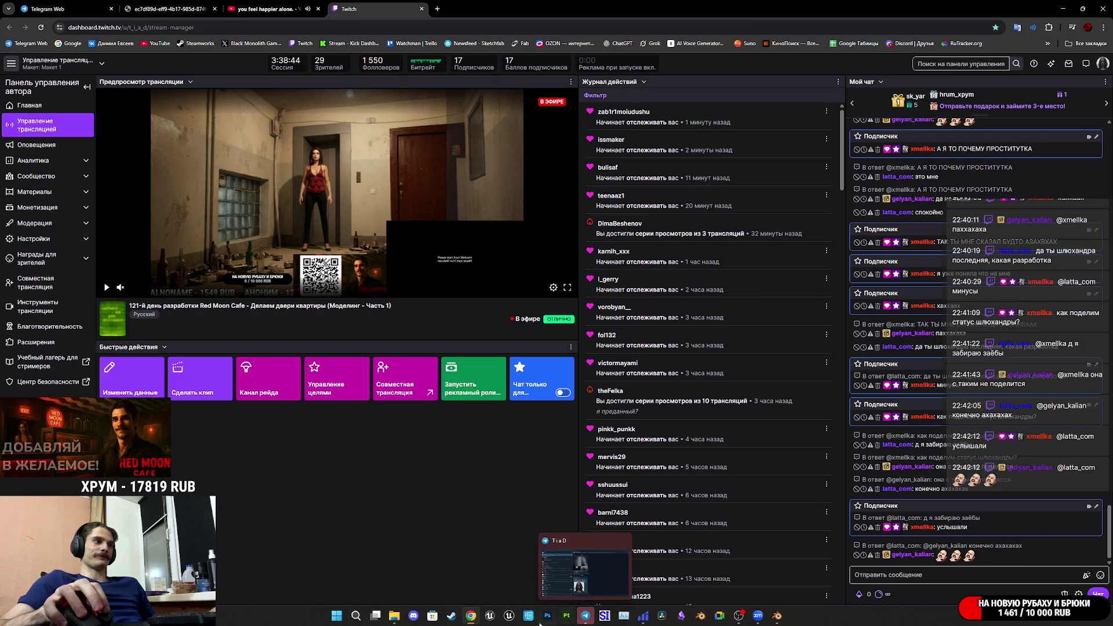
pyautogui.click(776, 617)
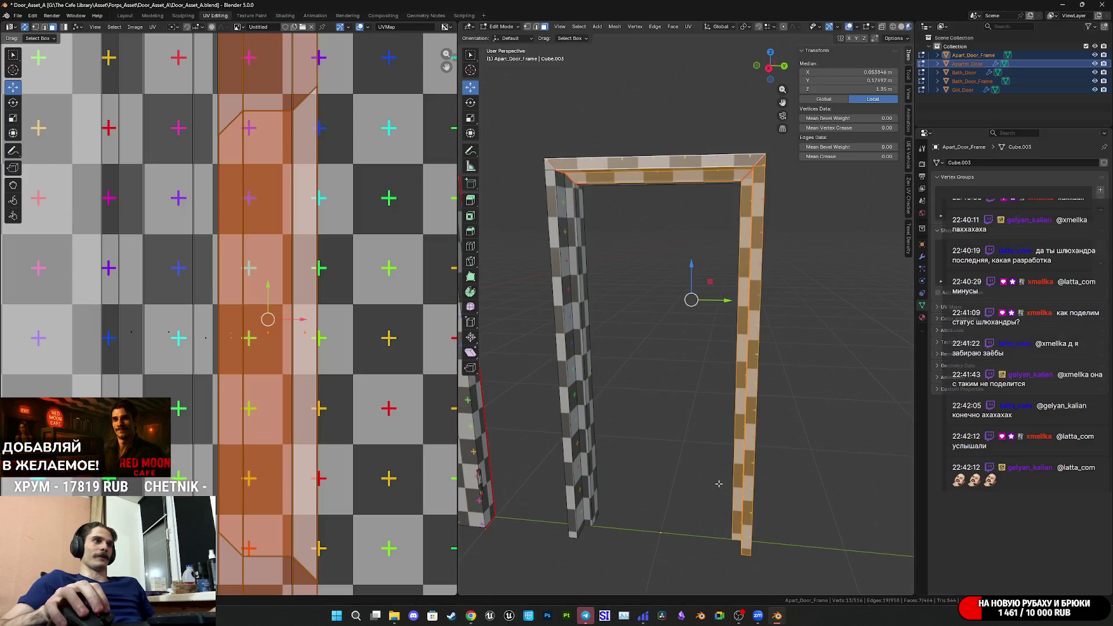
# Review the frame's UV layout, save Door_Asset_A.blend, and return to Object Mode.
pyautogui.scroll(-6, 311, 392)
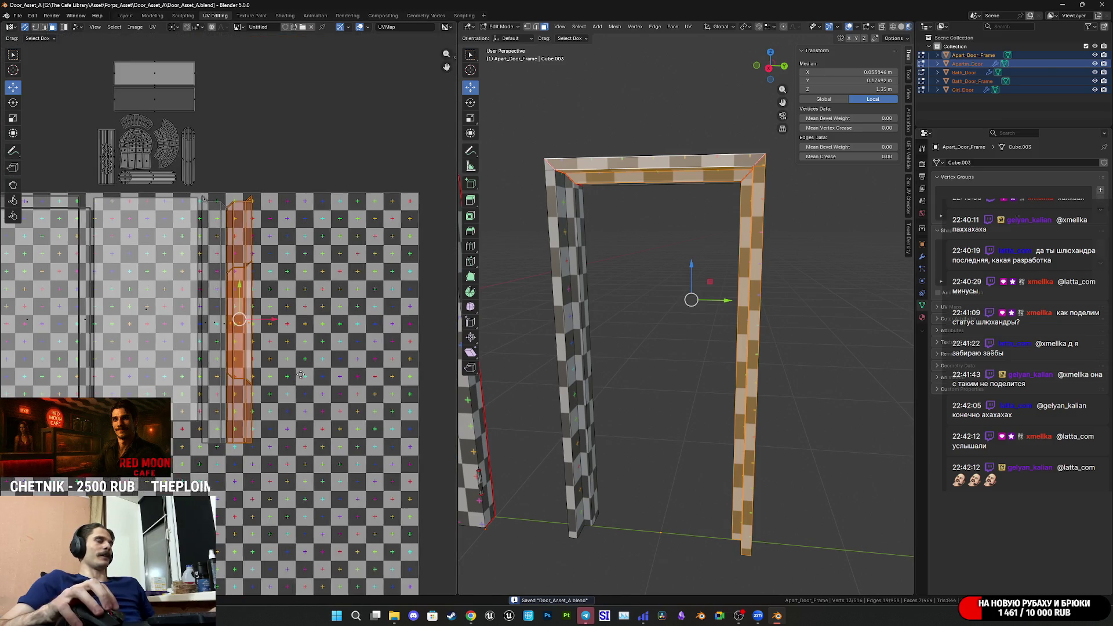
pyautogui.moveTo(299, 373); pyautogui.dragTo(325, 387, button='middle')
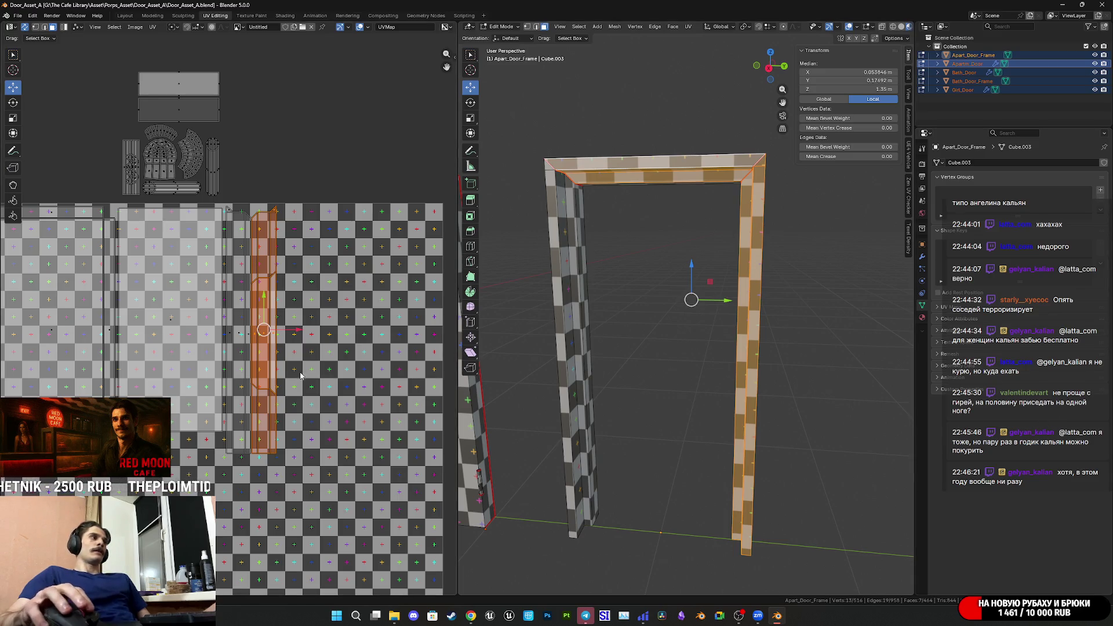
pyautogui.scroll(-4, 290, 366)
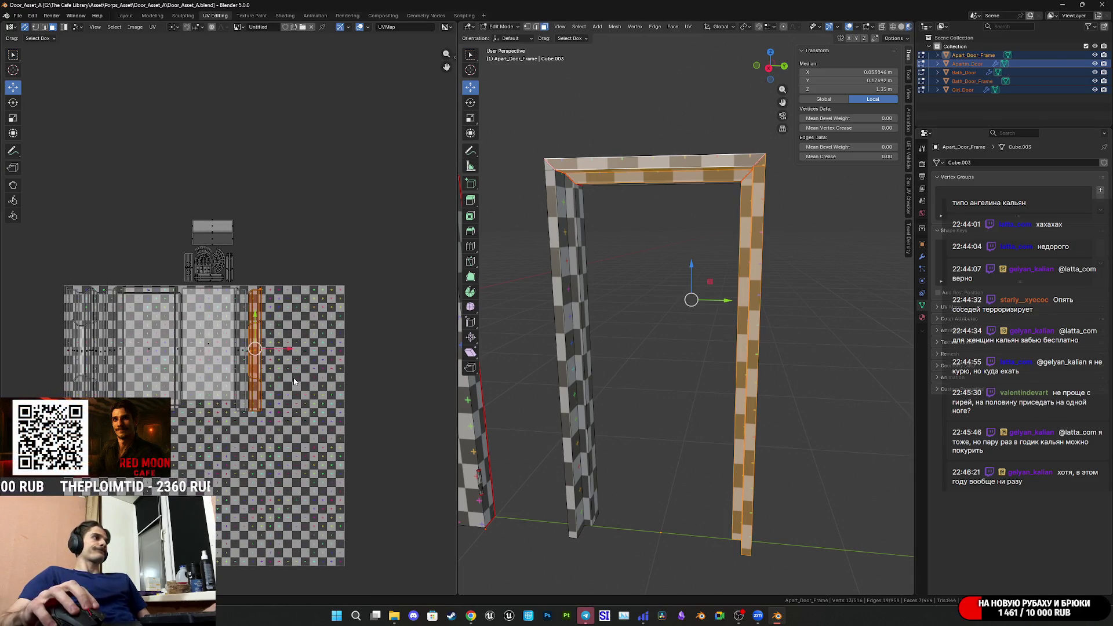
pyautogui.hotkey('ctrl', 's')
pyautogui.scroll(4, 294, 380)
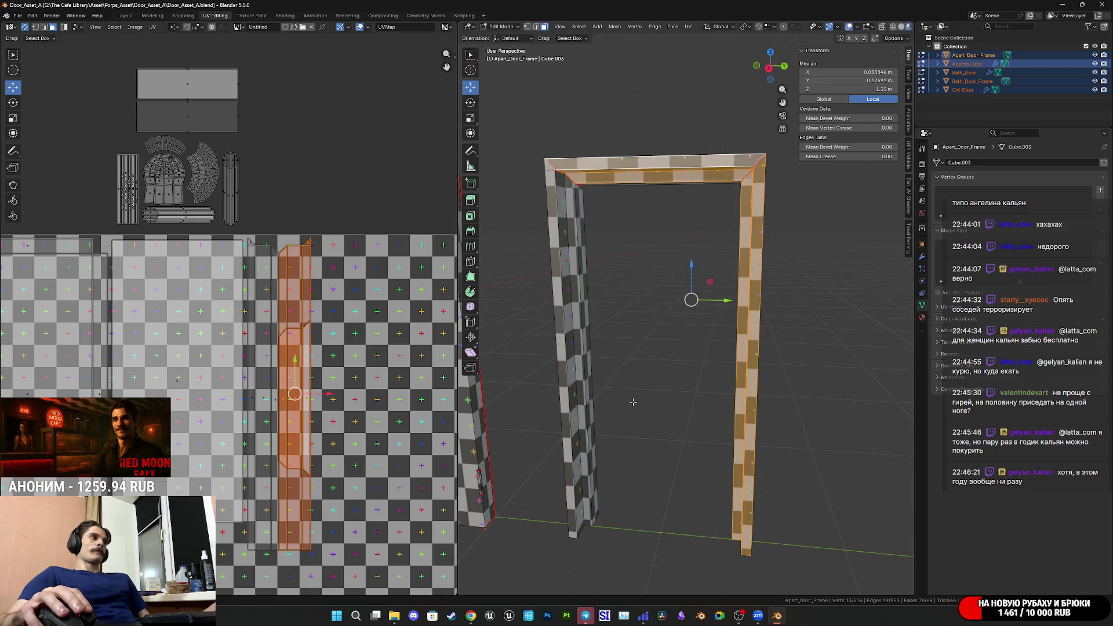
pyautogui.scroll(-2, 335, 387)
pyautogui.scroll(-2, 335, 386)
pyautogui.hotkey('ctrl', 's')
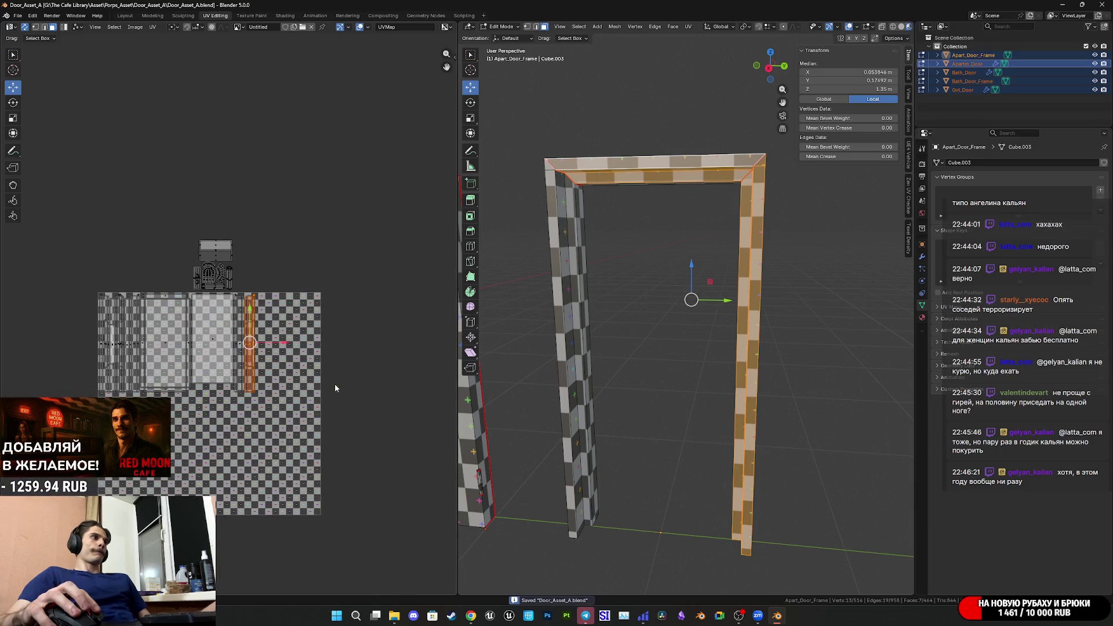
pyautogui.scroll(-3, 659, 373)
pyautogui.press('Tab')
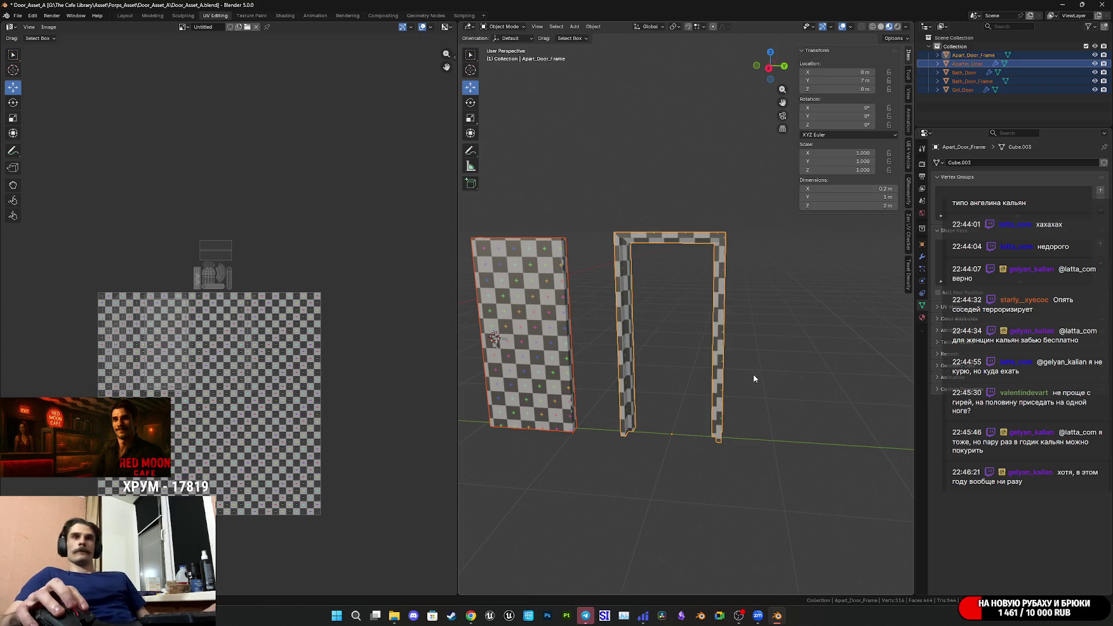
# Back in Edit Mode on the door frame, select its whole UV strip and inspect it.
pyautogui.press('Tab')
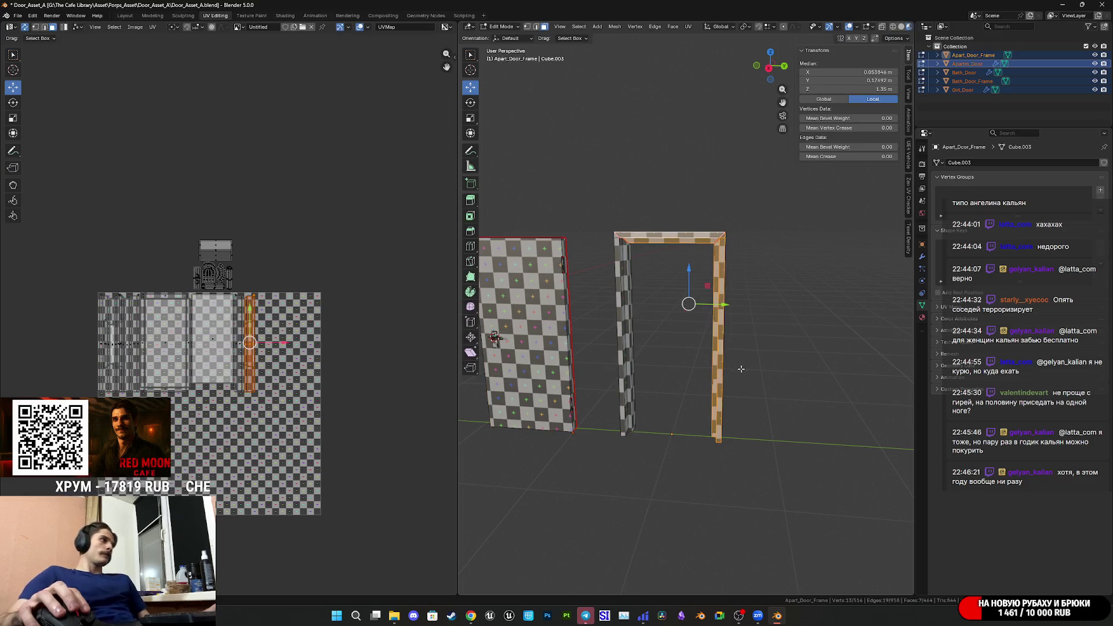
pyautogui.scroll(4, 339, 396)
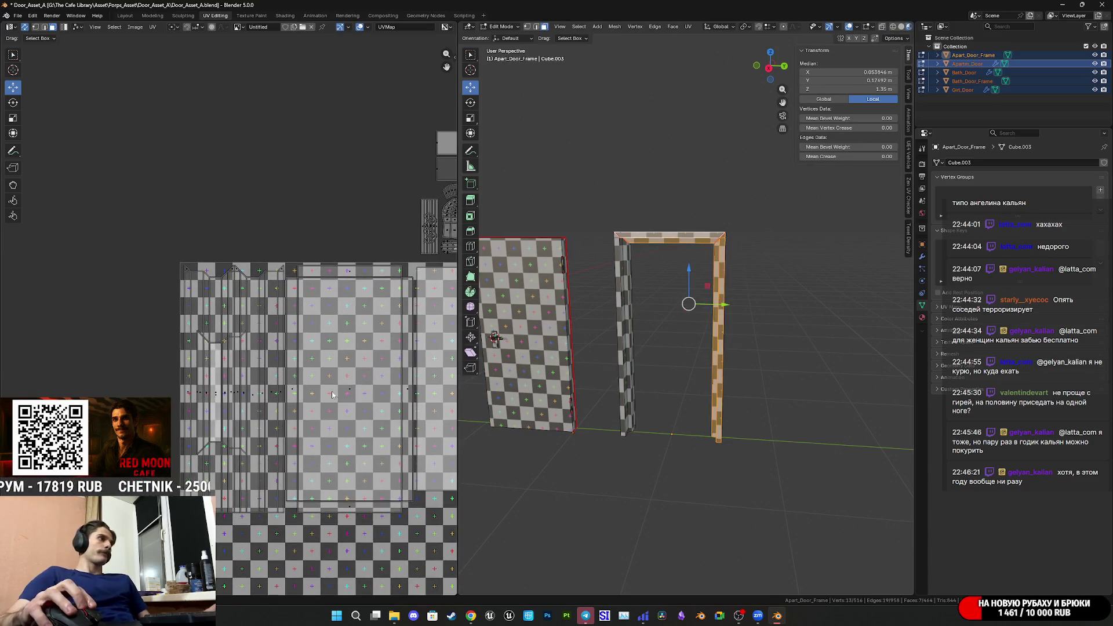
pyautogui.click(262, 392)
pyautogui.hotkey('ctrl', 'l')
pyautogui.moveTo(666, 394); pyautogui.dragTo(879, 392, button='middle')
pyautogui.scroll(8, 718, 400)
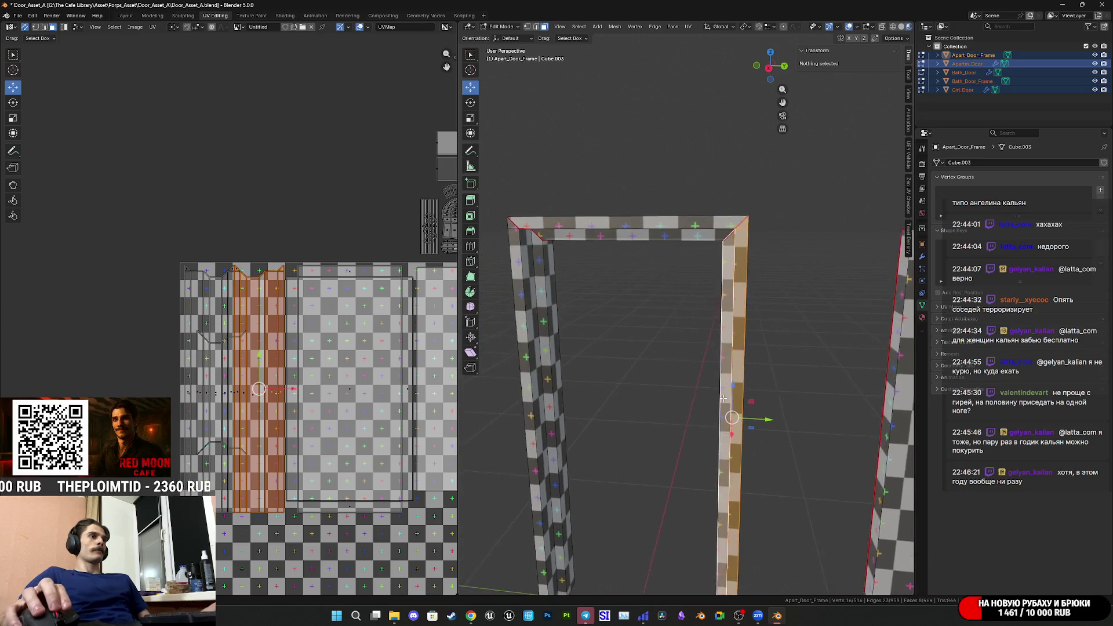
pyautogui.scroll(4, 349, 405)
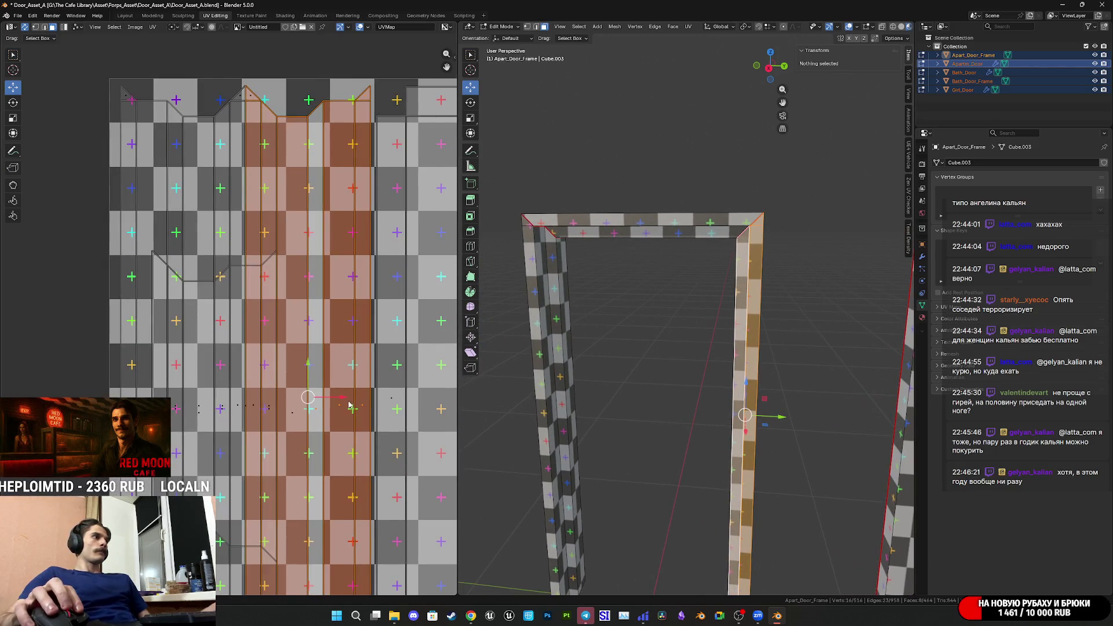
pyautogui.moveTo(350, 405)
pyautogui.mouseDown(button='middle')
pyautogui.moveTo(349, 250)
pyautogui.moveTo(326, 393)
pyautogui.moveTo(300, 463)
pyautogui.moveTo(333, 439)
pyautogui.mouseUp(button='middle')
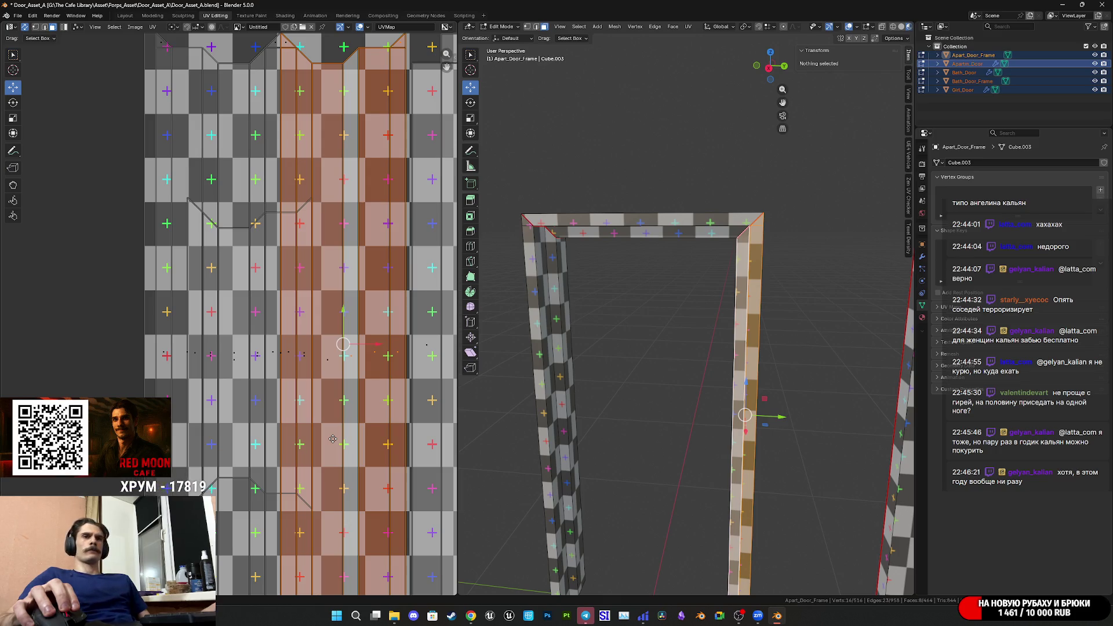
pyautogui.scroll(-6, 336, 440)
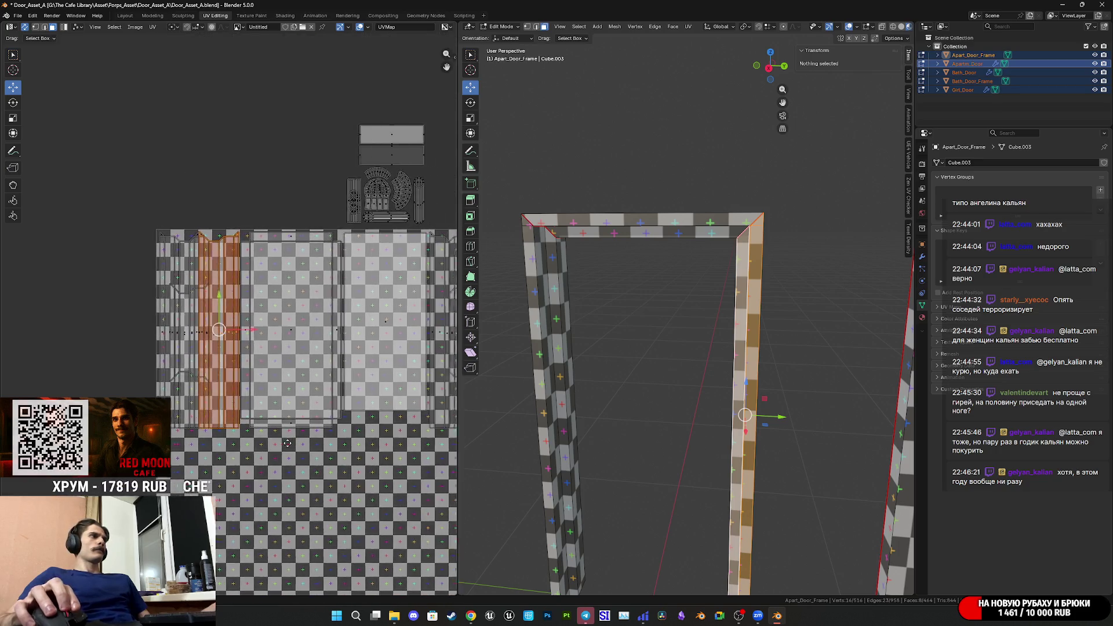
pyautogui.scroll(-5, 658, 449)
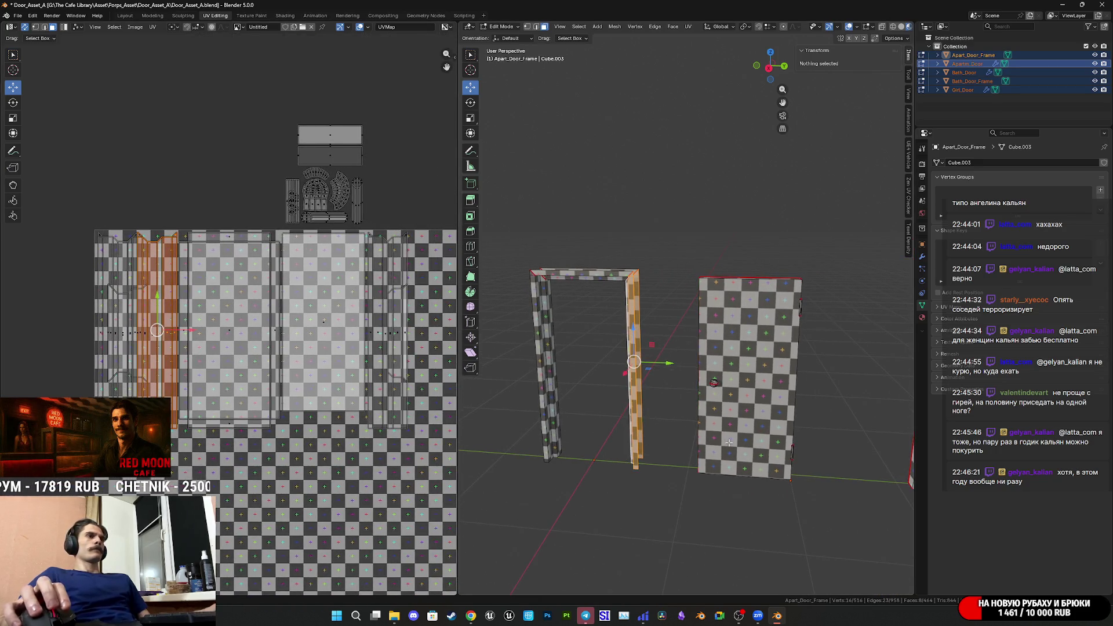
# Return to Object Mode with nothing selected, save, and review the brown door reference photo.
pyautogui.press('Tab')
pyautogui.scroll(-3, 750, 435)
pyautogui.moveTo(757, 408)
pyautogui.mouseDown(button='middle')
pyautogui.moveTo(658, 412)
pyautogui.moveTo(803, 433)
pyautogui.mouseUp(button='middle')
pyautogui.click(803, 432)
pyautogui.hotkey('ctrl', 's')
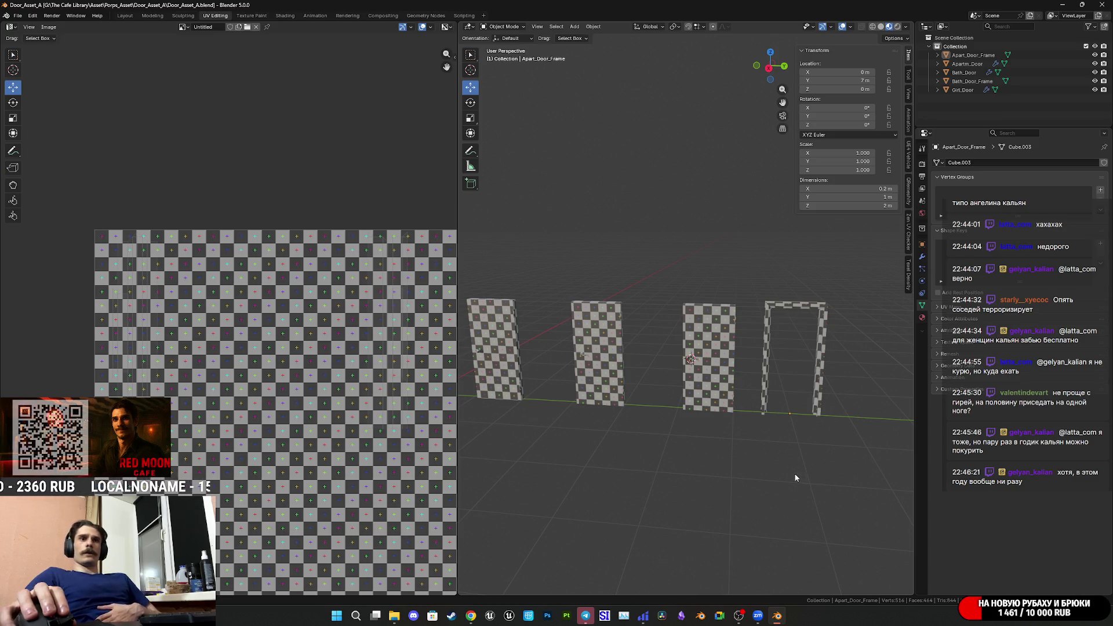
pyautogui.moveTo(394, 615)
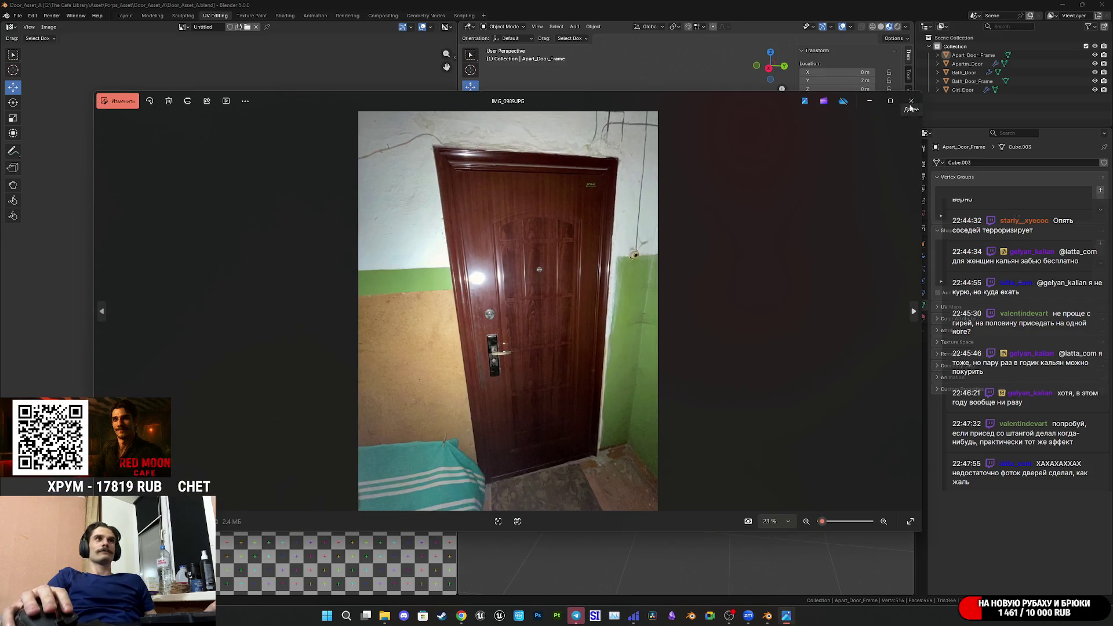
pyautogui.click(912, 100)
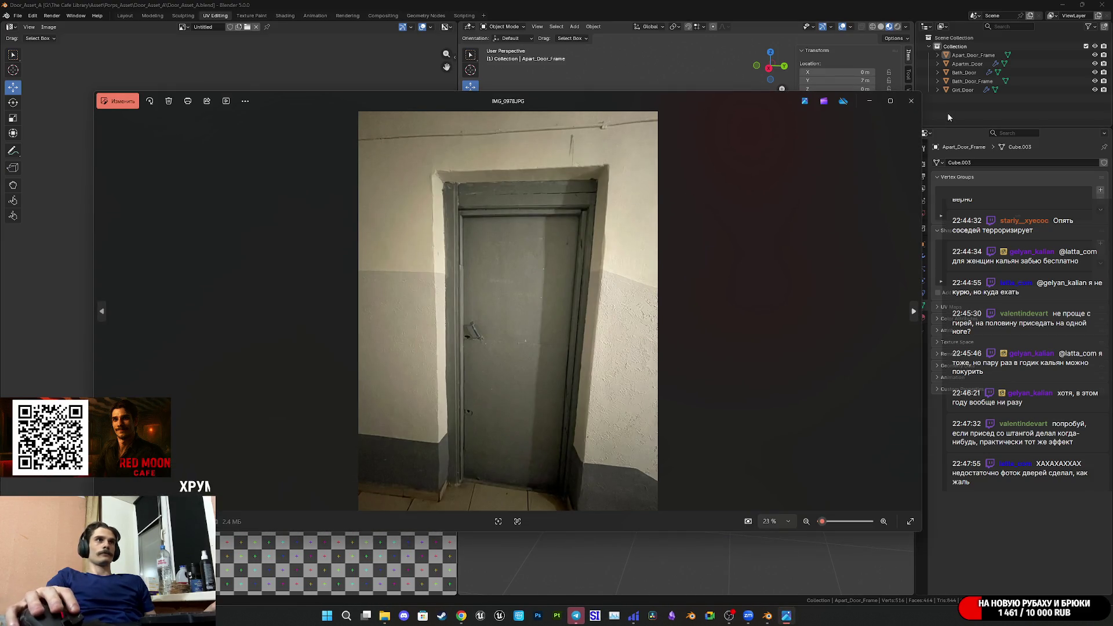
# Look through the remaining grey door reference photos and close the viewer.
pyautogui.click(911, 103)
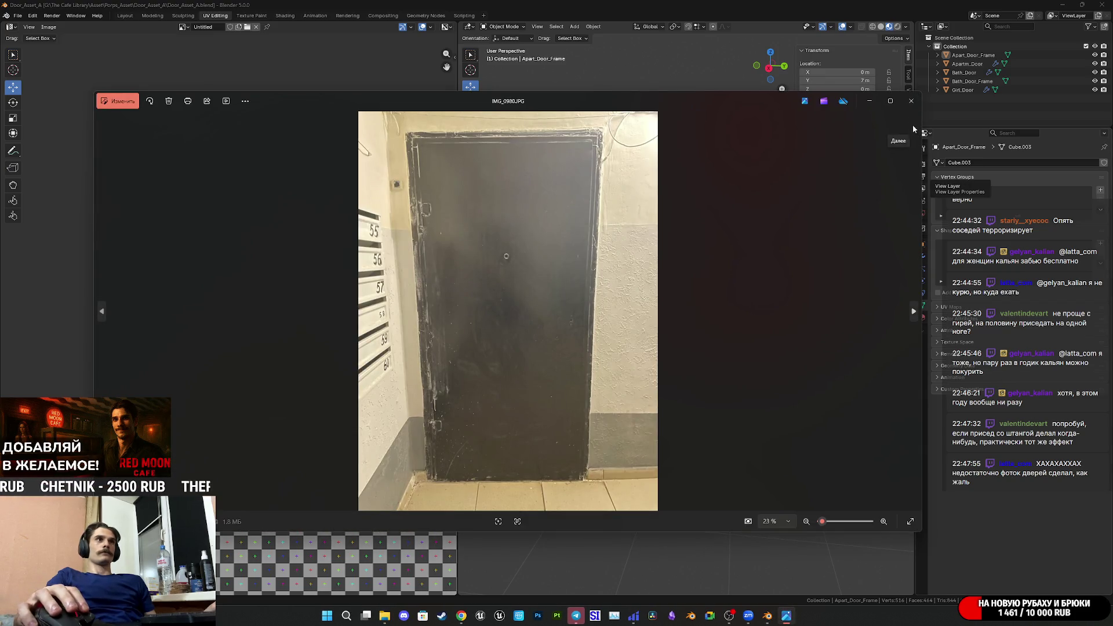
pyautogui.click(912, 103)
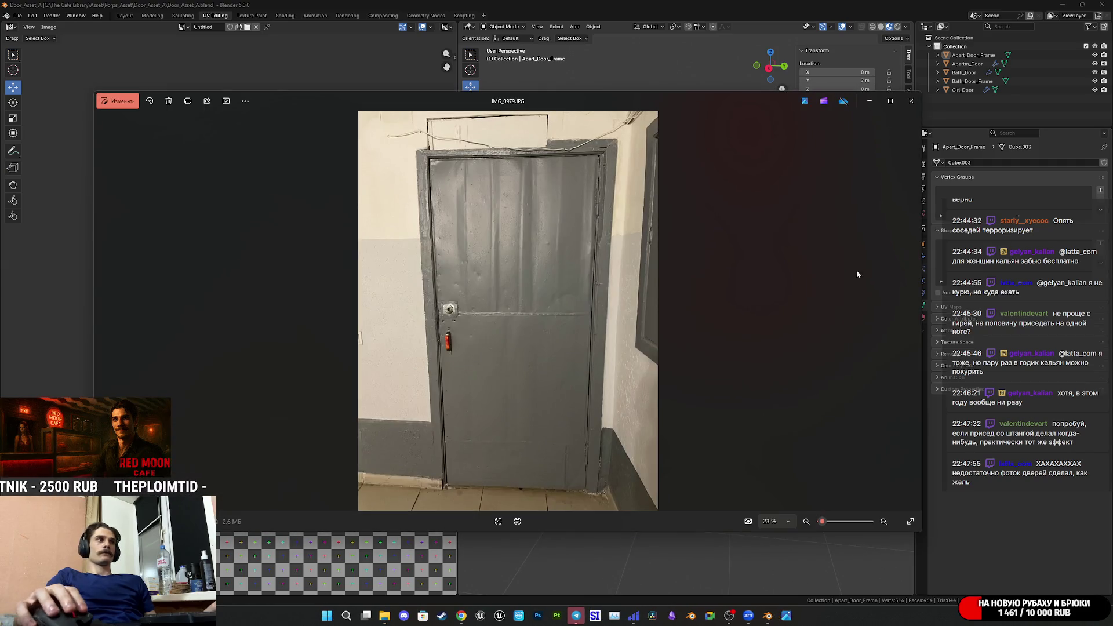
pyautogui.click(911, 101)
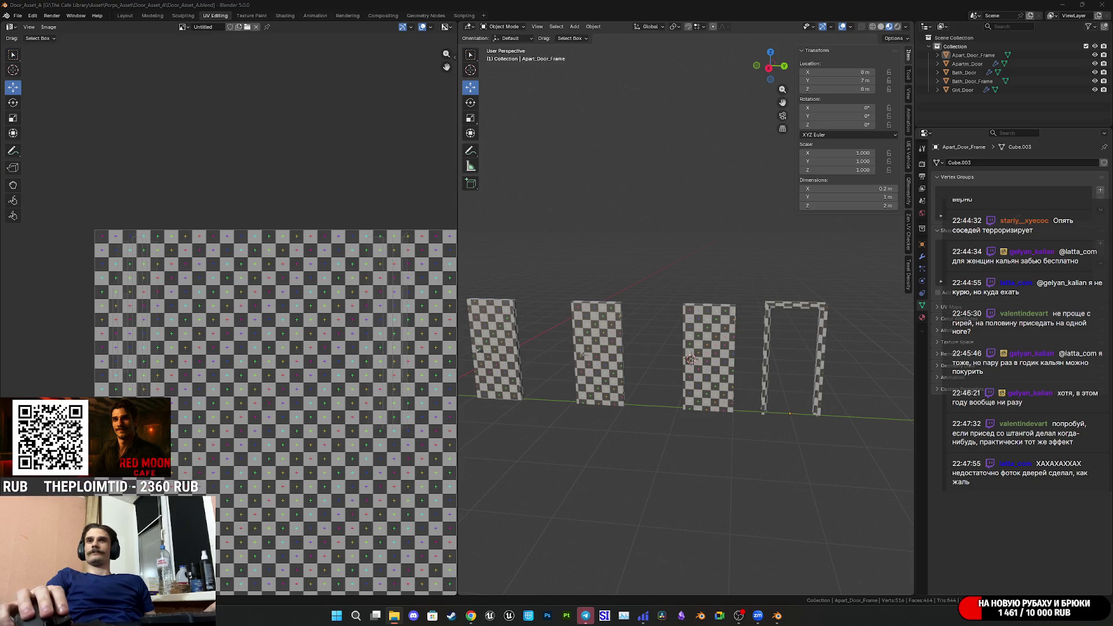
# Zoom in on the doorbell panel in IMG_0984.JPG and back out, then close the photo.
pyautogui.scroll(3, 765, 275)
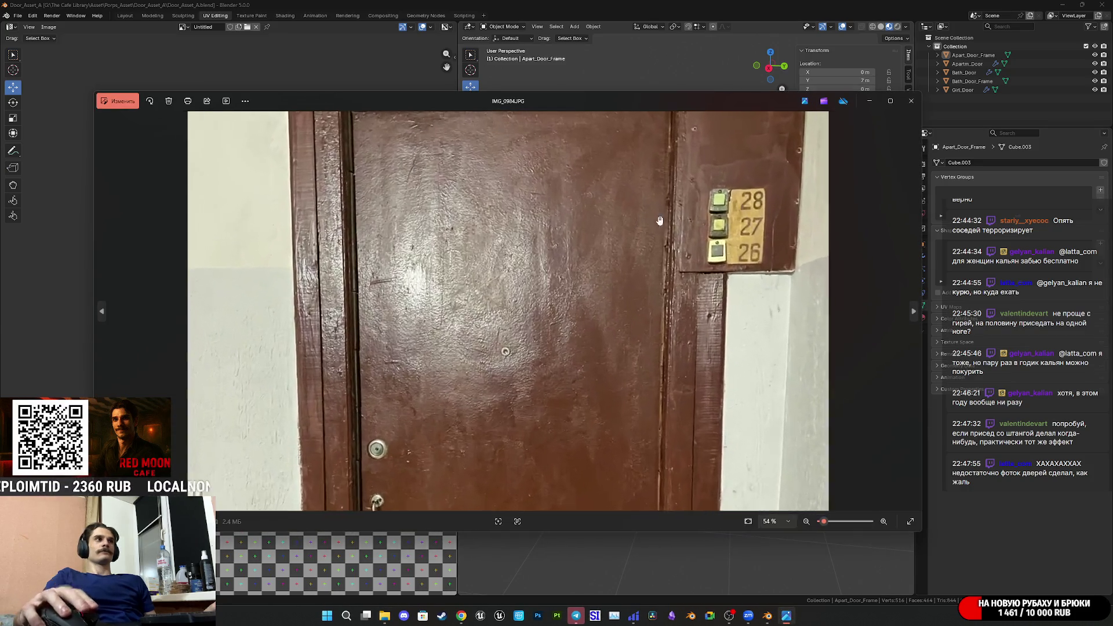
pyautogui.scroll(5, 765, 274)
pyautogui.scroll(-2, 528, 293)
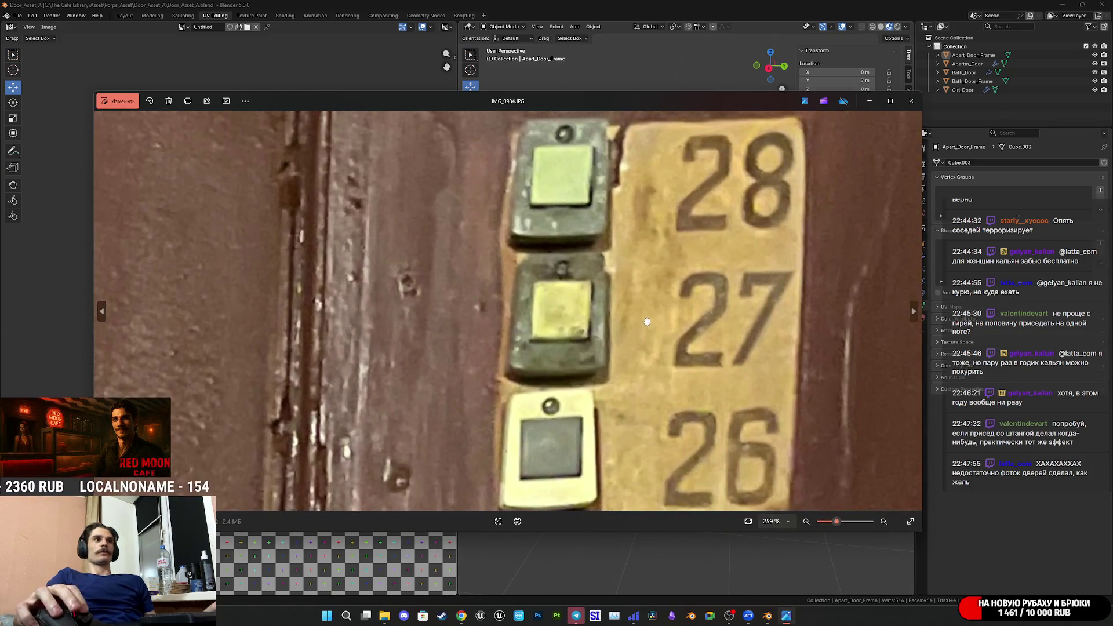
pyautogui.scroll(-8, 528, 293)
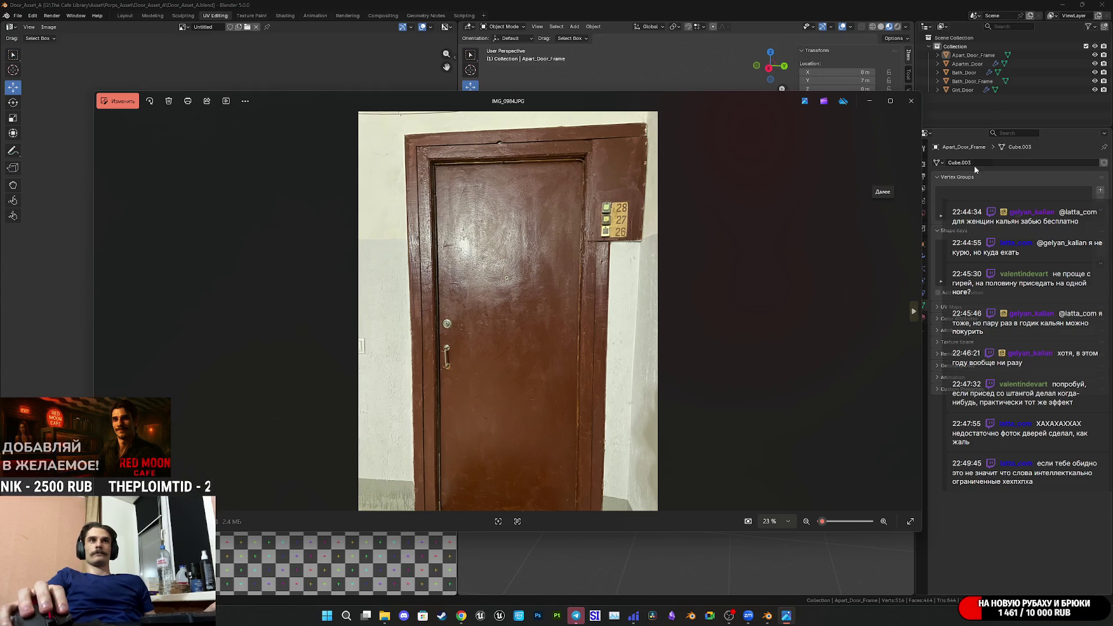
pyautogui.click(911, 101)
# Pan across the doors, save Door_Asset_A.blend, and bring the browser forward.
pyautogui.moveTo(765, 342)
pyautogui.keyDown('shift'); pyautogui.mouseDown(button='middle')
pyautogui.moveTo(838, 307)
pyautogui.moveTo(739, 301)
pyautogui.mouseUp(button='middle'); pyautogui.keyUp('shift')
pyautogui.hotkey('ctrl', 's')
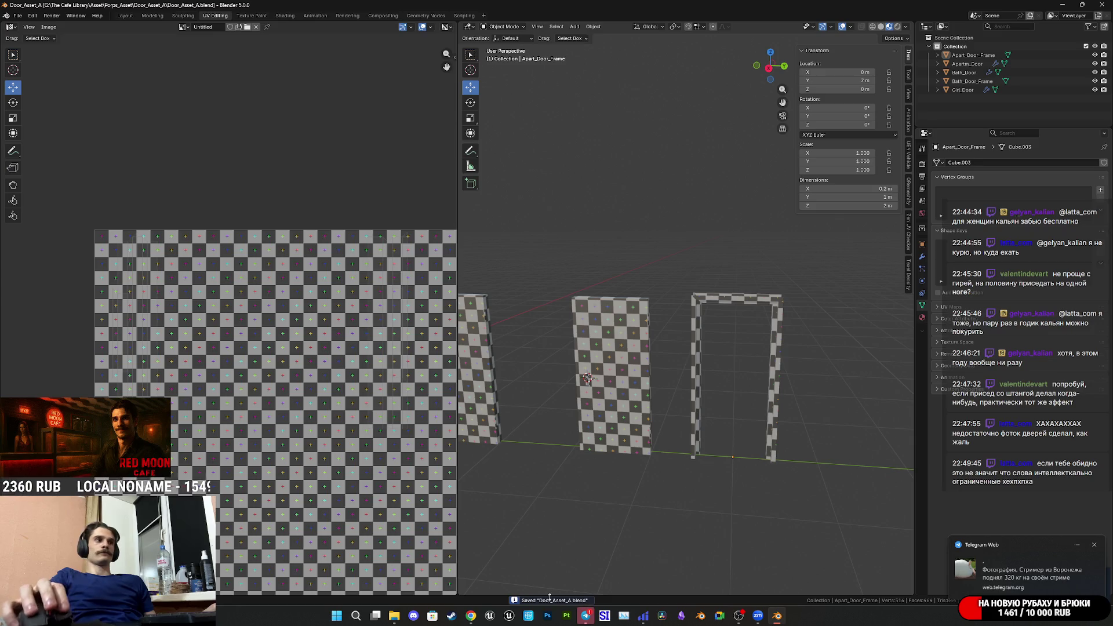
pyautogui.moveTo(471, 616)
pyautogui.click(467, 570)
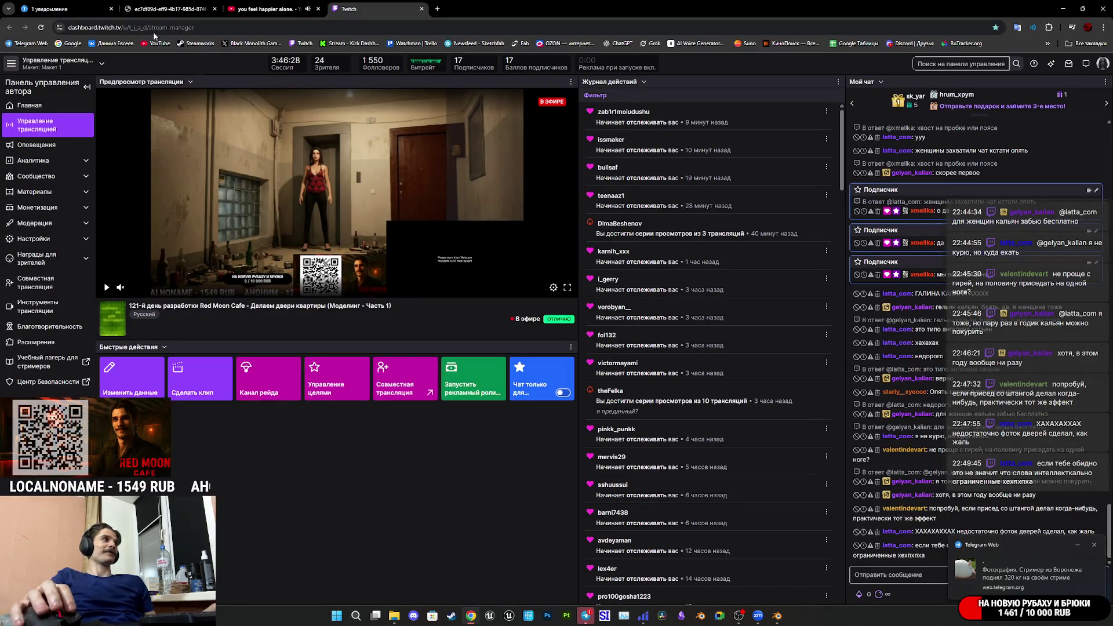
# In Telegram Web's video chat, give the latest weightlifting video a heart reaction.
pyautogui.click(53, 8)
pyautogui.click(313, 227)
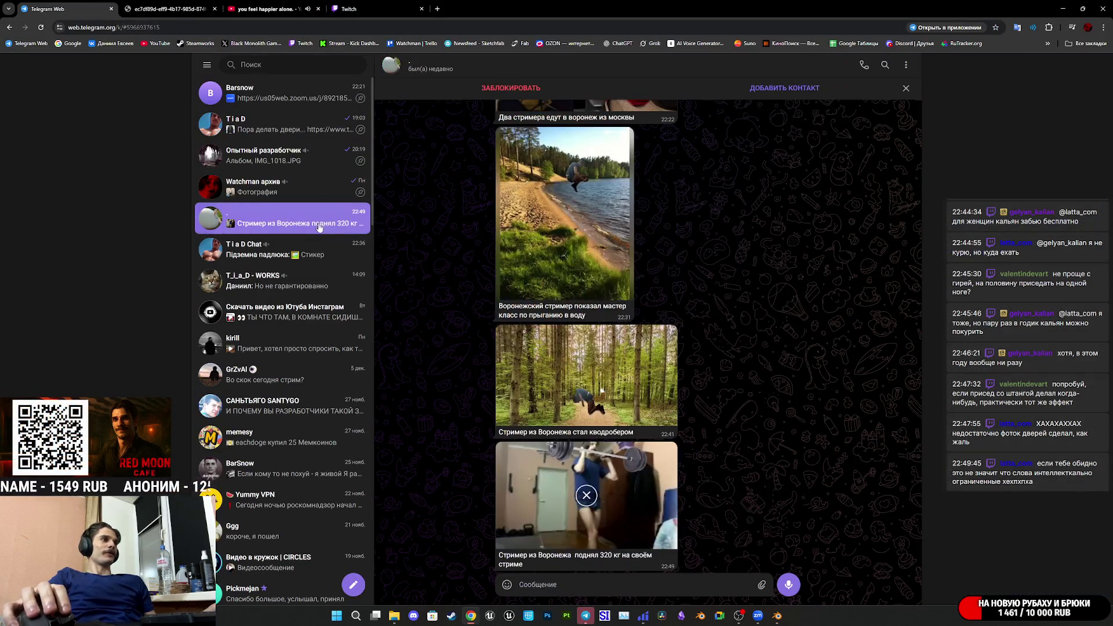
pyautogui.doubleClick(553, 511)
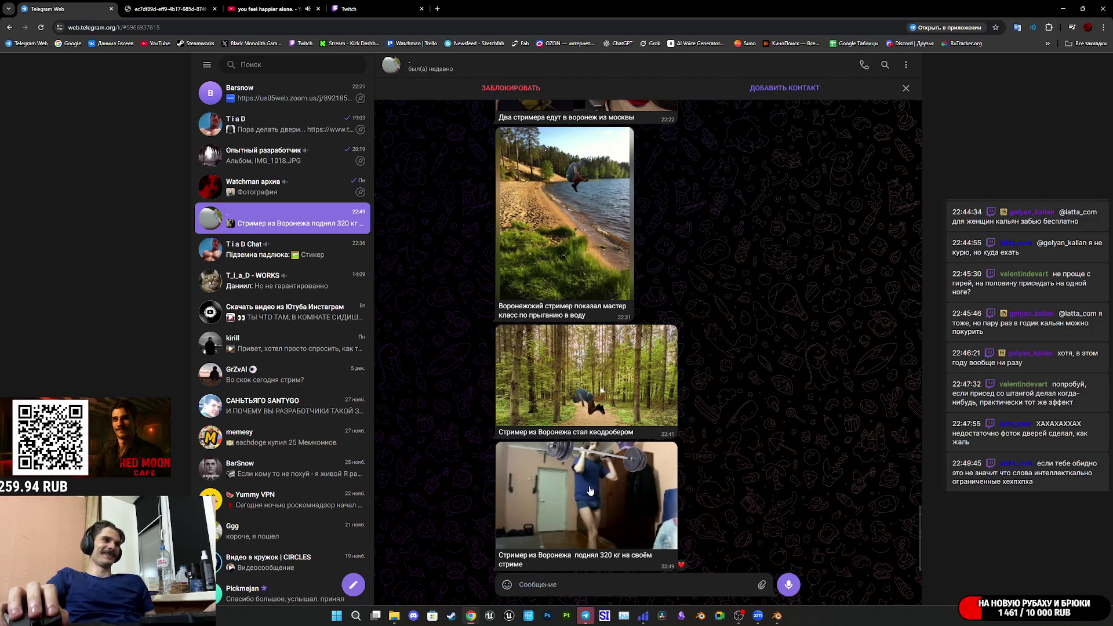
# View the latest weightlifting video full size, then close the enlarged view.
pyautogui.click(594, 494)
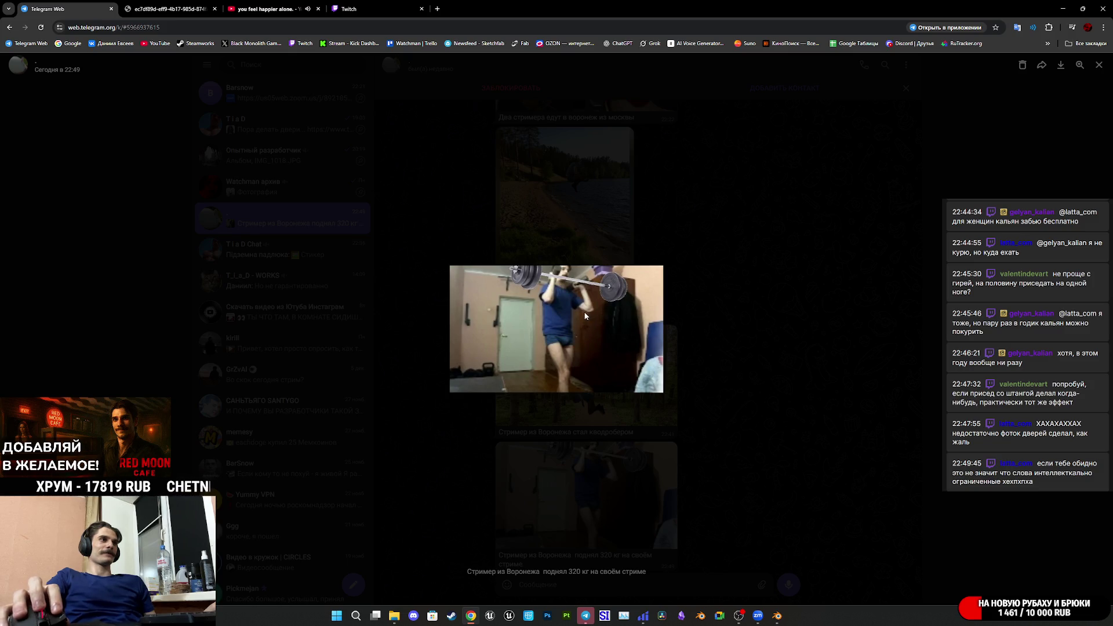
pyautogui.scroll(4, 583, 312)
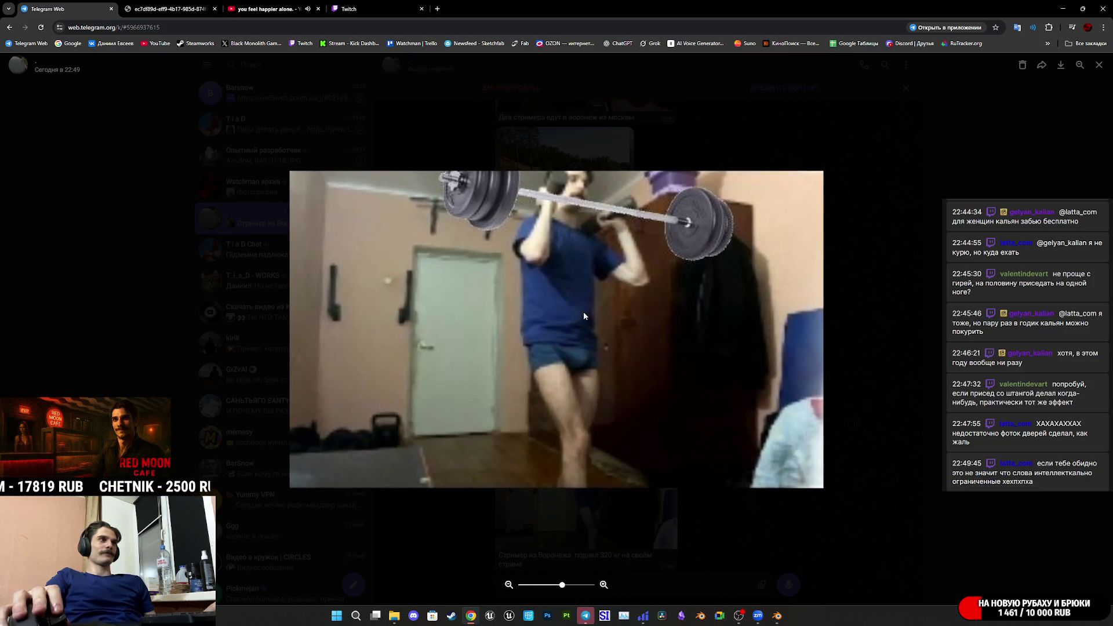
pyautogui.scroll(-2, 583, 316)
pyautogui.scroll(-2, 586, 318)
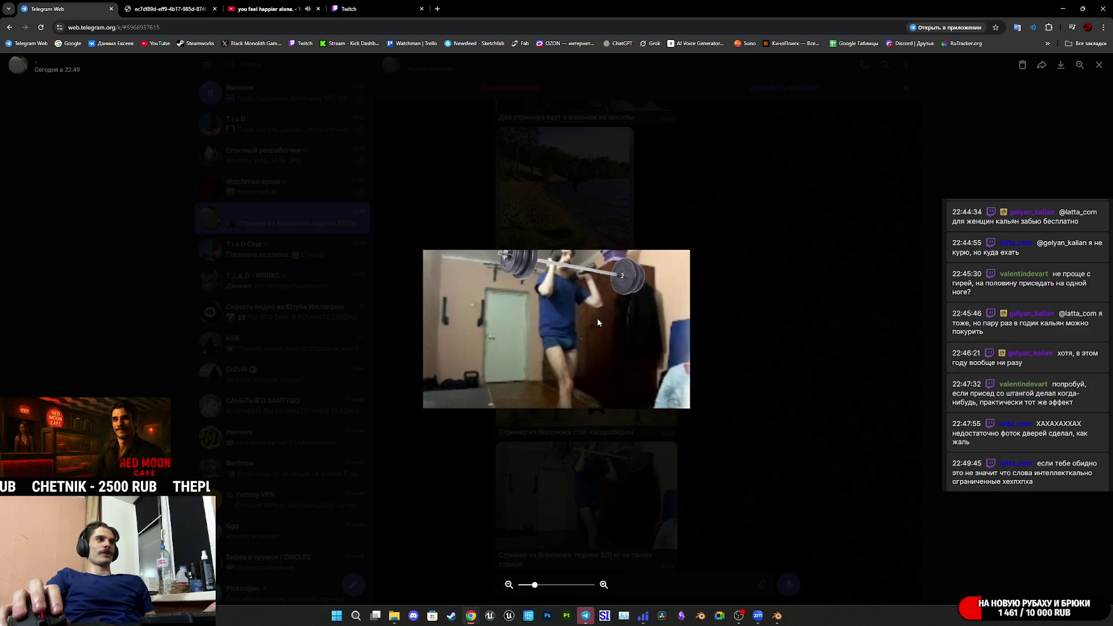
pyautogui.click(803, 343)
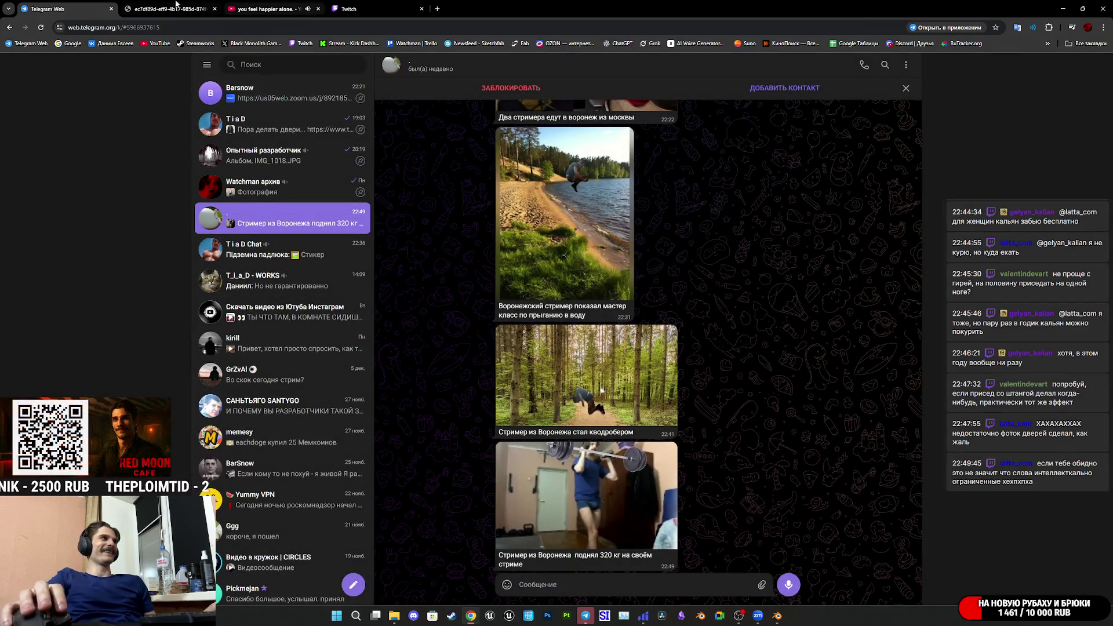
# Close the video-playing tab, check the Twitch stream dashboard, then return to Blender.
pyautogui.click(172, 4)
pyautogui.middleClick(190, 4)
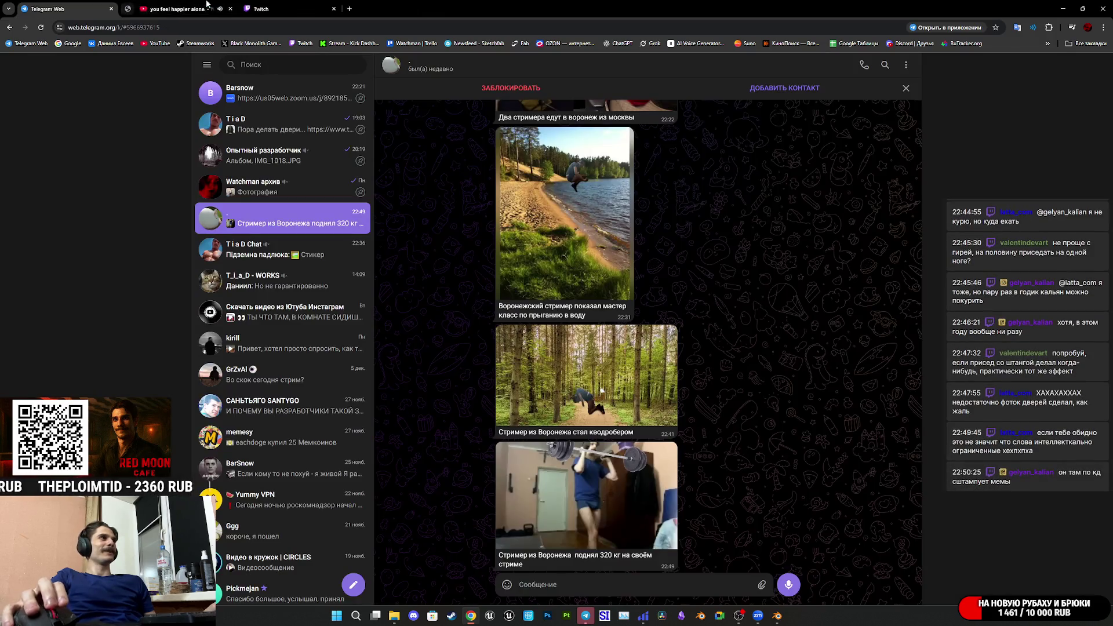
pyautogui.click(191, 5)
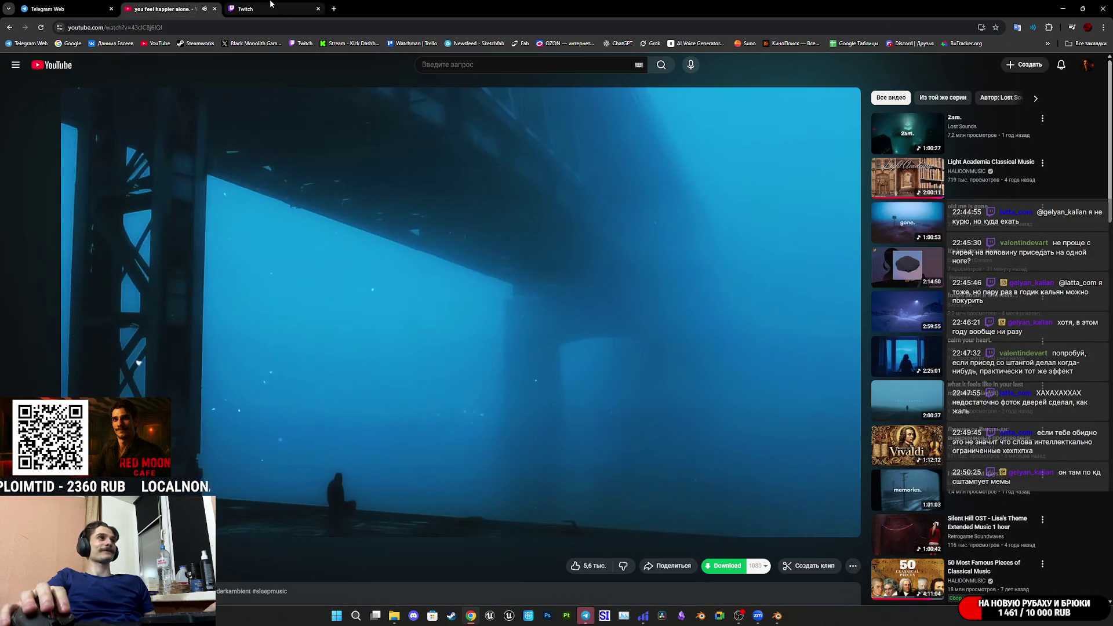
pyautogui.click(272, 7)
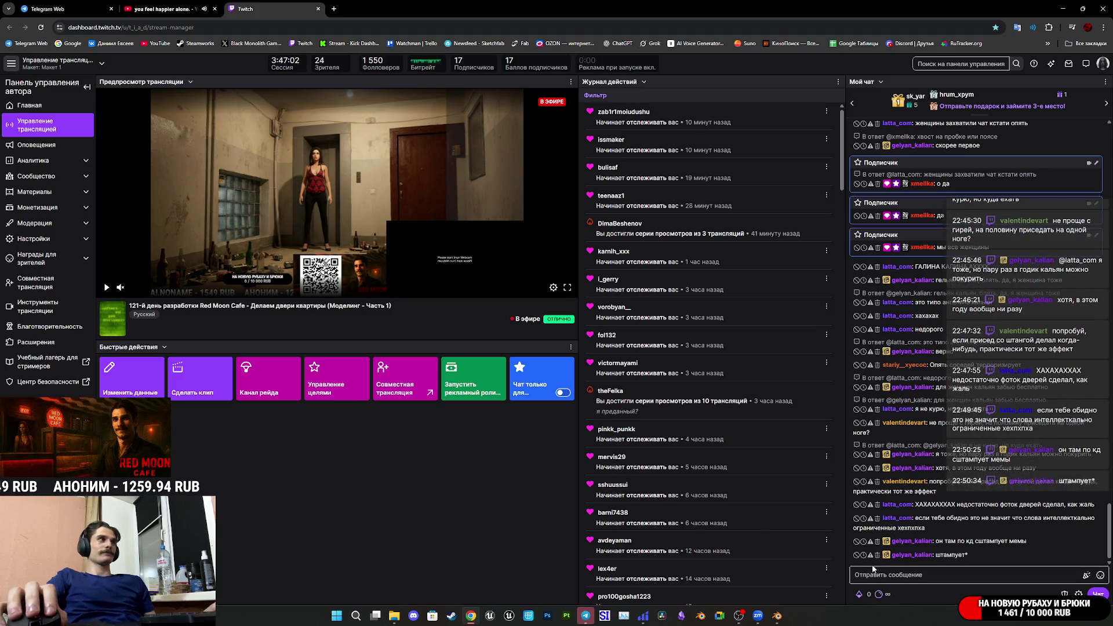
pyautogui.moveTo(706, 619)
pyautogui.click(777, 616)
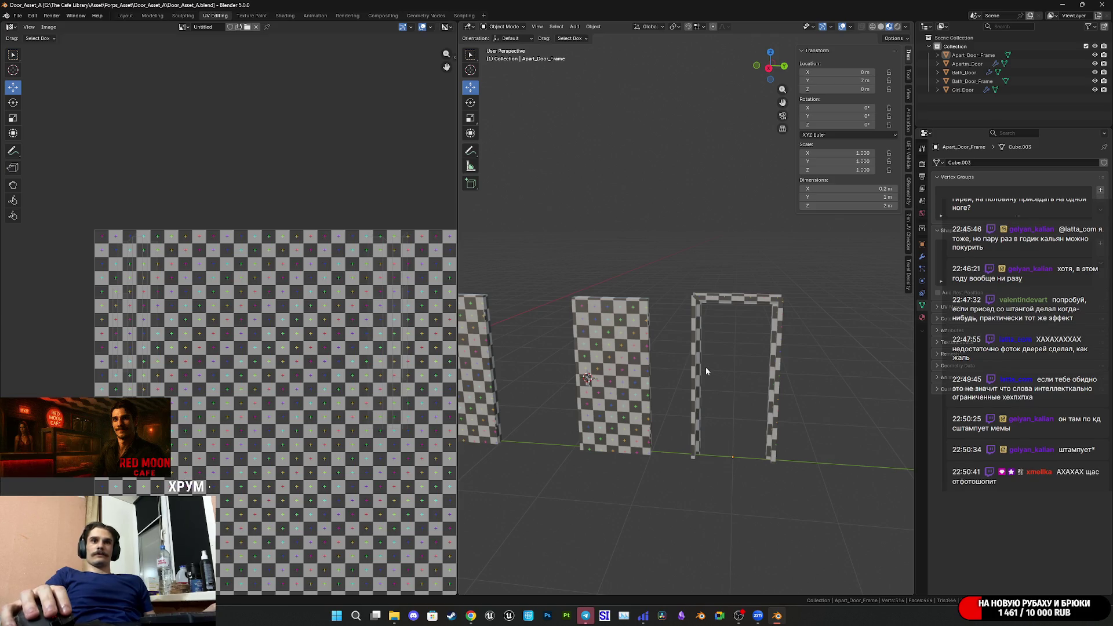
# Save the Blender file and frame the doors in the 3D viewport.
pyautogui.hotkey('ctrl', 's')
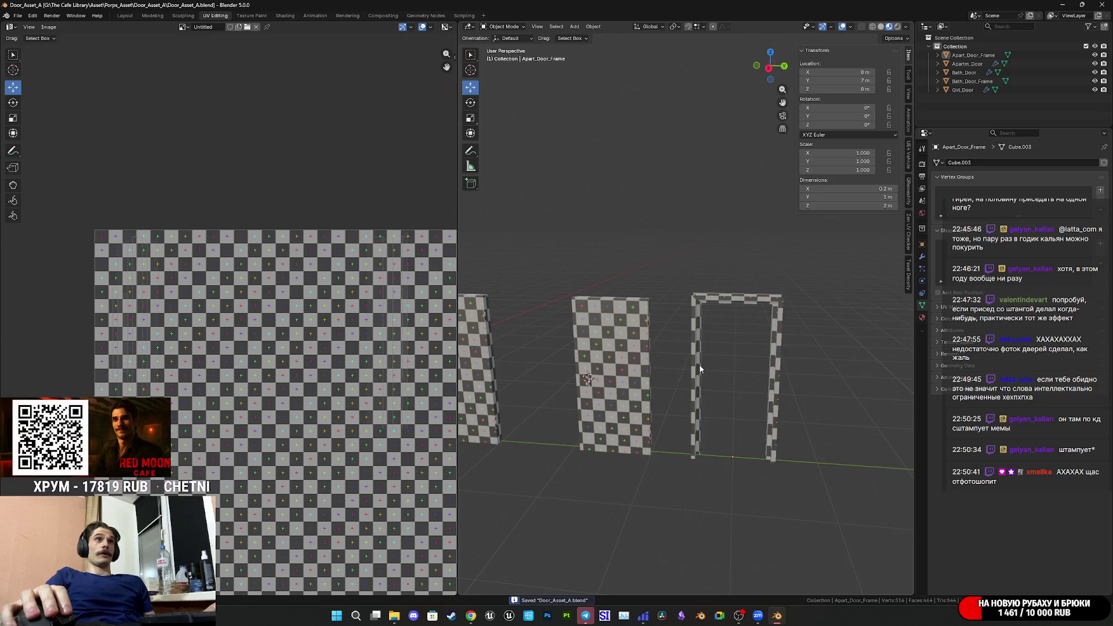
pyautogui.scroll(-5, 699, 368)
pyautogui.keyDown('shift'); pyautogui.moveTo(659, 374); pyautogui.dragTo(737, 409, button='middle'); pyautogui.keyUp('shift')
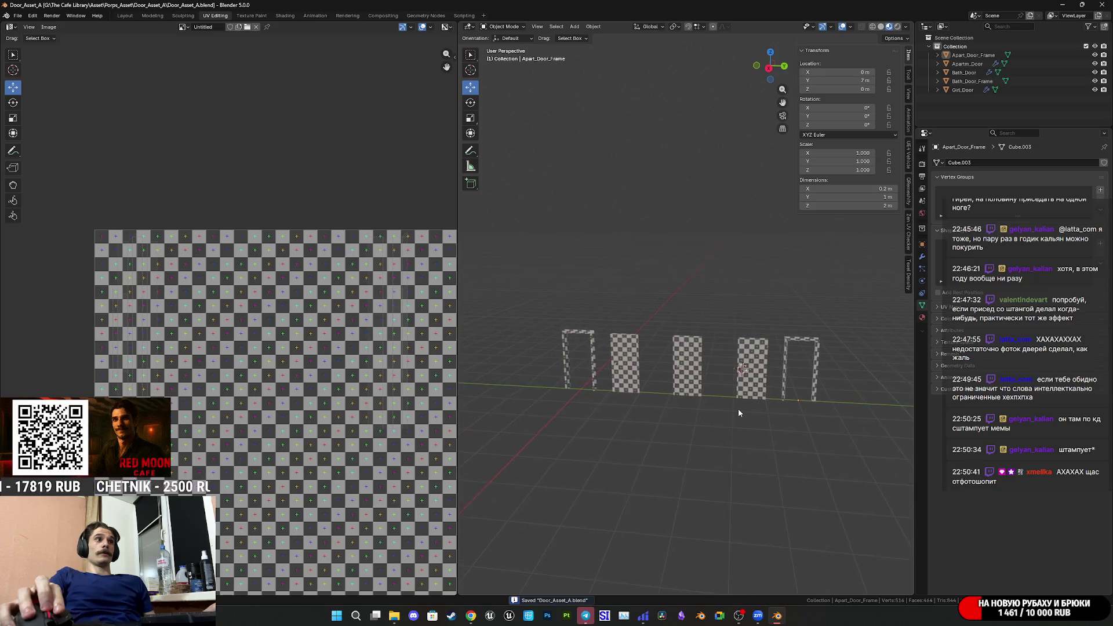
pyautogui.scroll(4, 738, 409)
pyautogui.scroll(2, 738, 412)
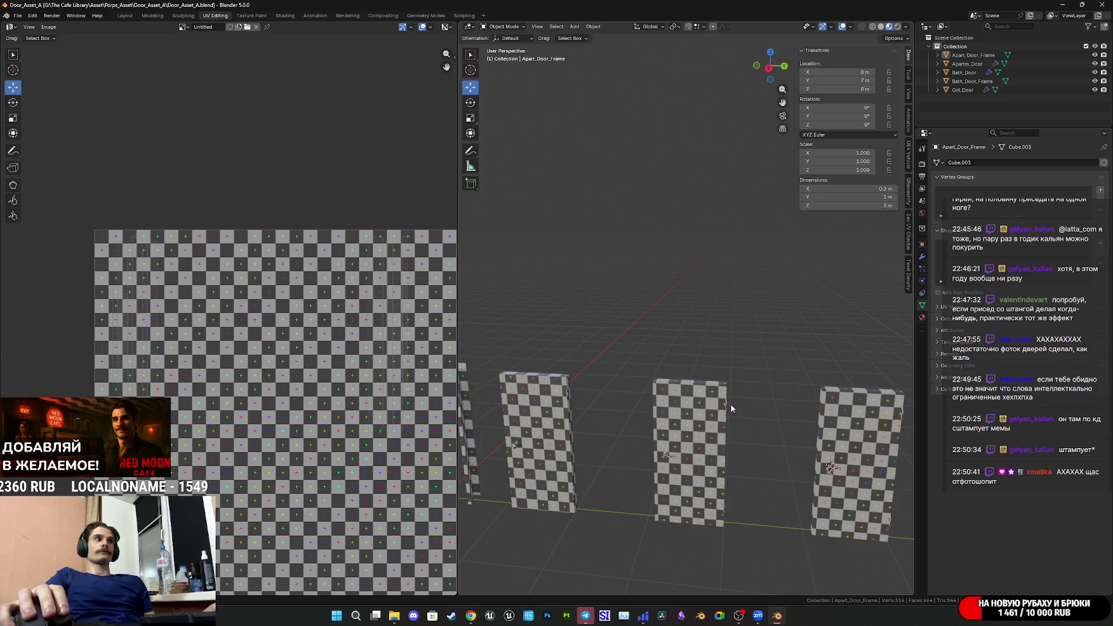
# Put all door and frame objects into Edit Mode to show their UV islands.
pyautogui.press('a')
pyautogui.press('Tab')
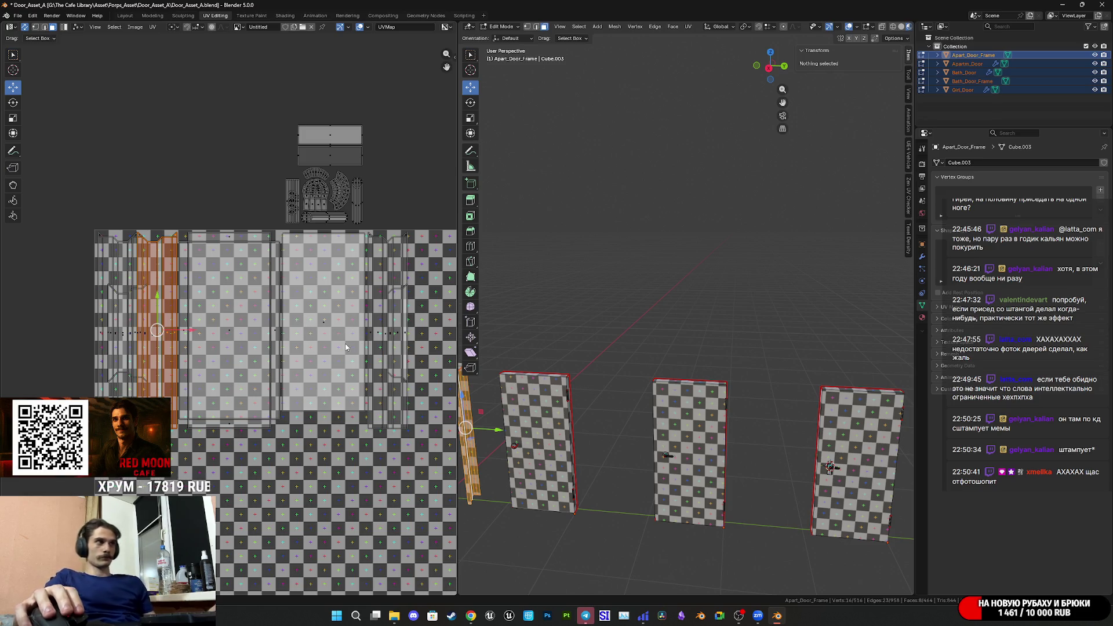
pyautogui.moveTo(346, 347); pyautogui.dragTo(193, 334, button='middle')
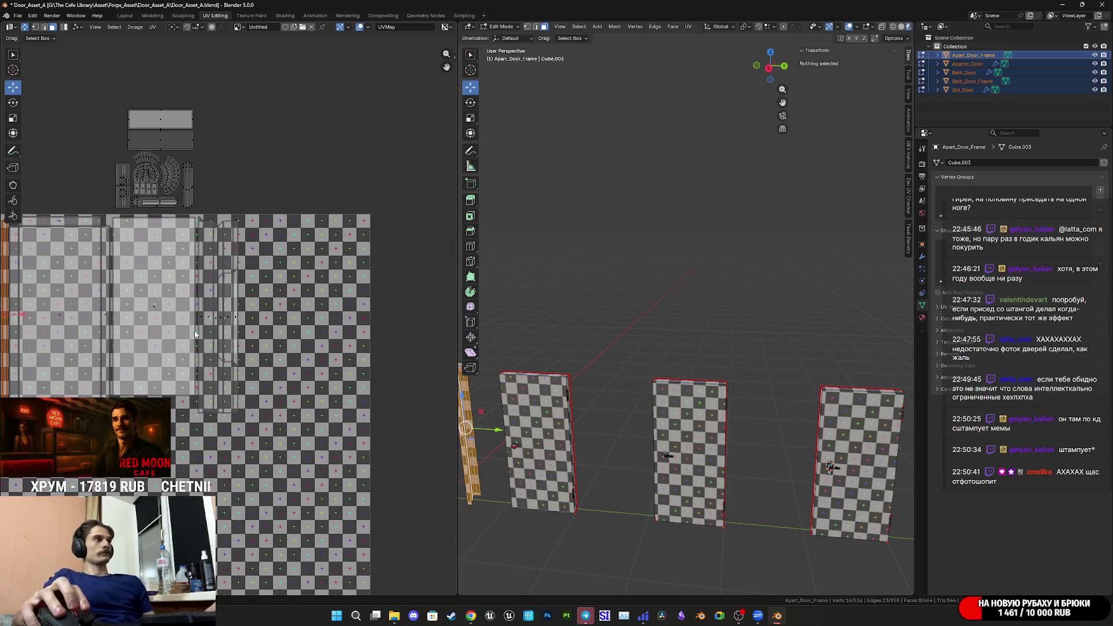
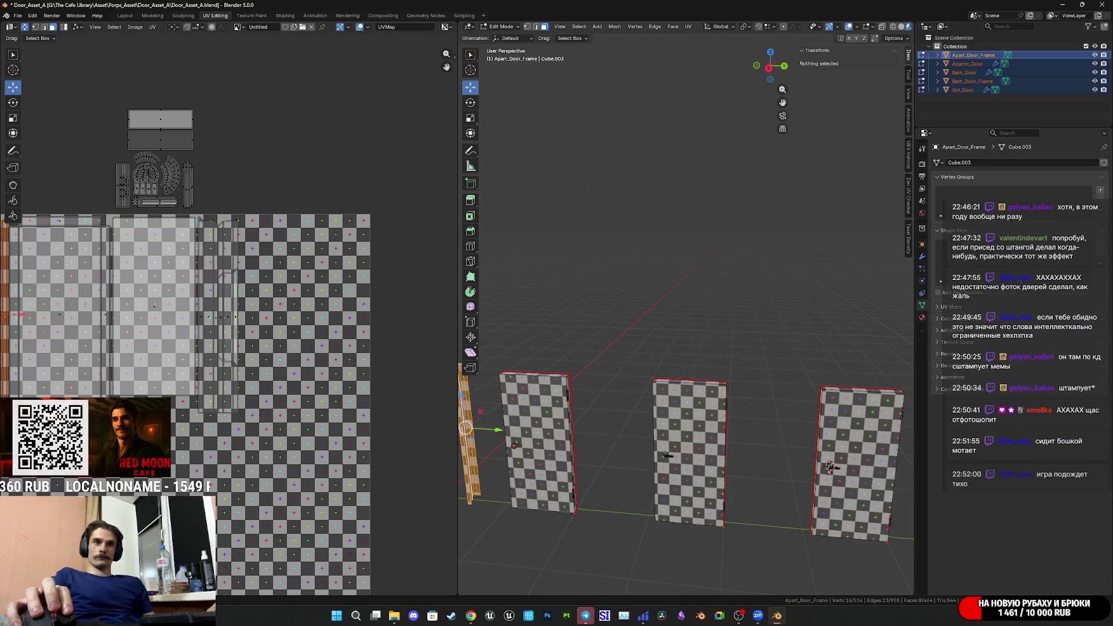
# Save Door_Asset_A.blend, return the frame to object mode with nothing selected, and save again.
pyautogui.scroll(-3, 768, 365)
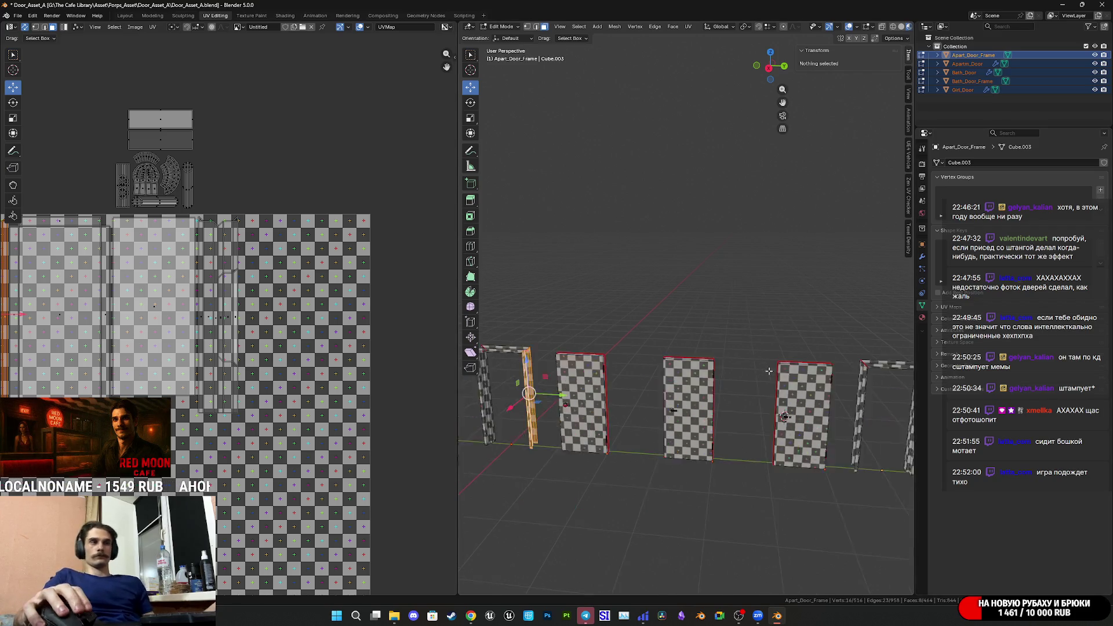
pyautogui.hotkey('ctrl', 's')
pyautogui.press('Tab')
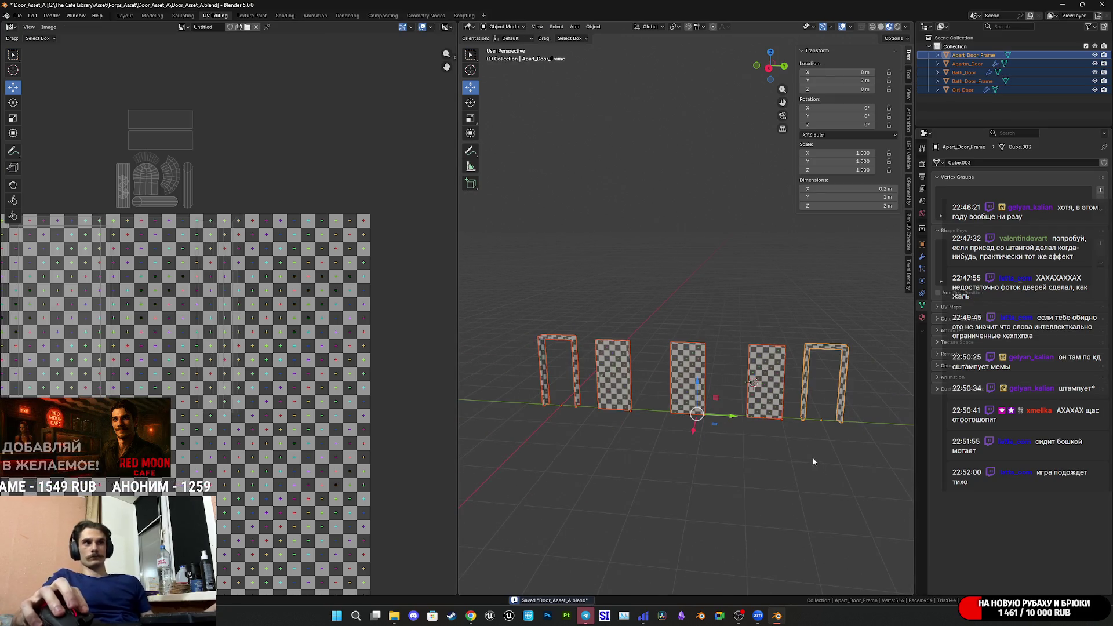
pyautogui.moveTo(841, 450); pyautogui.dragTo(771, 447, button='middle')
pyautogui.click(770, 448)
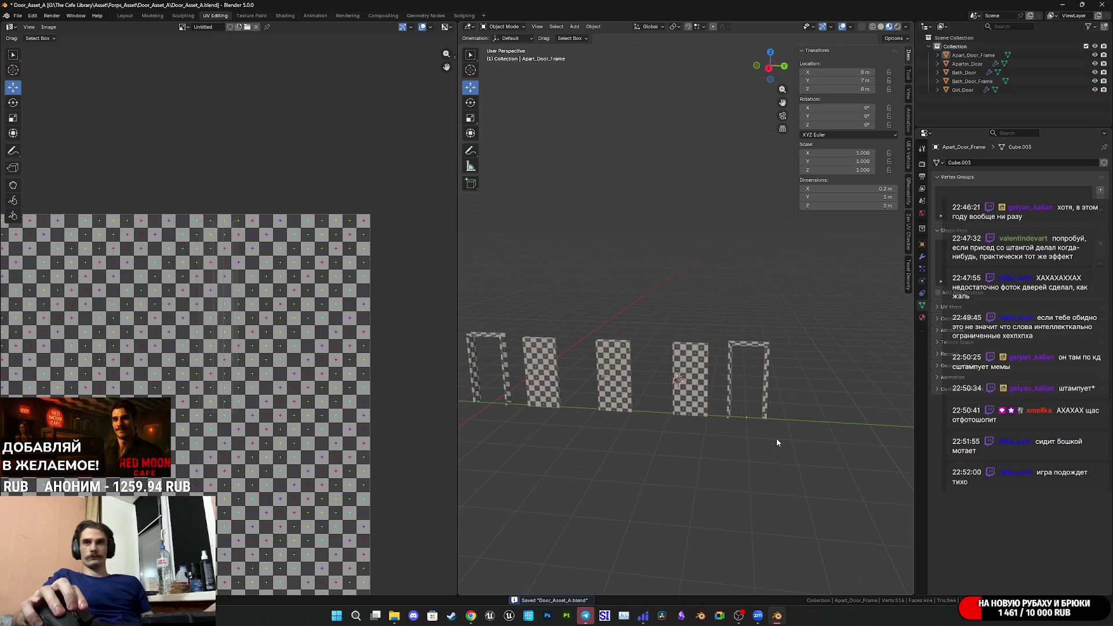
pyautogui.hotkey('ctrl', 's')
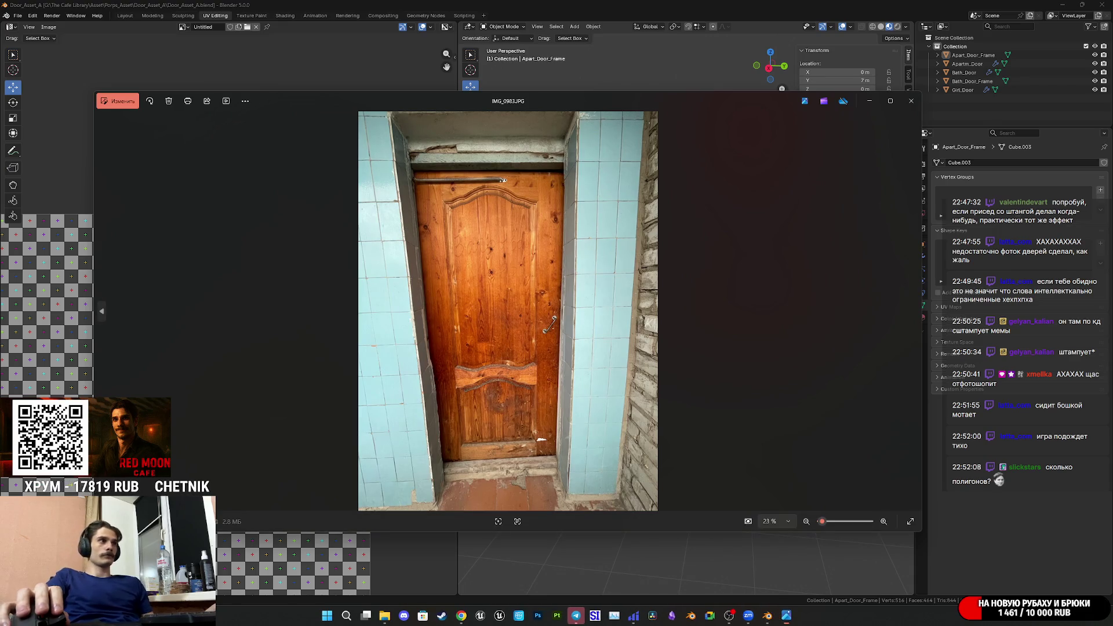
# Close the IMG_0983.JPG door reference photo in Windows Photos.
pyautogui.click(911, 101)
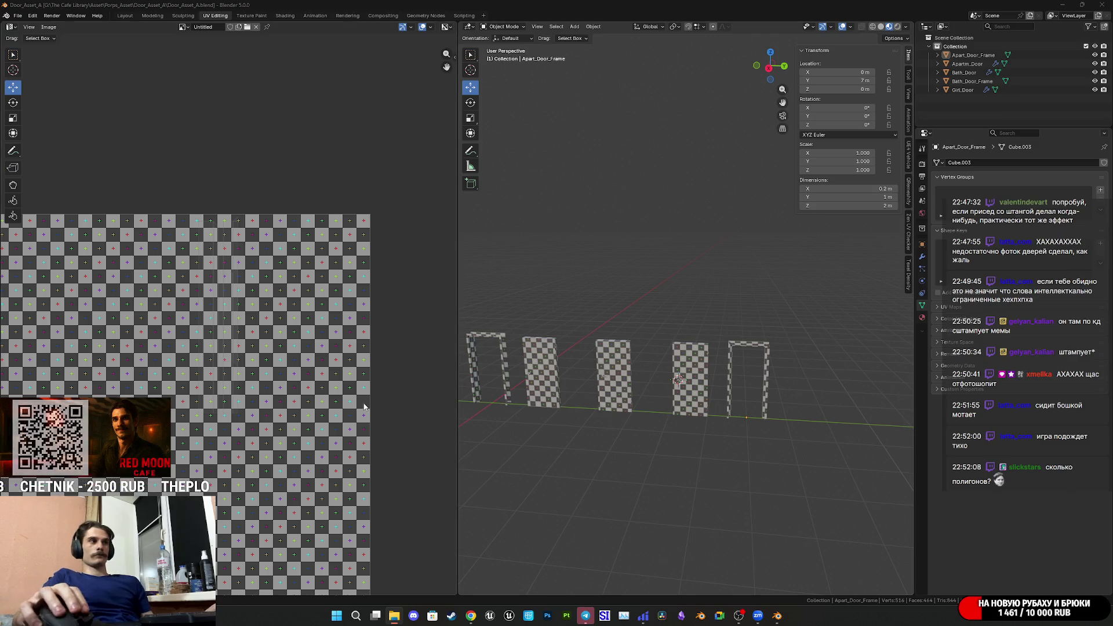
# Leave edit mode and select only the Apartm_Door object.
pyautogui.scroll(1, 652, 390)
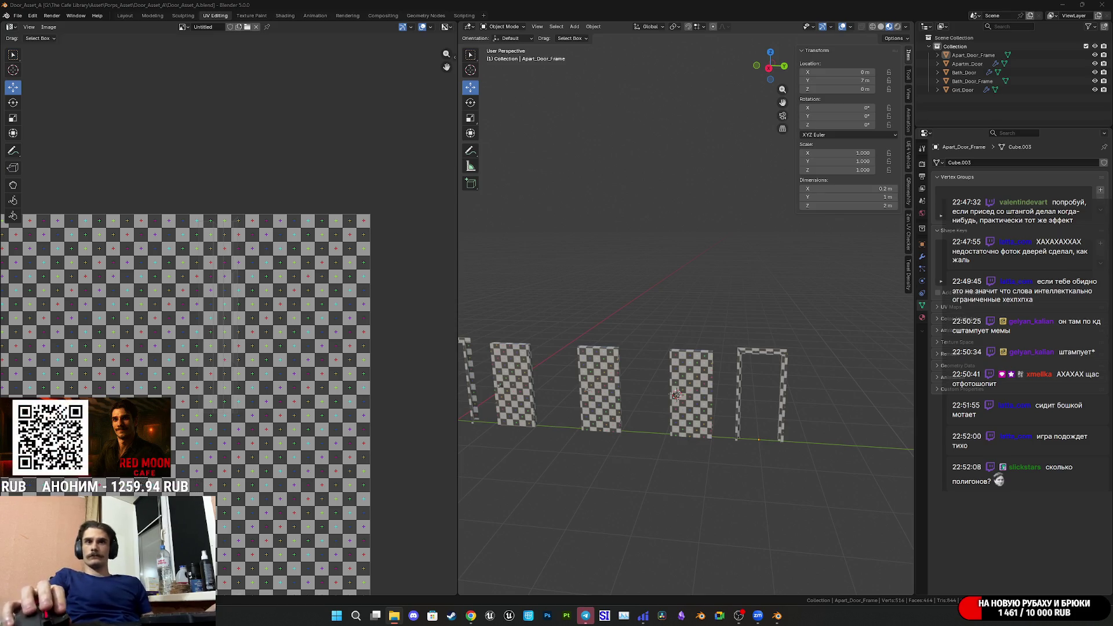
pyautogui.scroll(4, 761, 409)
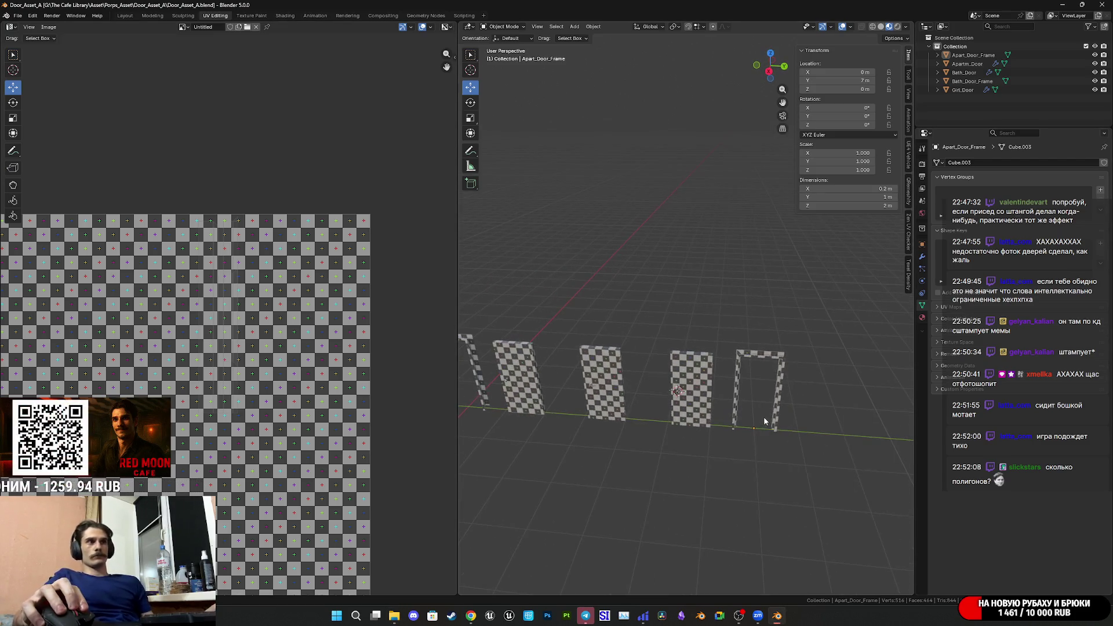
pyautogui.press('Tab')
pyautogui.press('Tab')
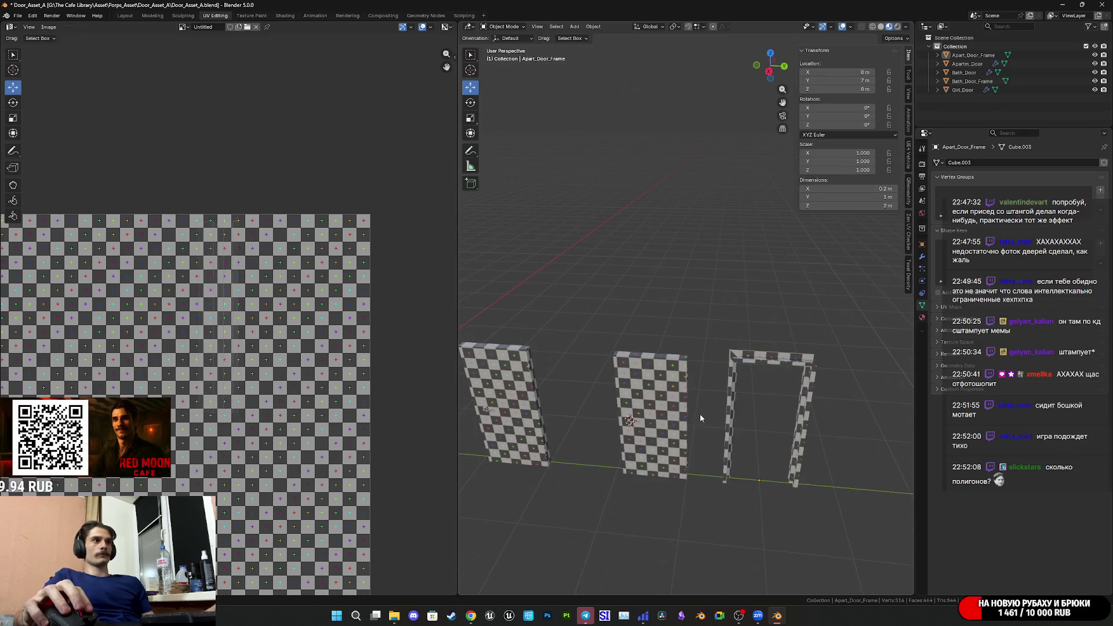
pyautogui.press('a')
pyautogui.press('Tab')
pyautogui.press('Tab')
pyautogui.click(658, 418)
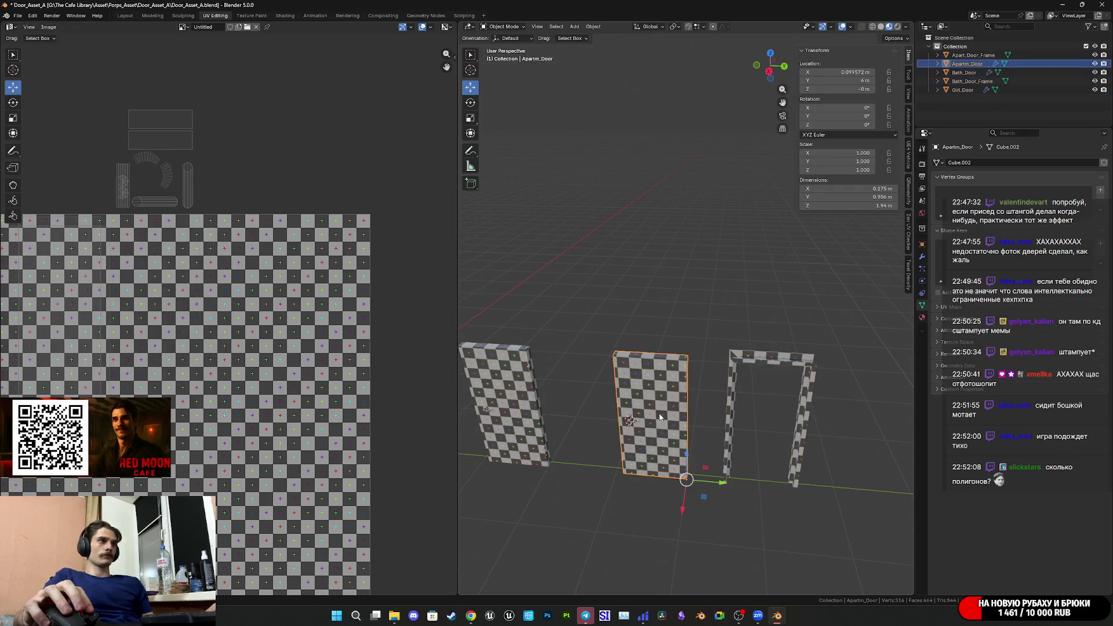
pyautogui.moveTo(735, 489)
pyautogui.keyDown('shift'); pyautogui.mouseDown(button='middle')
pyautogui.moveTo(706, 350)
pyautogui.moveTo(674, 382)
pyautogui.mouseUp(button='middle'); pyautogui.keyUp('shift')
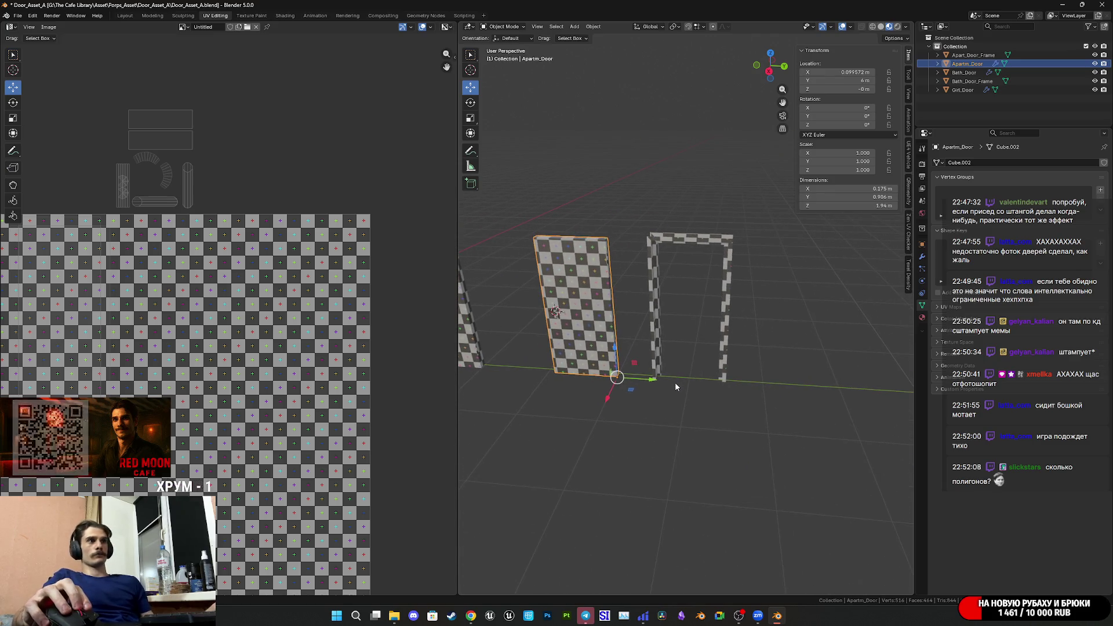
# Duplicate Apartm_Door and move the copy 3 m along Y to Y 9 m, then edit it.
pyautogui.hotkey('shift', 'd')
pyautogui.rightClick(661, 380)
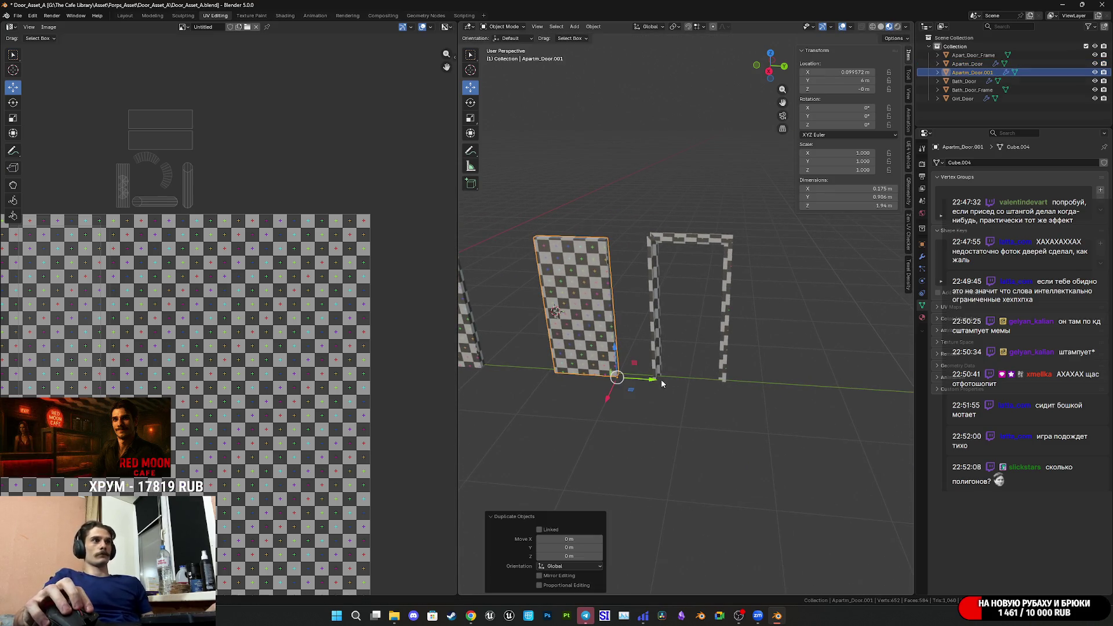
pyautogui.moveTo(648, 382)
pyautogui.mouseDown()
pyautogui.moveTo(858, 400)
pyautogui.moveTo(864, 412)
pyautogui.mouseUp()
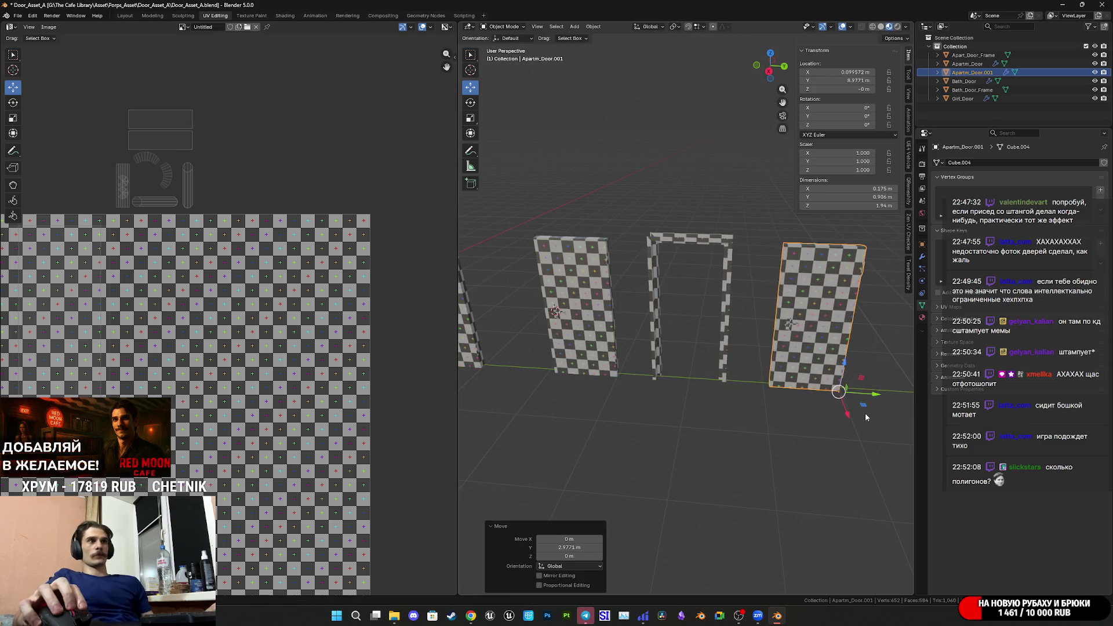
pyautogui.keyDown('shift'); pyautogui.moveTo(864, 412); pyautogui.dragTo(673, 403, button='middle'); pyautogui.keyUp('shift')
pyautogui.doubleClick(574, 547)
pyautogui.write('3')
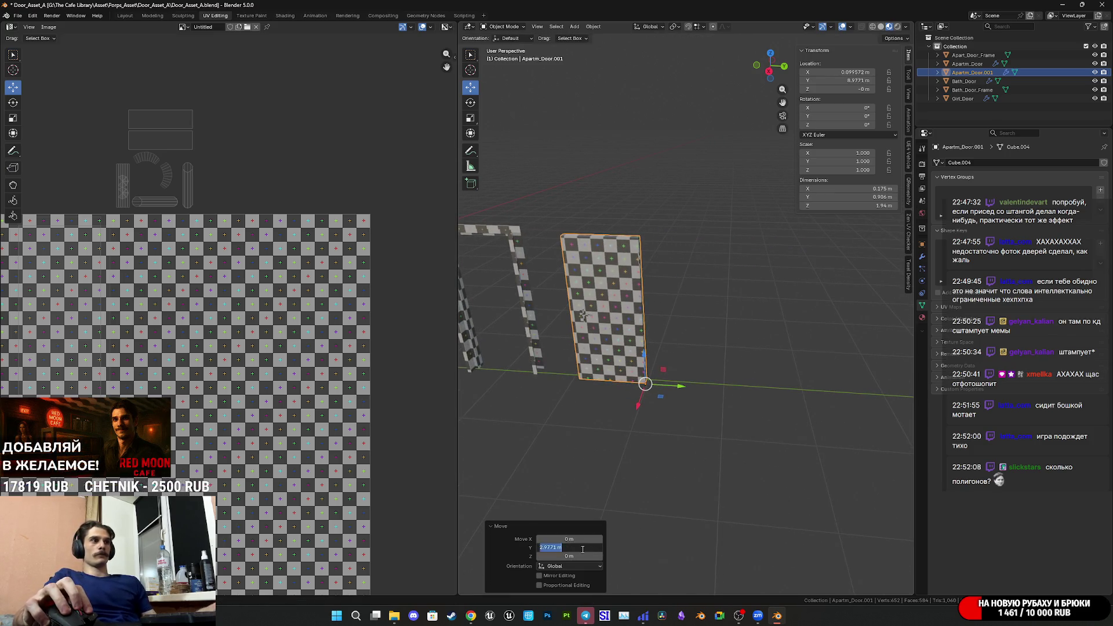
pyautogui.press('Return')
pyautogui.moveTo(688, 470)
pyautogui.mouseDown(button='middle')
pyautogui.moveTo(698, 448)
pyautogui.moveTo(863, 400)
pyautogui.moveTo(707, 359)
pyautogui.mouseUp(button='middle')
pyautogui.press('Tab')
pyautogui.scroll(8, 694, 357)
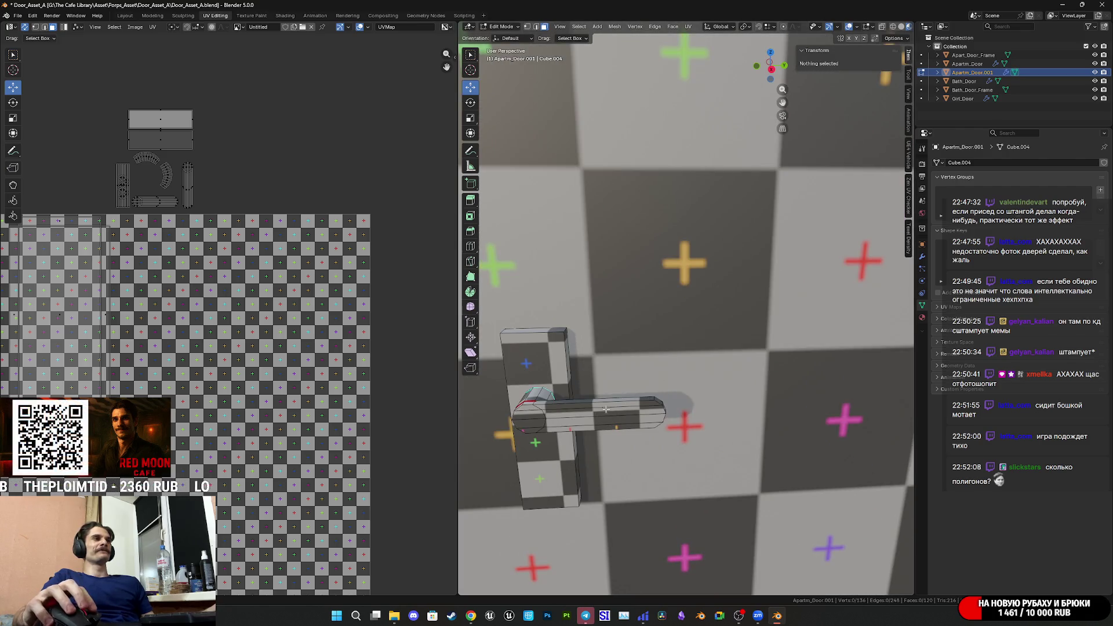
pyautogui.keyDown('alt'); pyautogui.click(587, 415); pyautogui.keyUp('alt')
pyautogui.hotkey('ctrl', 'l')
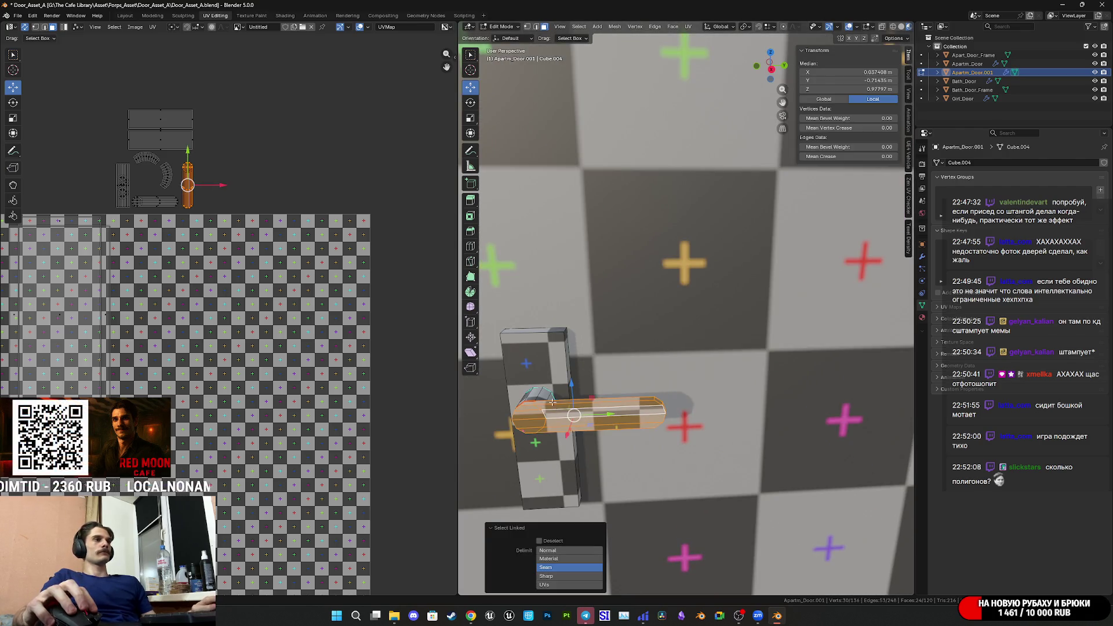
pyautogui.keyDown('shift'); pyautogui.click(536, 392); pyautogui.keyUp('shift')
pyautogui.hotkey('ctrl', 'l')
pyautogui.moveTo(570, 393); pyautogui.dragTo(779, 376, button='middle')
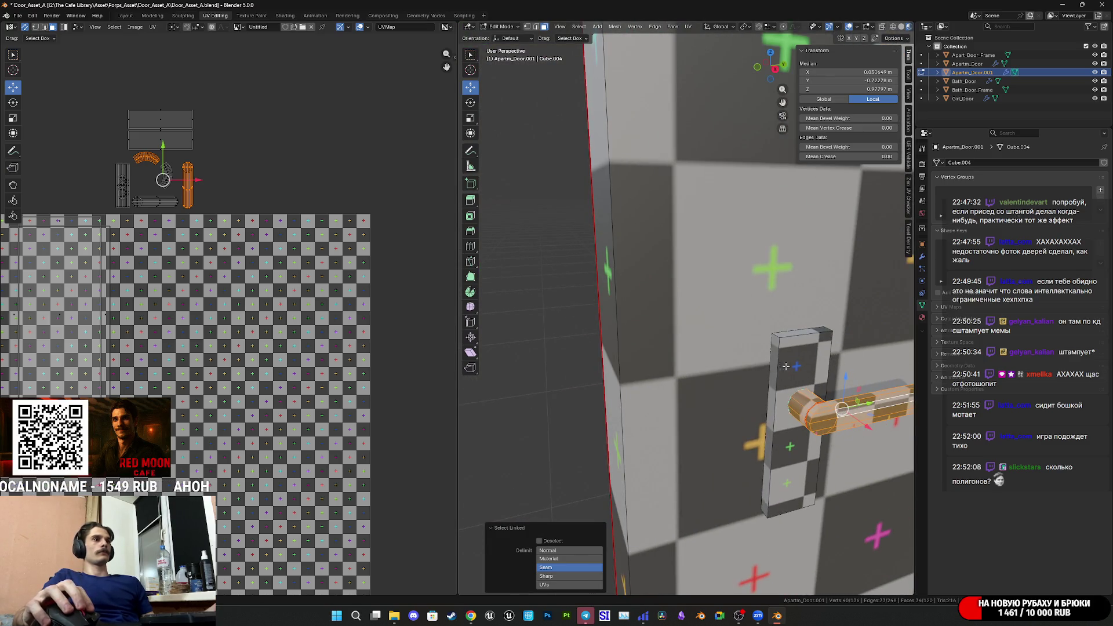
pyautogui.click(536, 27)
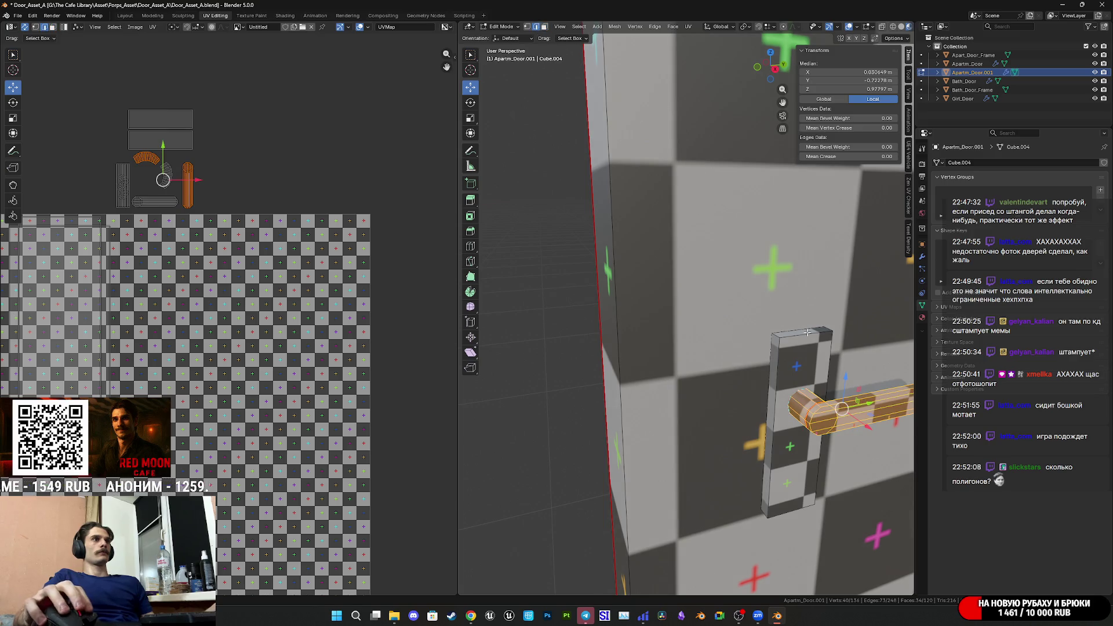
pyautogui.click(806, 333)
pyautogui.click(767, 359)
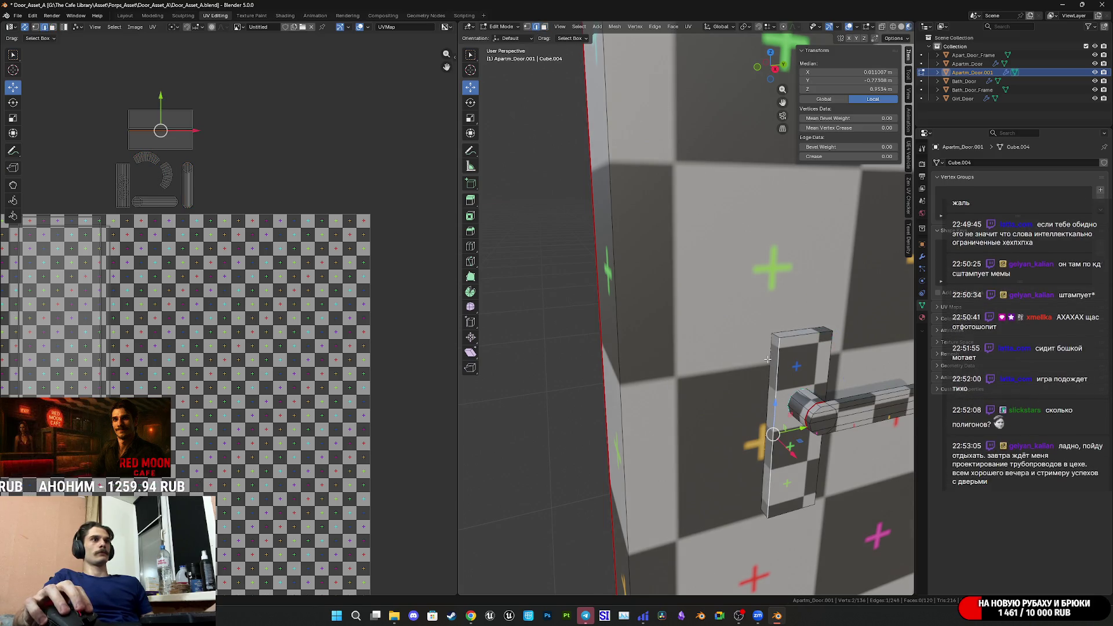
pyautogui.click(762, 352)
pyautogui.moveTo(764, 355)
pyautogui.mouseDown(button='middle')
pyautogui.moveTo(785, 385)
pyautogui.moveTo(736, 391)
pyautogui.mouseUp(button='middle')
pyautogui.scroll(3, 739, 390)
pyautogui.scroll(-3, 805, 403)
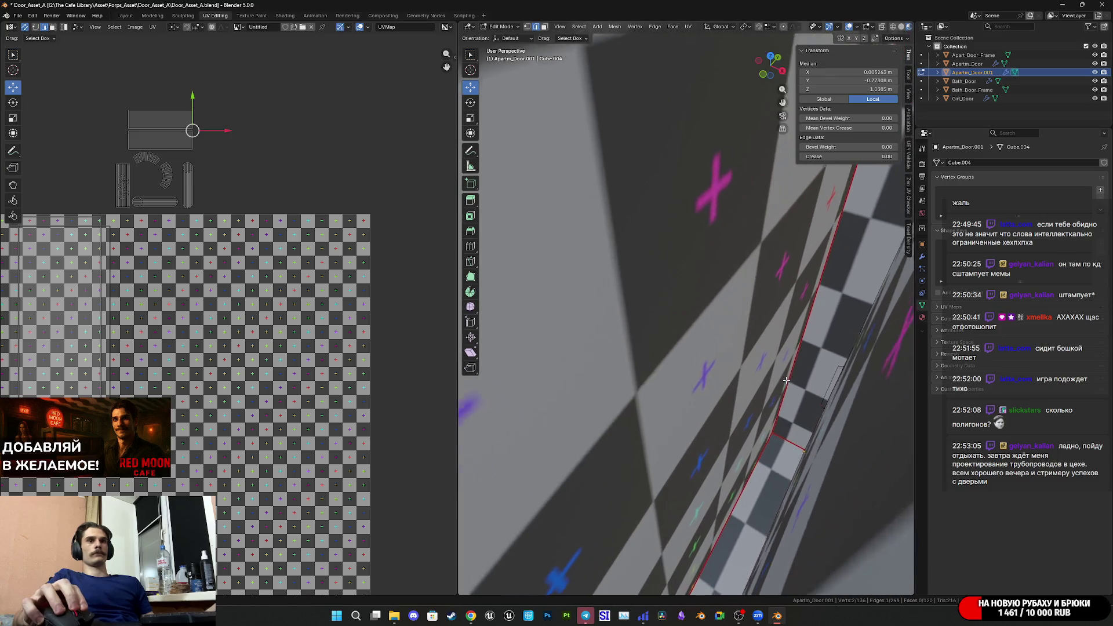
pyautogui.moveTo(806, 400)
pyautogui.mouseDown(button='middle')
pyautogui.moveTo(734, 290)
pyautogui.moveTo(782, 446)
pyautogui.mouseUp(button='middle')
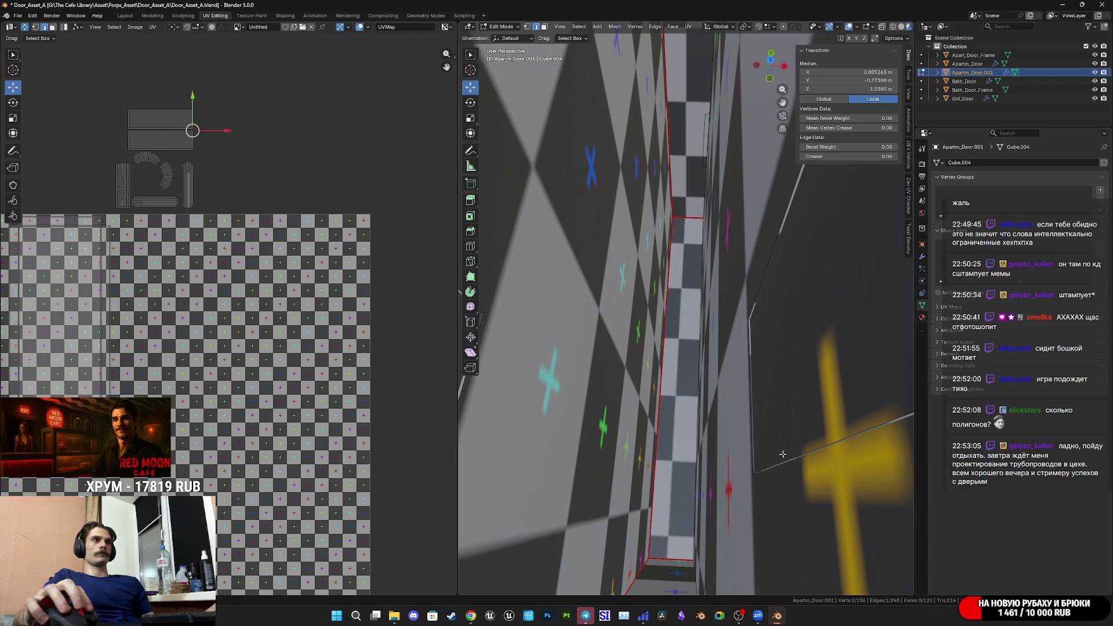
pyautogui.keyDown('alt'); pyautogui.click(781, 460); pyautogui.keyUp('alt')
pyautogui.scroll(-6, 781, 460)
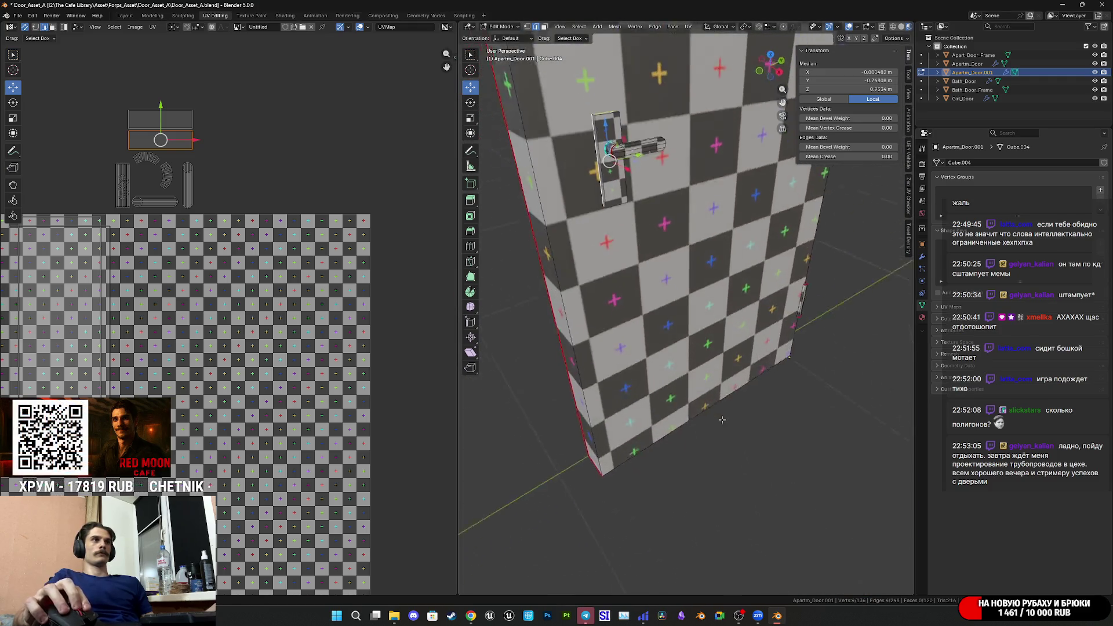
pyautogui.keyDown('shift'); pyautogui.moveTo(736, 473); pyautogui.dragTo(750, 510, button='middle'); pyautogui.keyUp('shift')
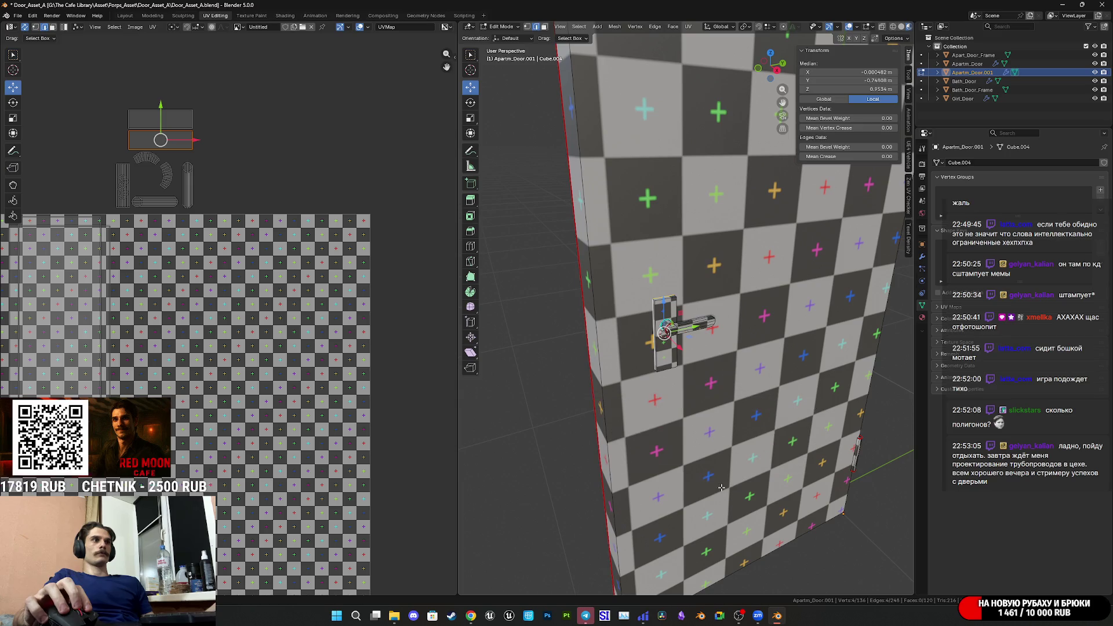
pyautogui.press('Tab')
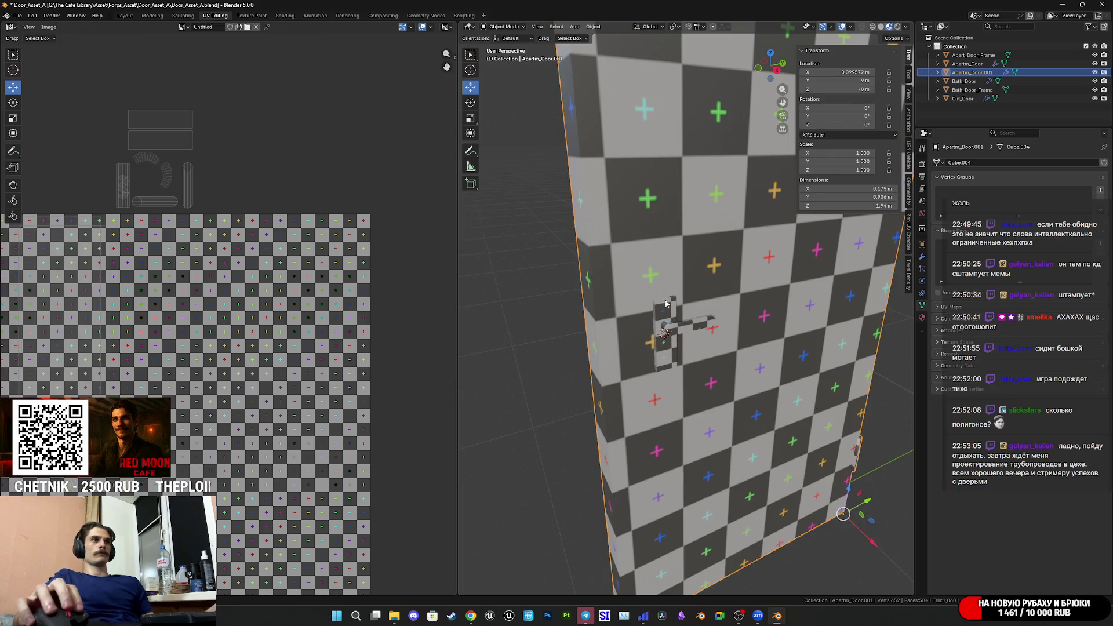
pyautogui.moveTo(666, 299); pyautogui.dragTo(670, 335, button='middle')
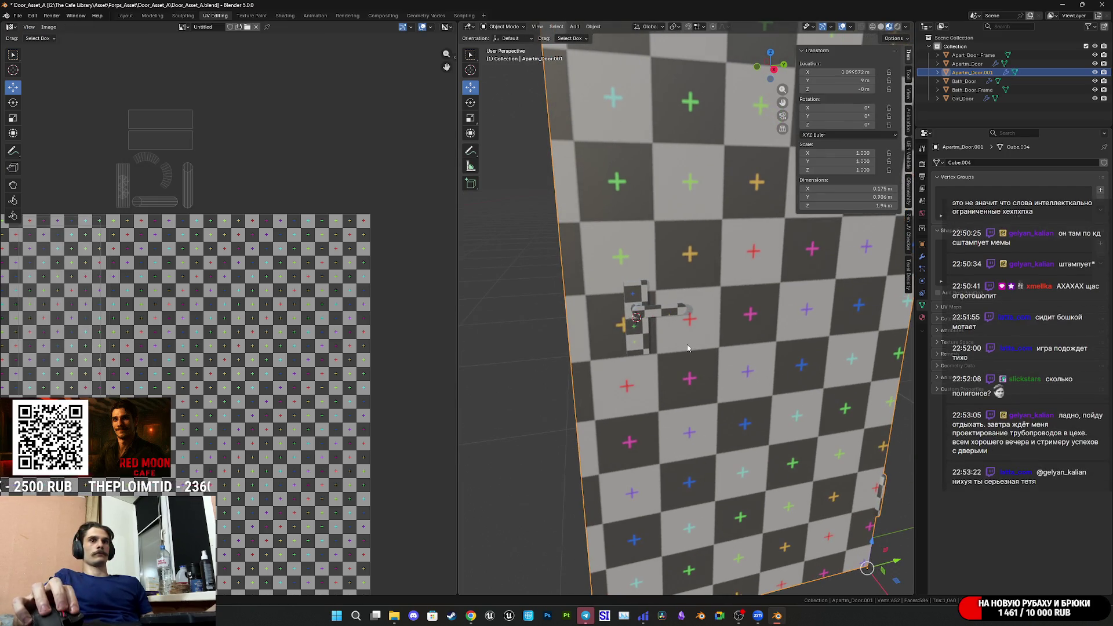
pyautogui.press('Tab')
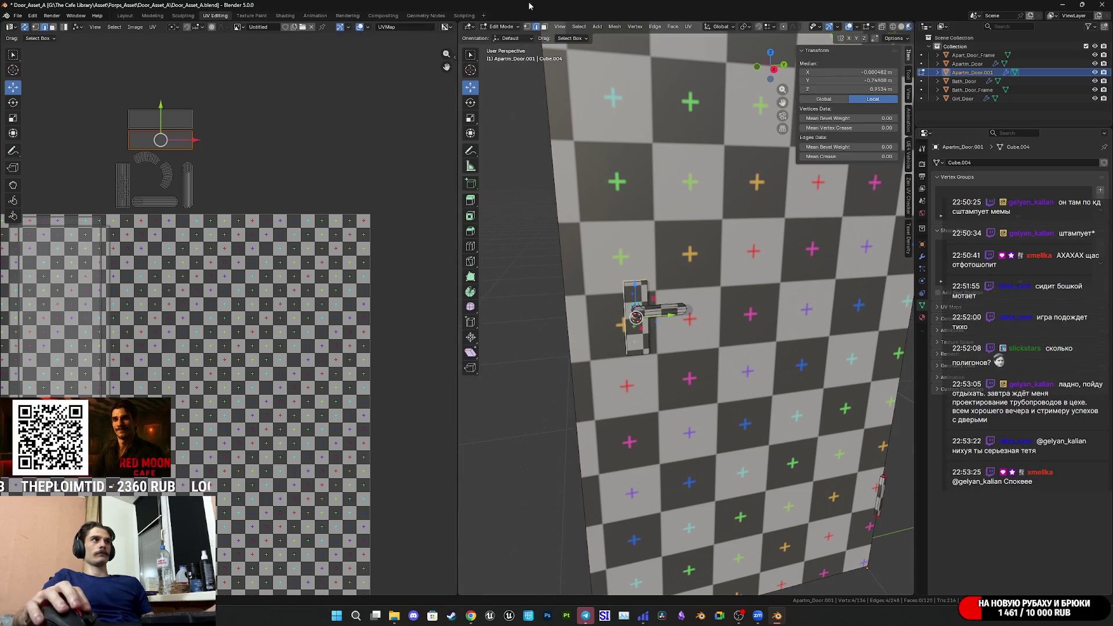
pyautogui.hotkey('alt', 'a')
pyautogui.click(665, 311)
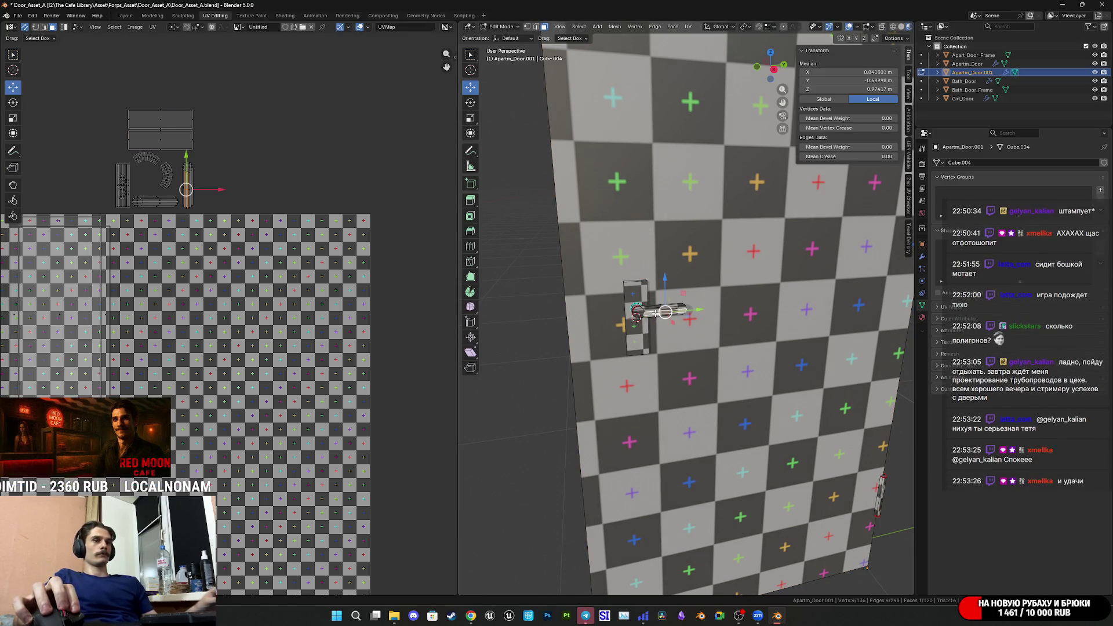
pyautogui.hotkey('ctrl', 'l')
pyautogui.moveTo(636, 312); pyautogui.dragTo(631, 354, button='middle')
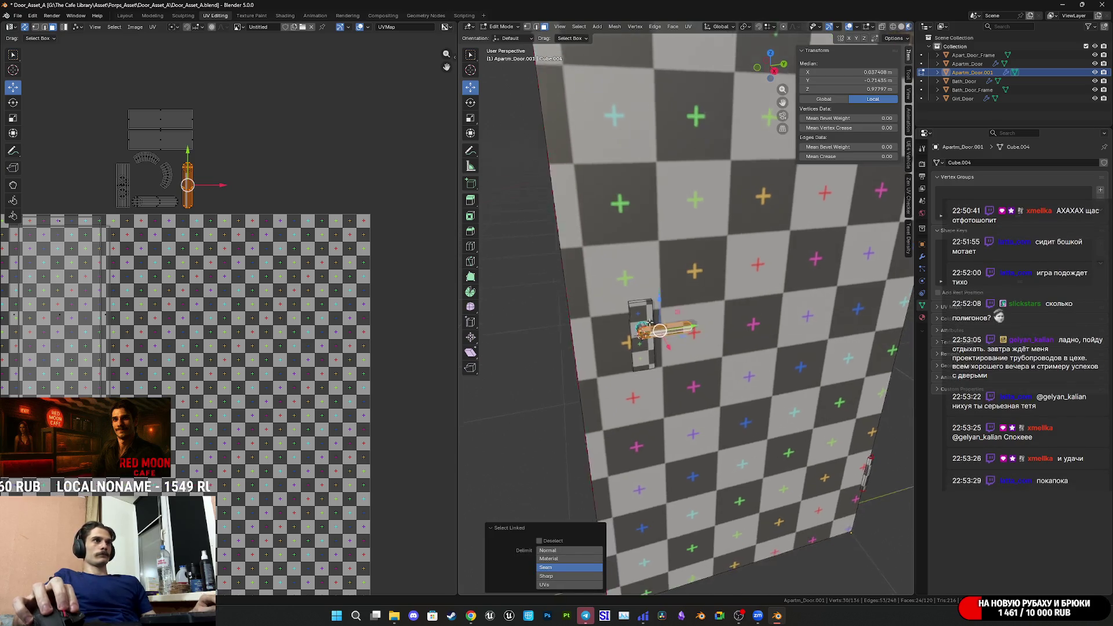
pyautogui.scroll(5, 625, 396)
pyautogui.press('l')
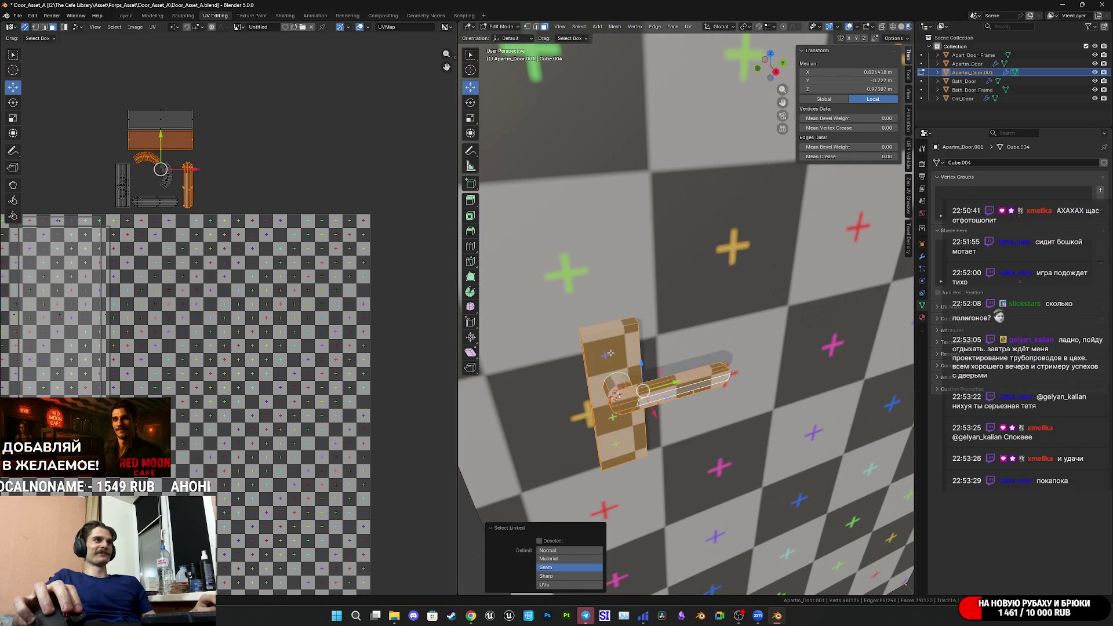
pyautogui.rightClick(610, 350)
pyautogui.hotkey('alt', 'a')
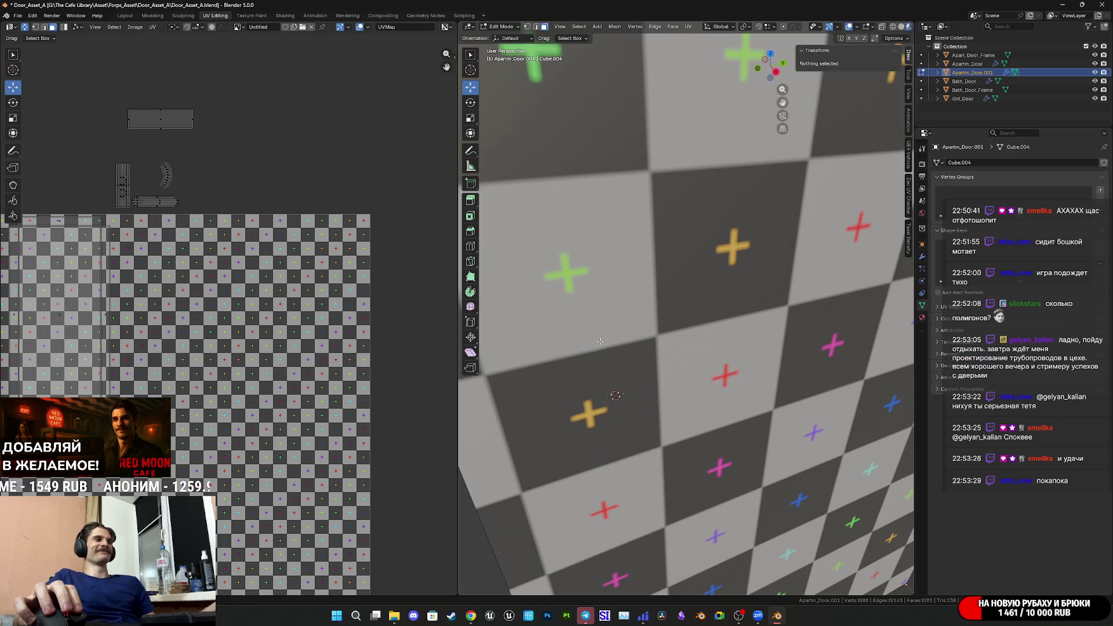
# Save the file, then delete the old lever handle and its base plate from the door copy.
pyautogui.scroll(5, 602, 337)
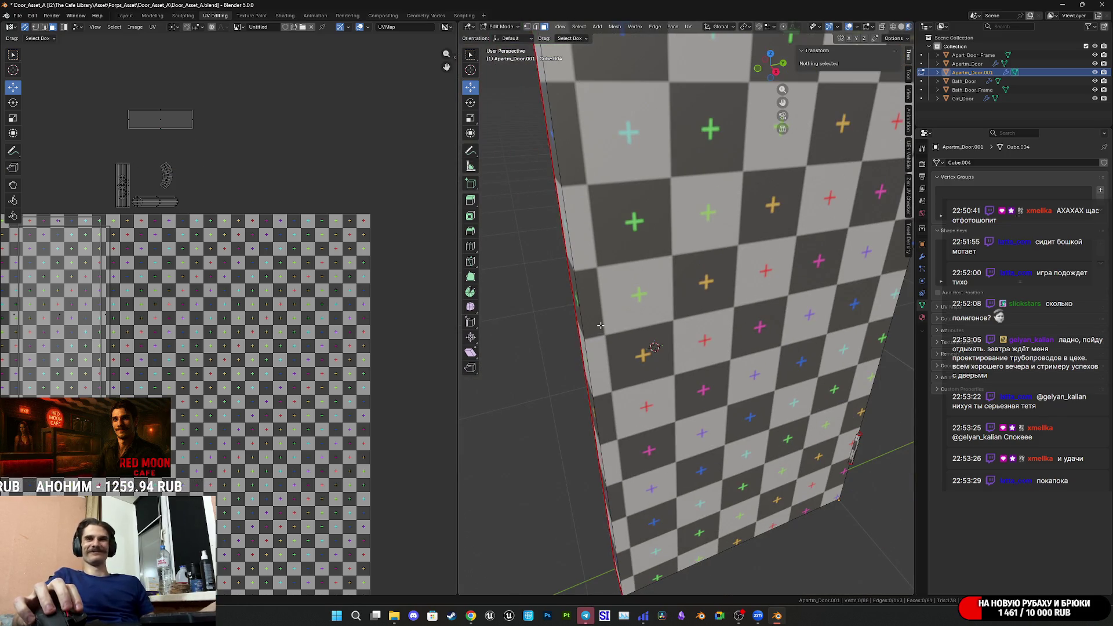
pyautogui.hotkey('ctrl', 's')
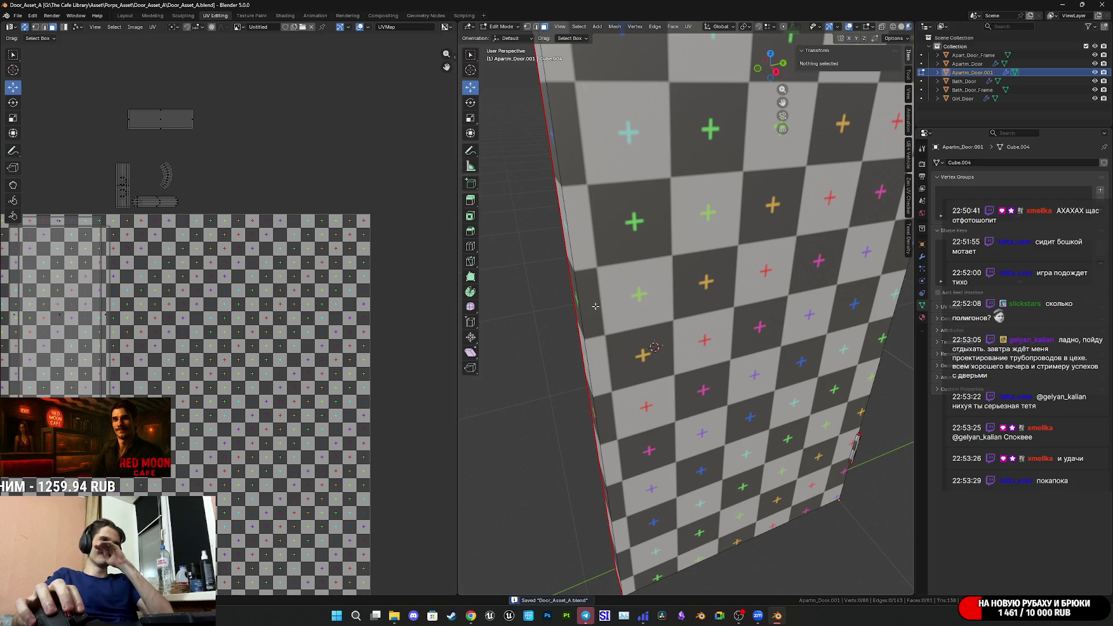
pyautogui.moveTo(599, 312); pyautogui.dragTo(743, 329, button='middle')
pyautogui.click(800, 339)
pyautogui.hotkey('ctrl', 'l')
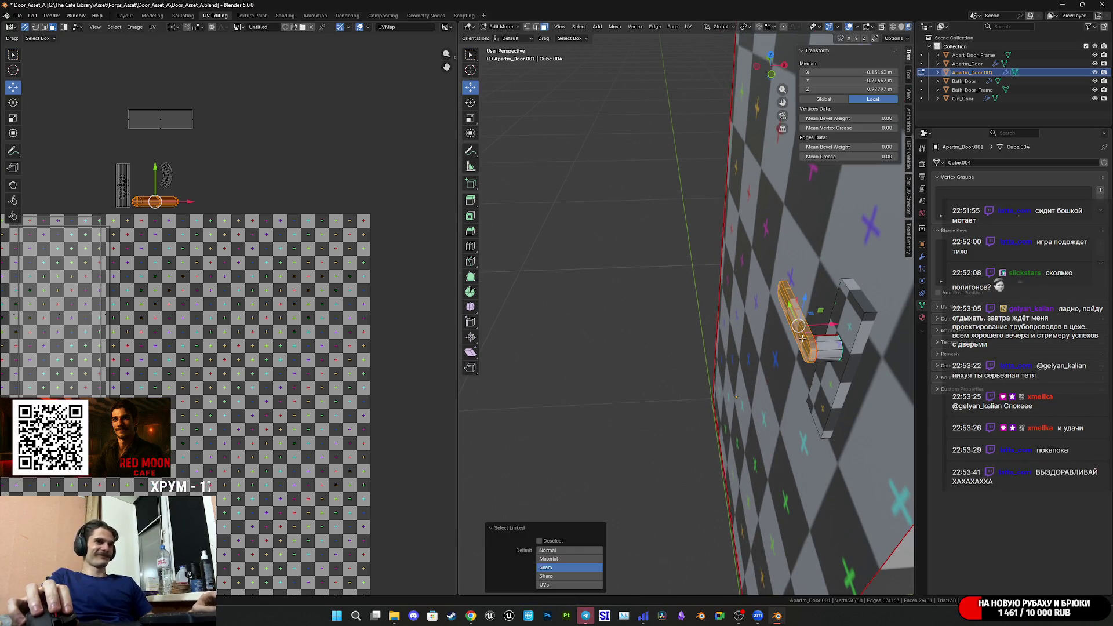
pyautogui.hotkey('ctrl', 'l')
pyautogui.keyDown('shift'); pyautogui.click(862, 332); pyautogui.keyUp('shift')
pyautogui.hotkey('ctrl', 'l')
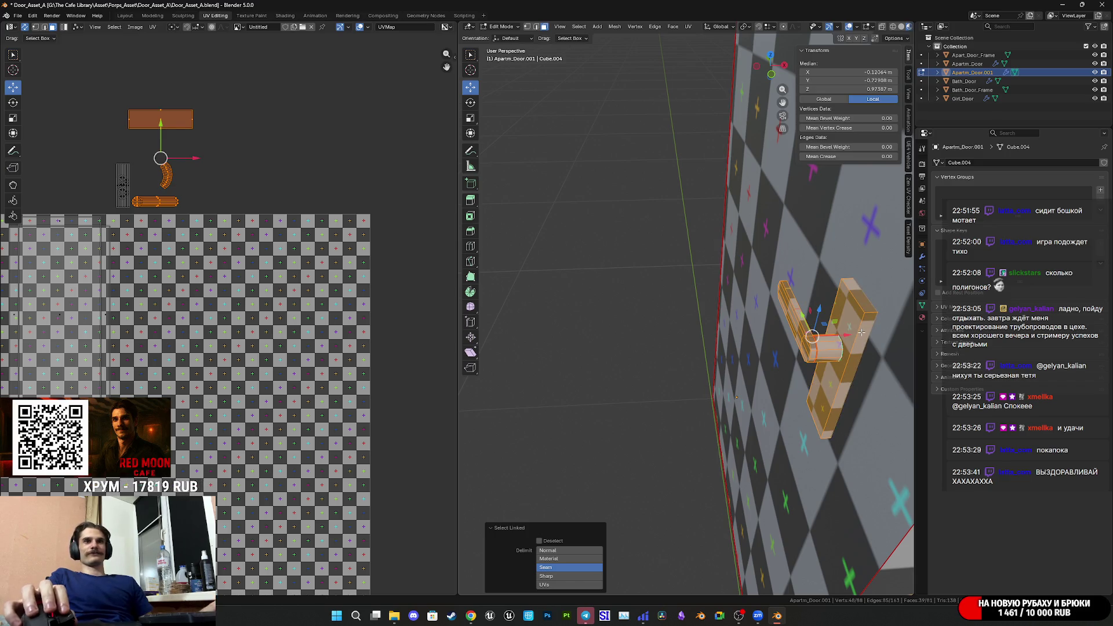
pyautogui.press('x')
pyautogui.click(849, 334)
pyautogui.moveTo(850, 334); pyautogui.dragTo(734, 327, button='middle')
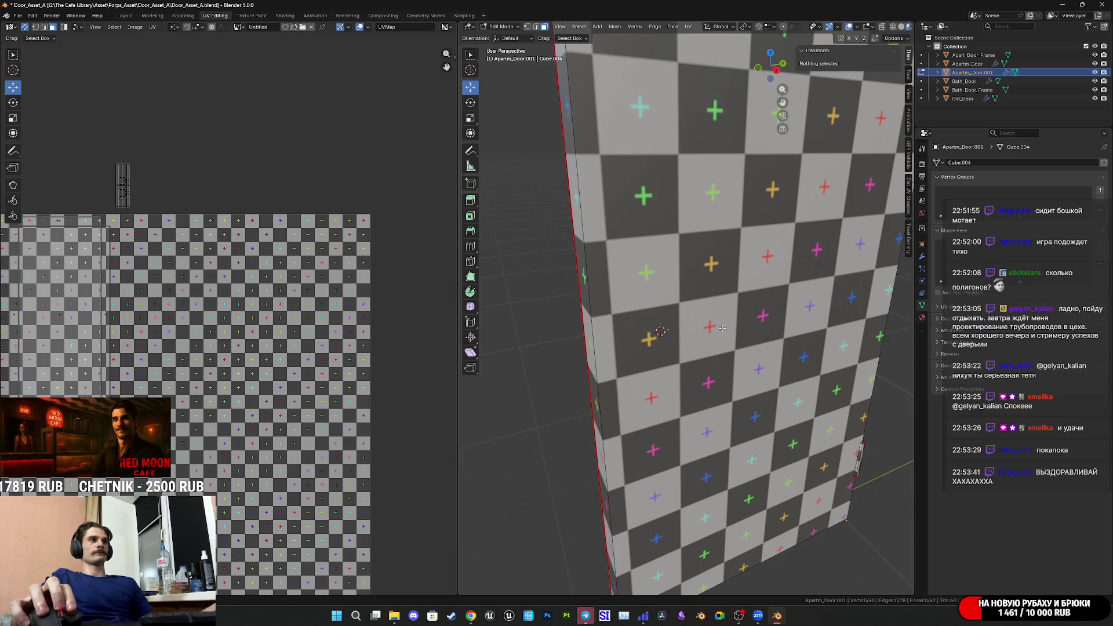
pyautogui.hotkey('shift', 'a')
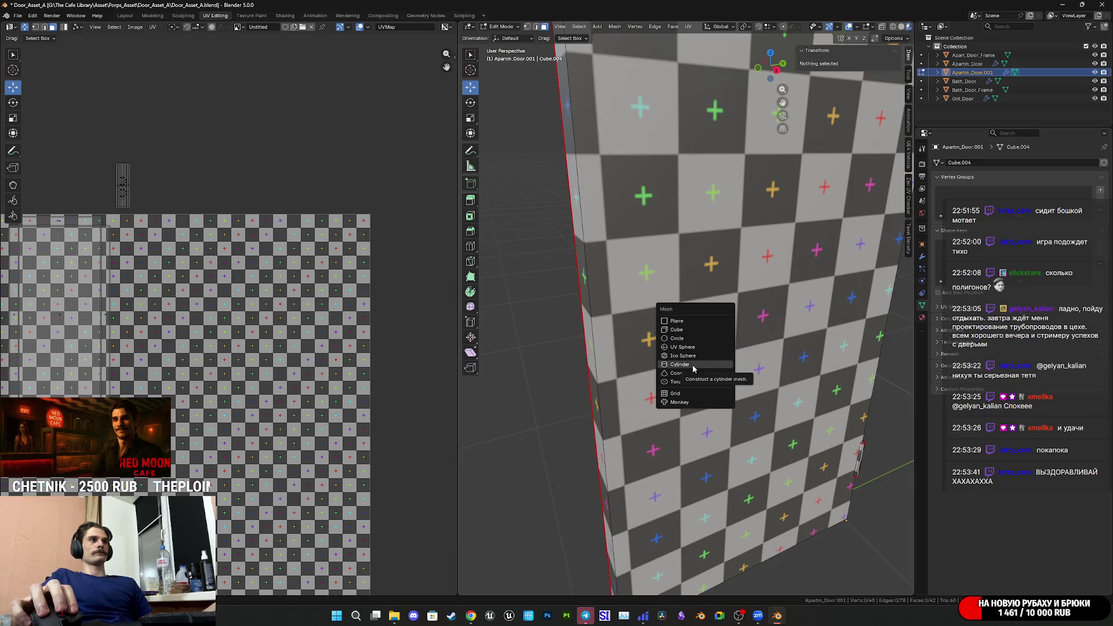
# Add a 30-vertex cylinder disc, radius 0.03 m and depth 0.02 m, on the door.
pyautogui.click(692, 365)
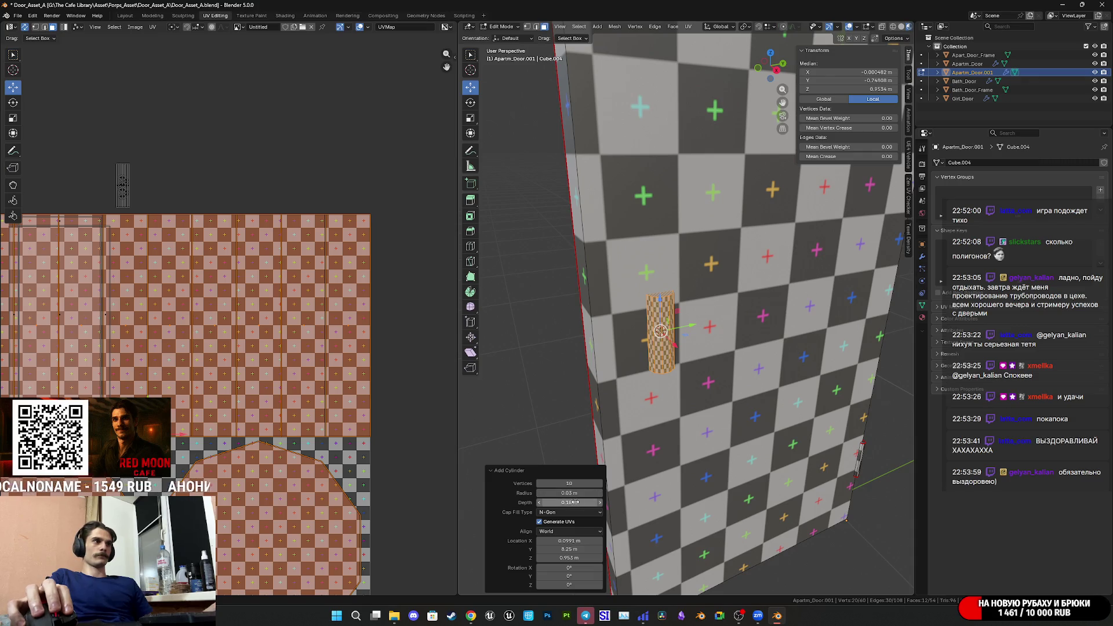
pyautogui.moveTo(576, 503); pyautogui.dragTo(550, 502)
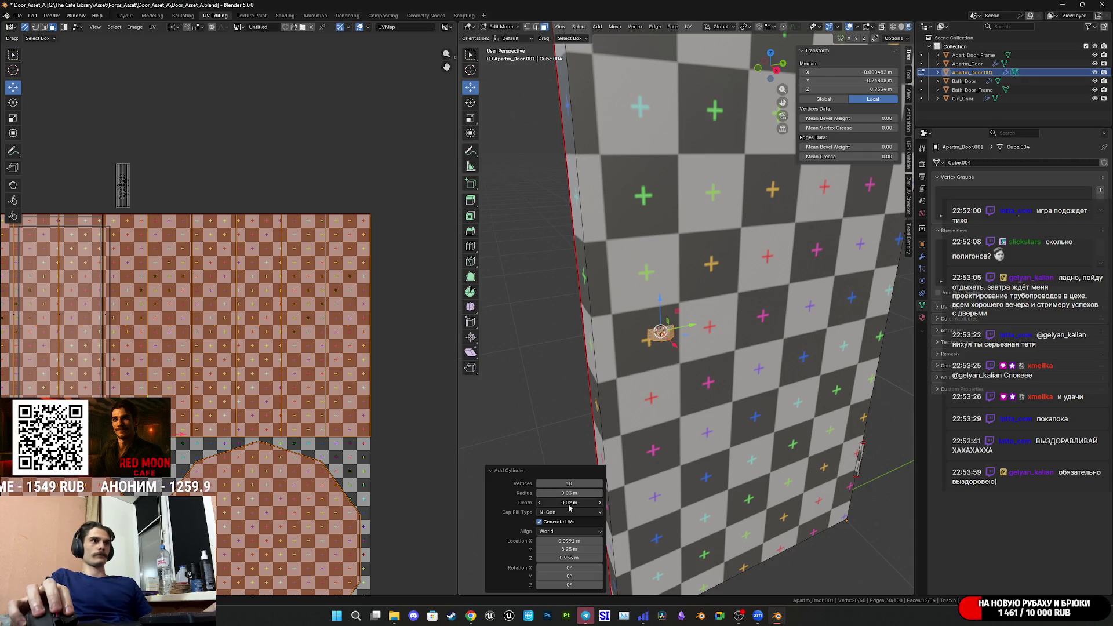
pyautogui.scroll(5, 586, 496)
pyautogui.scroll(-2, 591, 491)
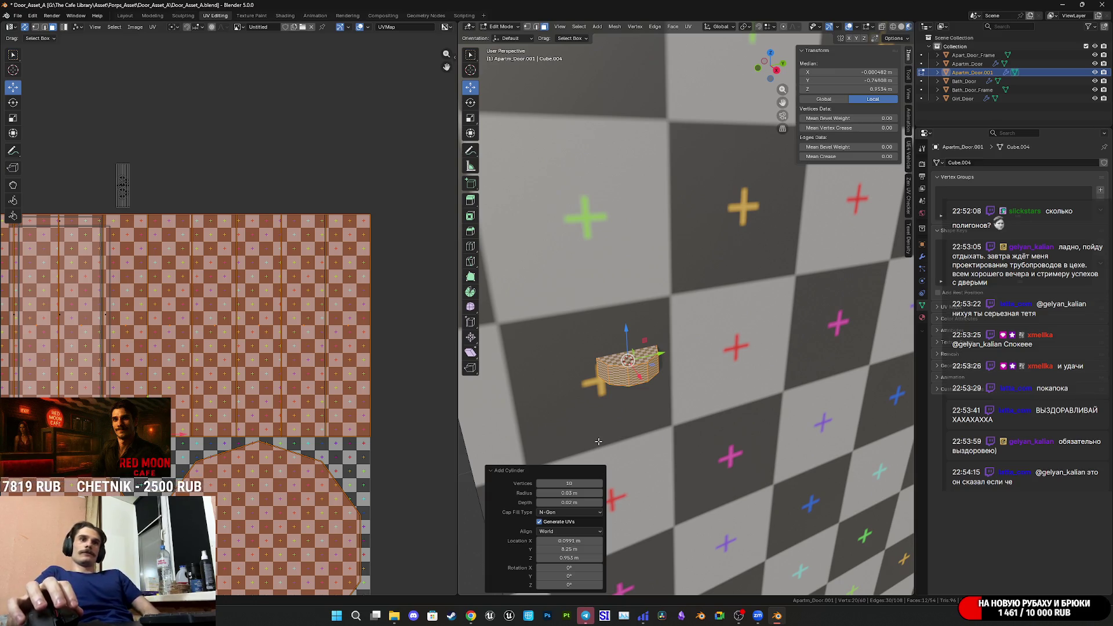
pyautogui.moveTo(598, 442)
pyautogui.mouseDown(button='middle')
pyautogui.moveTo(678, 364)
pyautogui.moveTo(688, 431)
pyautogui.moveTo(684, 345)
pyautogui.moveTo(674, 366)
pyautogui.moveTo(727, 291)
pyautogui.mouseUp(button='middle')
pyautogui.scroll(2, 676, 365)
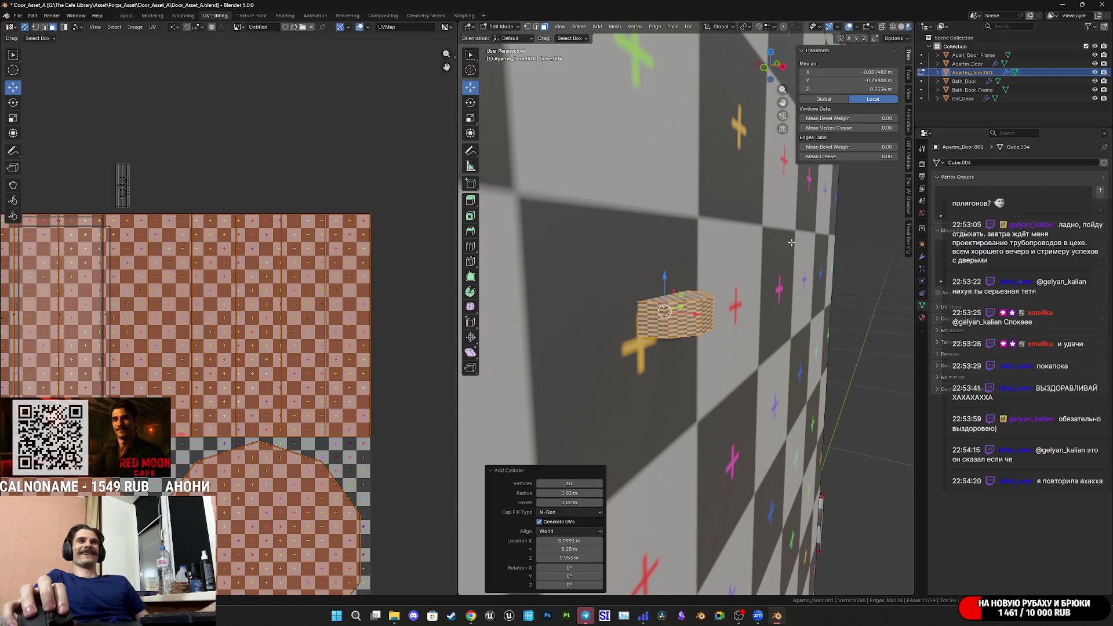
pyautogui.moveTo(789, 241)
pyautogui.mouseDown(button='middle')
pyautogui.moveTo(700, 236)
pyautogui.moveTo(641, 256)
pyautogui.moveTo(661, 280)
pyautogui.moveTo(628, 278)
pyautogui.moveTo(719, 247)
pyautogui.moveTo(638, 246)
pyautogui.moveTo(683, 319)
pyautogui.moveTo(710, 298)
pyautogui.mouseUp(button='middle')
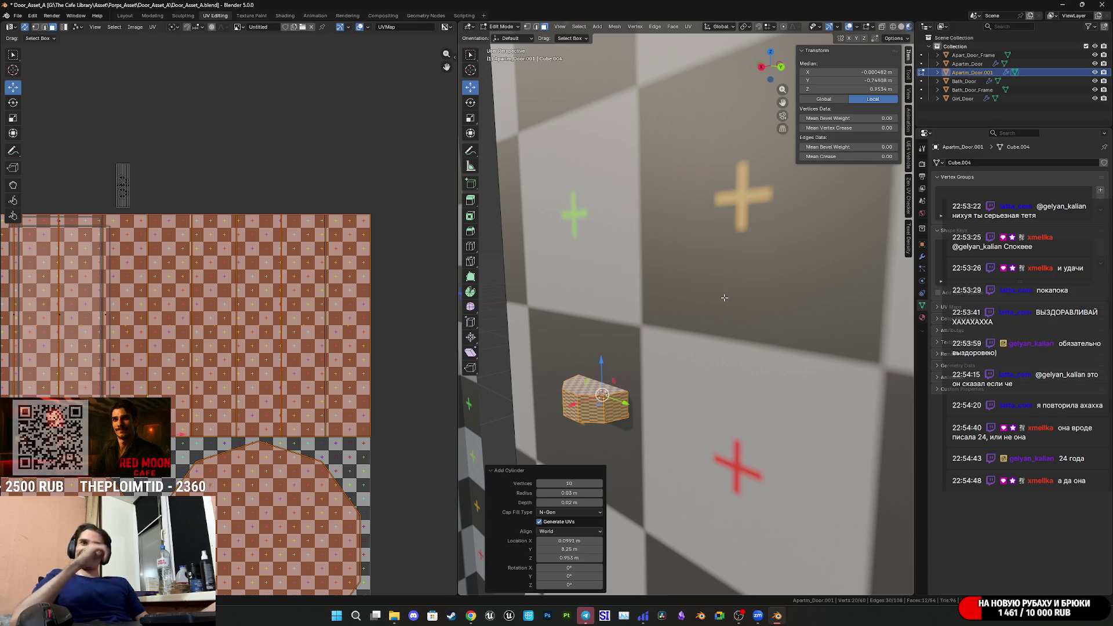
pyautogui.scroll(-10, 751, 265)
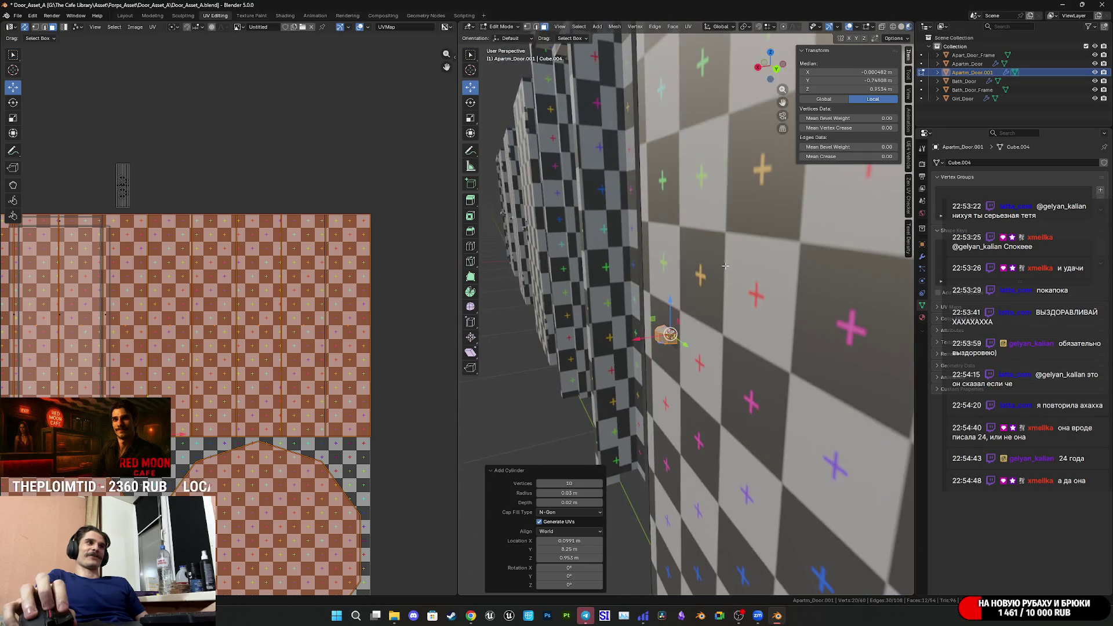
pyautogui.moveTo(747, 262); pyautogui.dragTo(760, 250, button='middle')
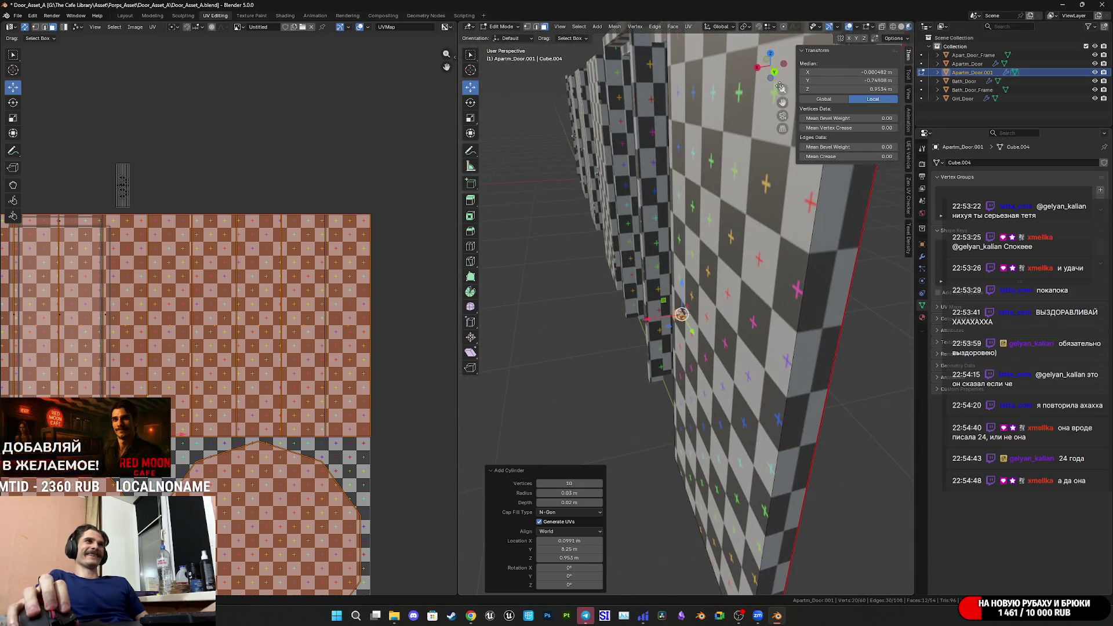
# In Back Orthographic view, rotate the disc about 90° to face out from the door.
pyautogui.click(781, 69)
pyautogui.scroll(10, 684, 339)
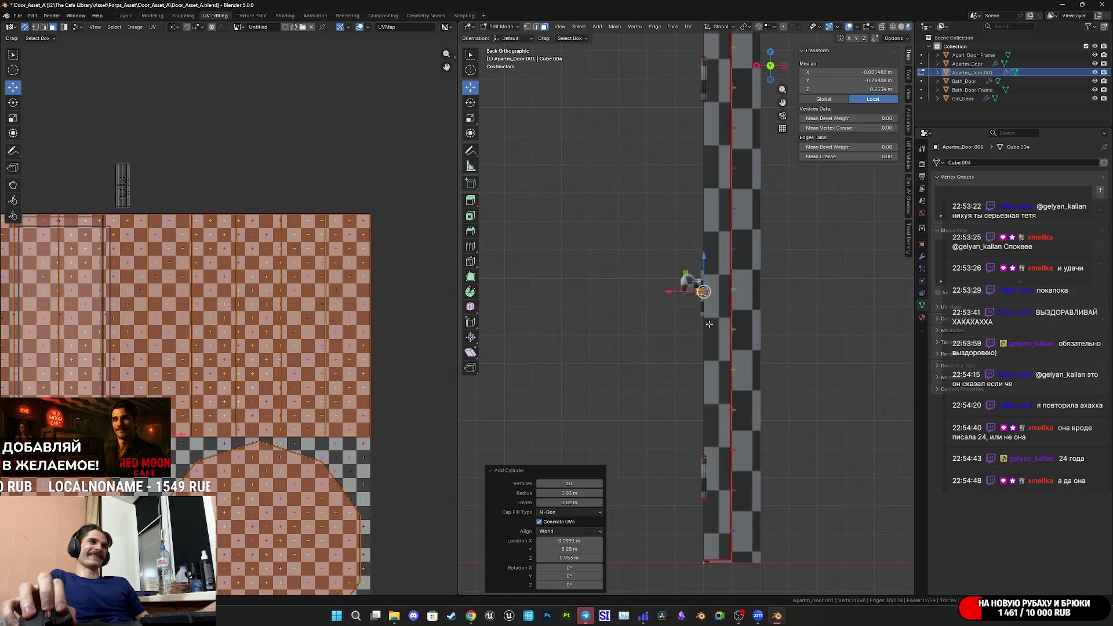
pyautogui.scroll(3, 707, 336)
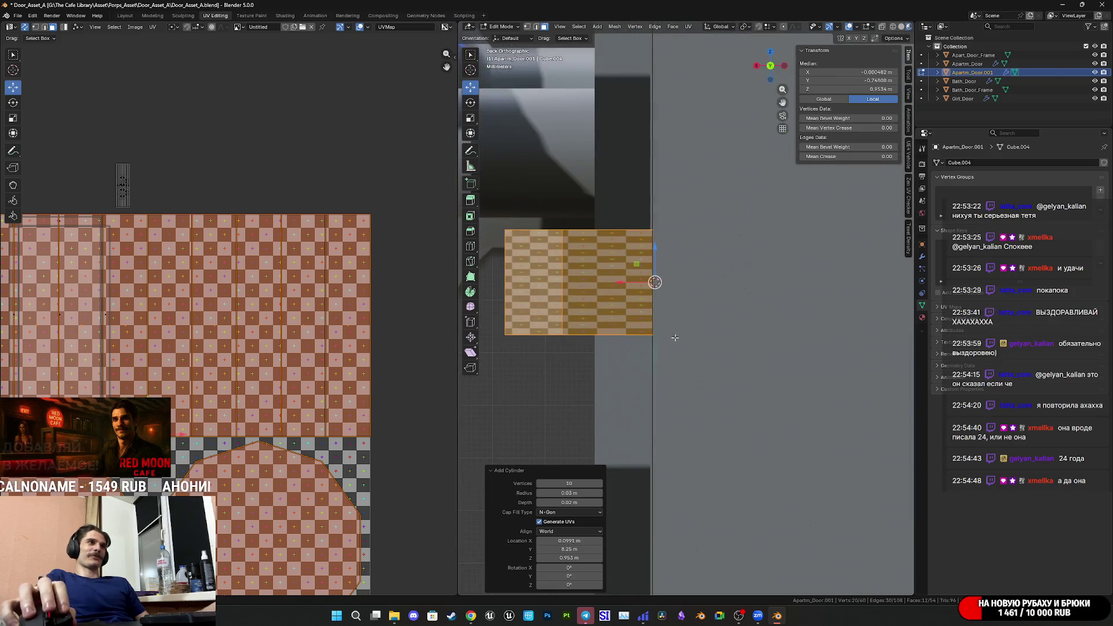
pyautogui.press('r')
pyautogui.click(852, 215)
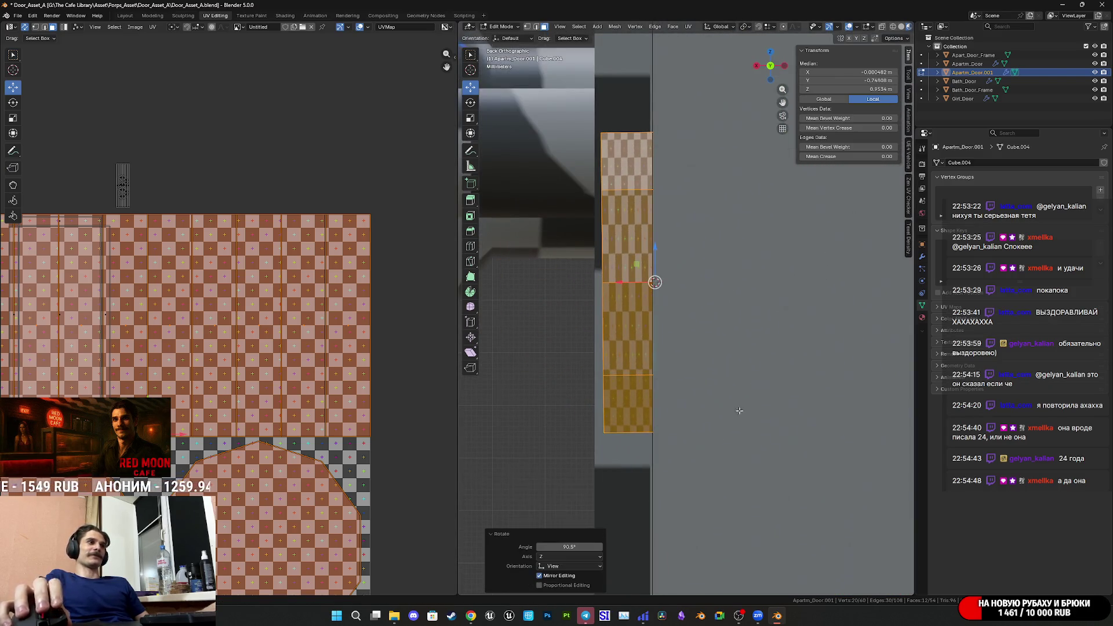
# Set the disc rotation to exactly 90° and delete its front face, leaving a hollow ring.
pyautogui.click(554, 546)
pyautogui.write('90')
pyautogui.press('Return')
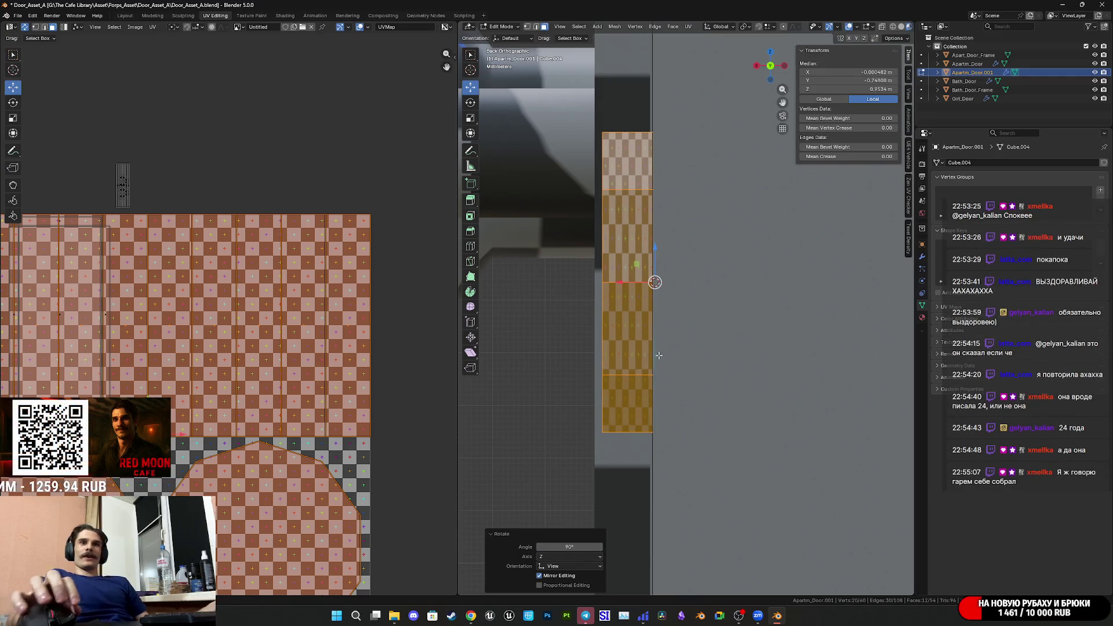
pyautogui.moveTo(665, 351)
pyautogui.mouseDown(button='middle')
pyautogui.moveTo(787, 357)
pyautogui.moveTo(773, 364)
pyautogui.moveTo(660, 331)
pyautogui.mouseUp(button='middle')
pyautogui.scroll(5, 659, 331)
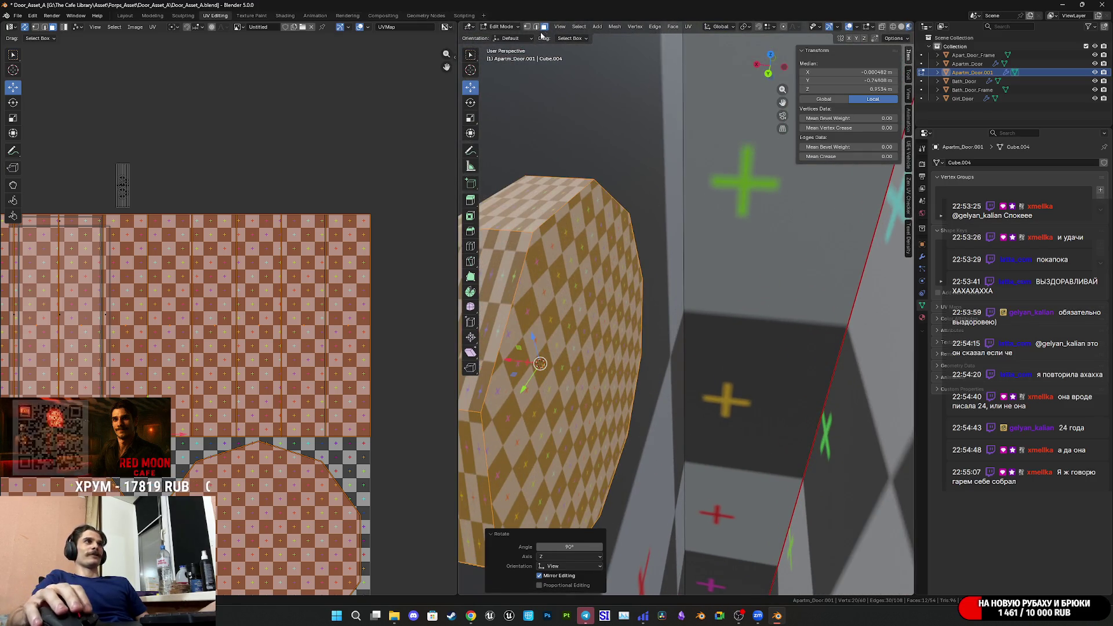
pyautogui.click(571, 350)
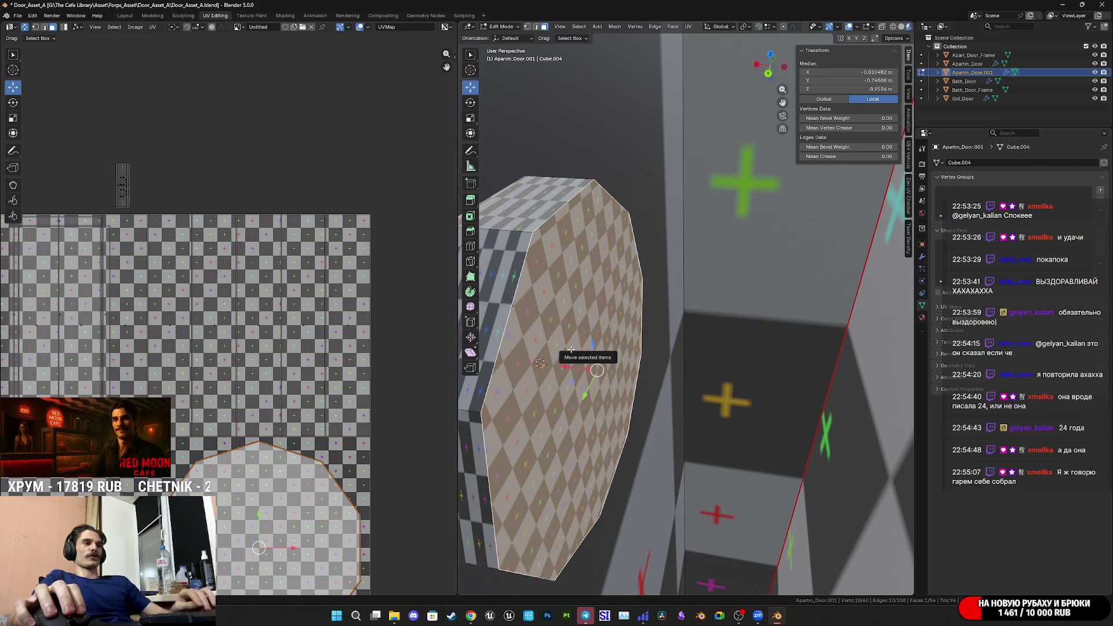
pyautogui.press('x')
pyautogui.click(563, 350)
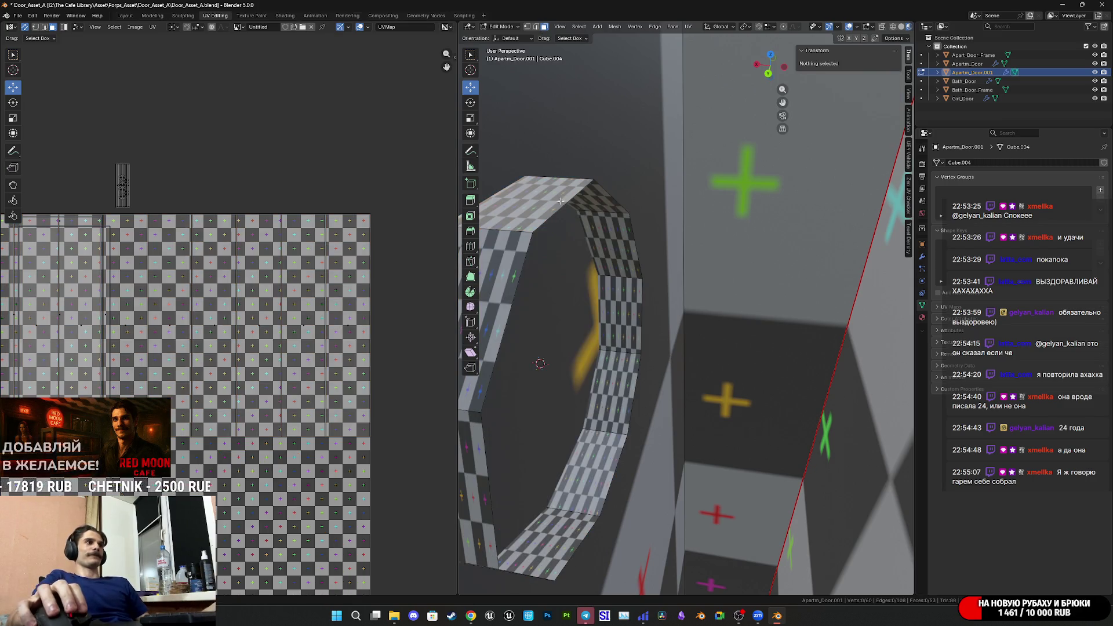
# Select an edge loop of the ring and shift it about 0.0078 m along X.
pyautogui.click(538, 28)
pyautogui.keyDown('alt'); pyautogui.click(547, 212); pyautogui.keyUp('alt')
pyautogui.moveTo(547, 212)
pyautogui.mouseDown(button='middle')
pyautogui.moveTo(623, 235)
pyautogui.moveTo(696, 289)
pyautogui.mouseUp(button='middle')
pyautogui.moveTo(649, 356)
pyautogui.mouseDown()
pyautogui.moveTo(610, 376)
pyautogui.moveTo(624, 362)
pyautogui.mouseUp()
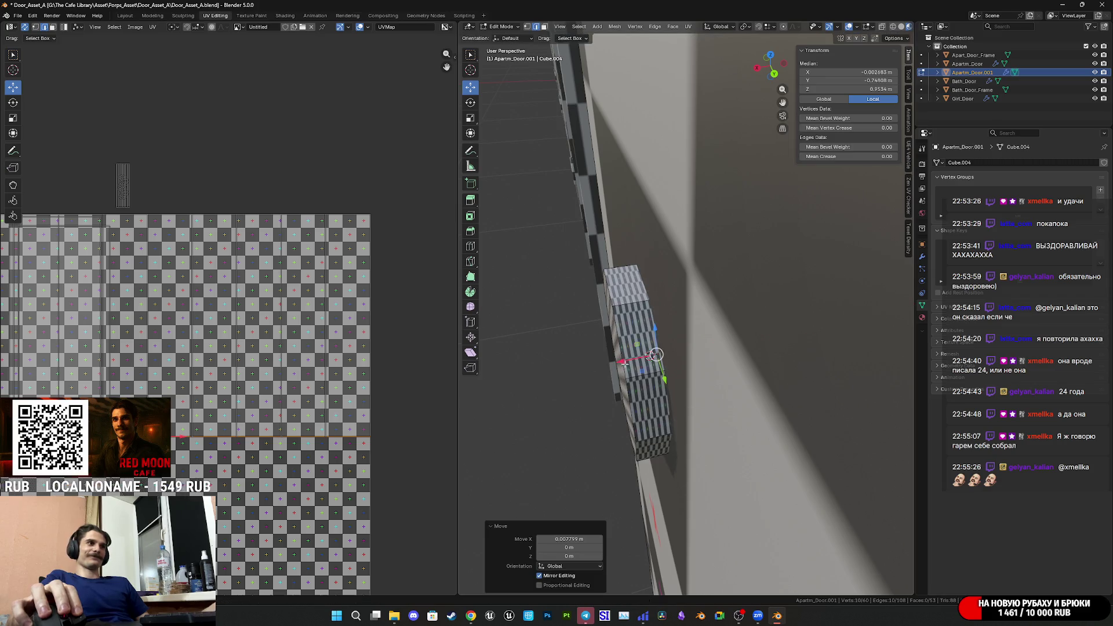
pyautogui.press('shift+KP_7')
pyautogui.press('KP_Decimal')
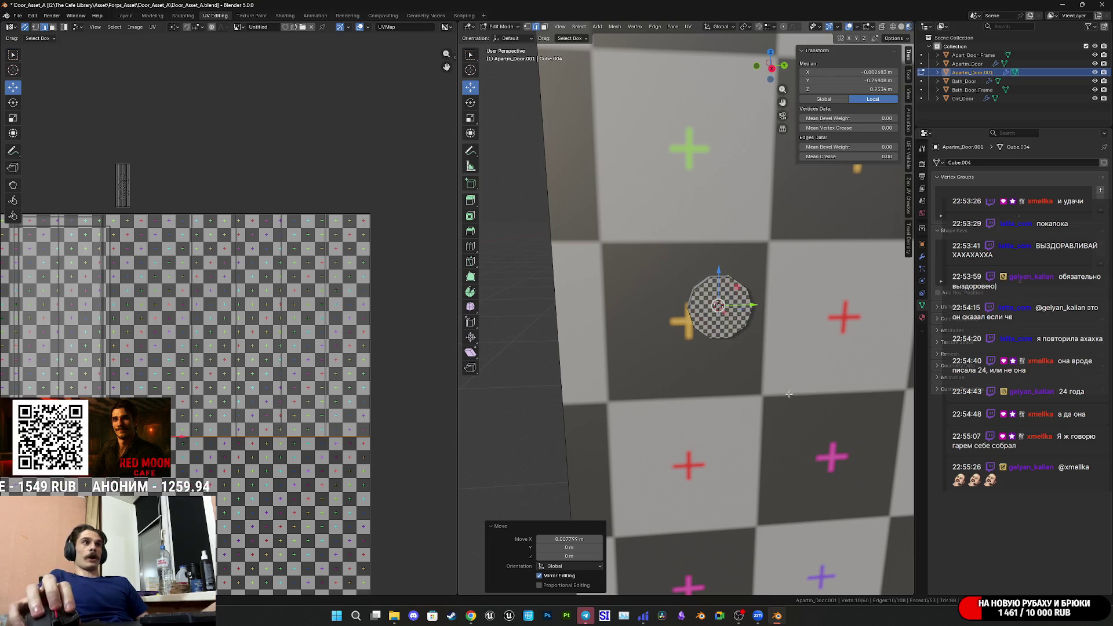
pyautogui.click(471, 615)
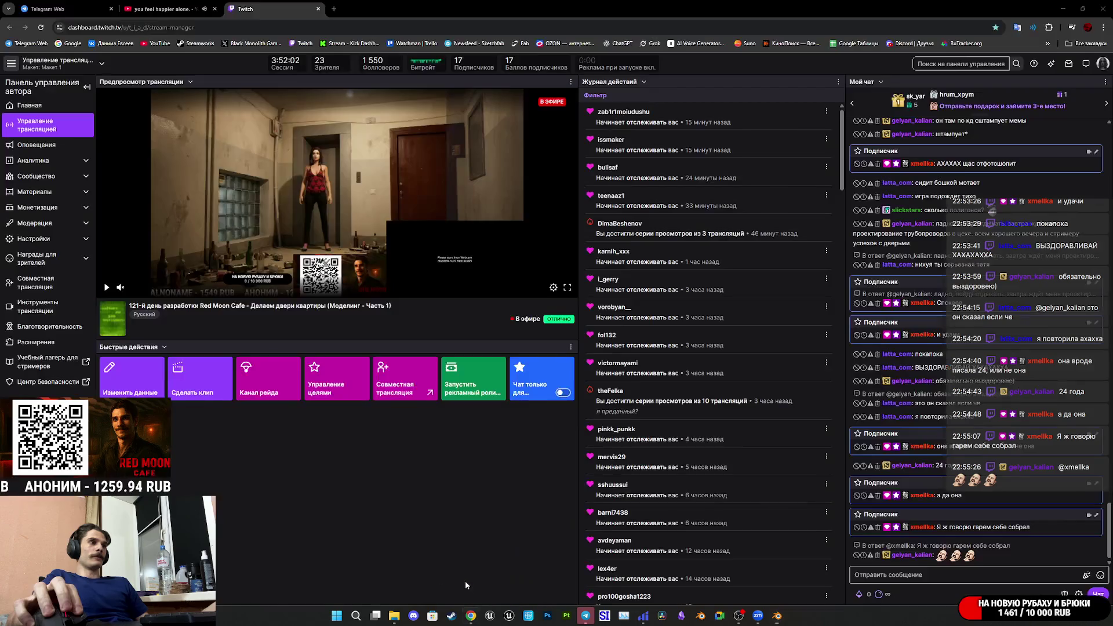
# Check a Telegram Web channel and the Twitch stream manager, then return to the Blender door scene.
pyautogui.click(63, 8)
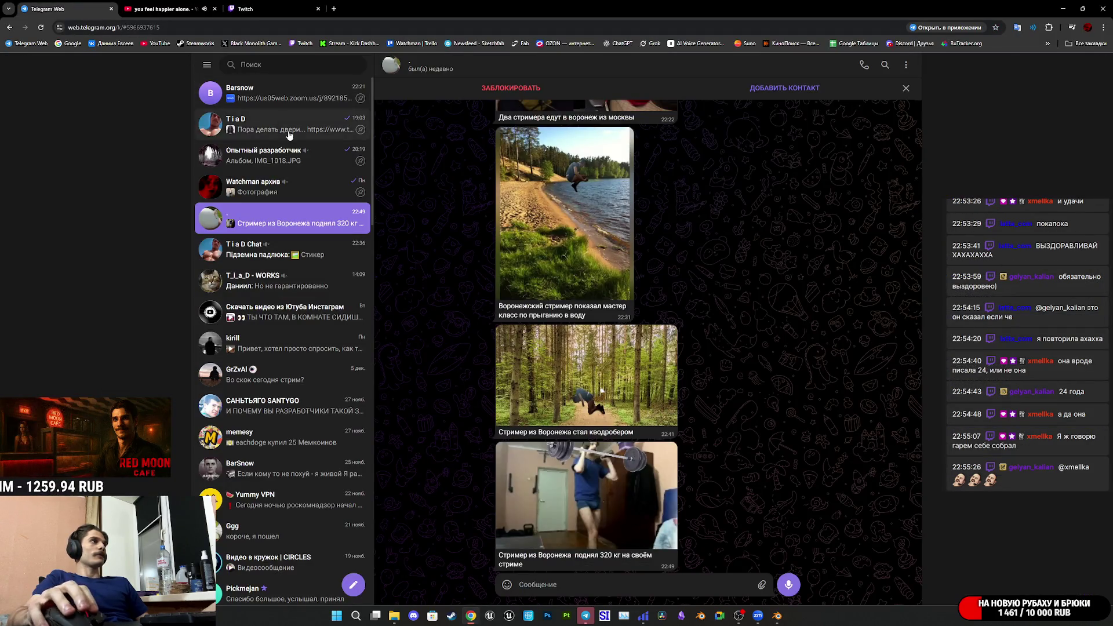
pyautogui.click(289, 125)
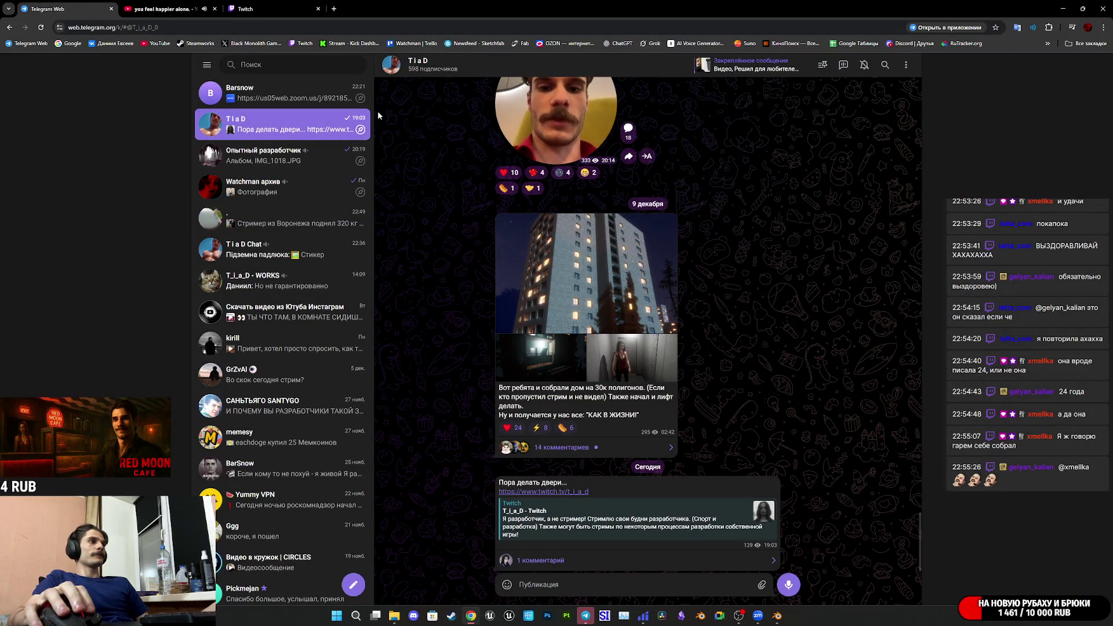
pyautogui.click(261, 9)
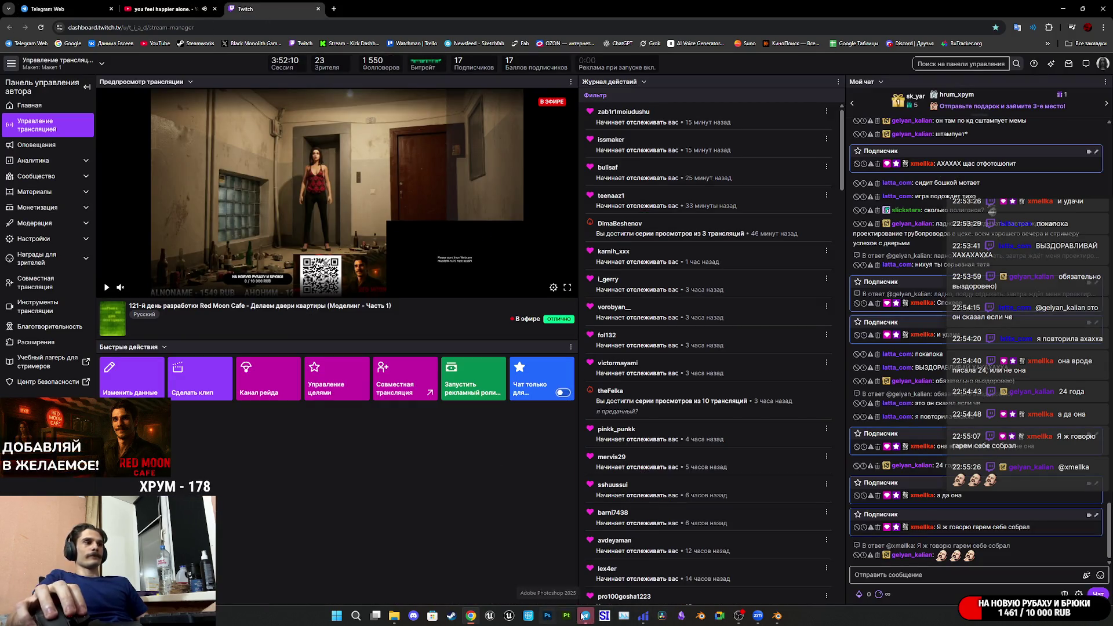
pyautogui.click(766, 539)
pyautogui.moveTo(764, 374); pyautogui.dragTo(725, 390, button='middle')
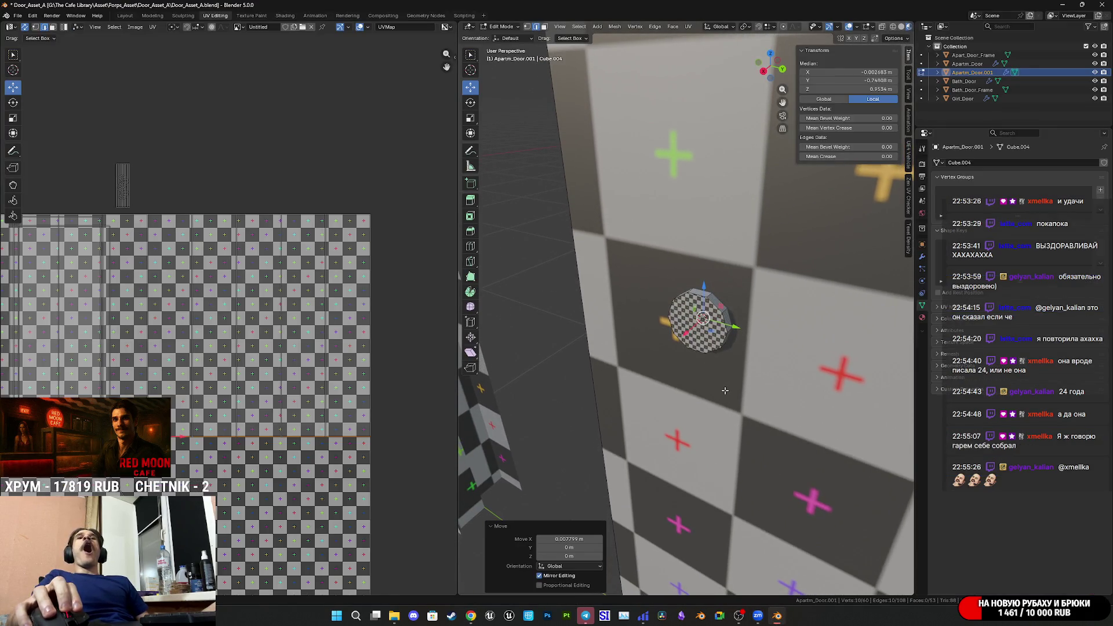
# Select the cylinder's front face and save Door_Asset_A.blend.
pyautogui.moveTo(725, 391)
pyautogui.mouseDown(button='middle')
pyautogui.moveTo(701, 397)
pyautogui.moveTo(696, 386)
pyautogui.moveTo(727, 346)
pyautogui.moveTo(668, 414)
pyautogui.moveTo(711, 433)
pyautogui.mouseUp(button='middle')
pyautogui.click(727, 346)
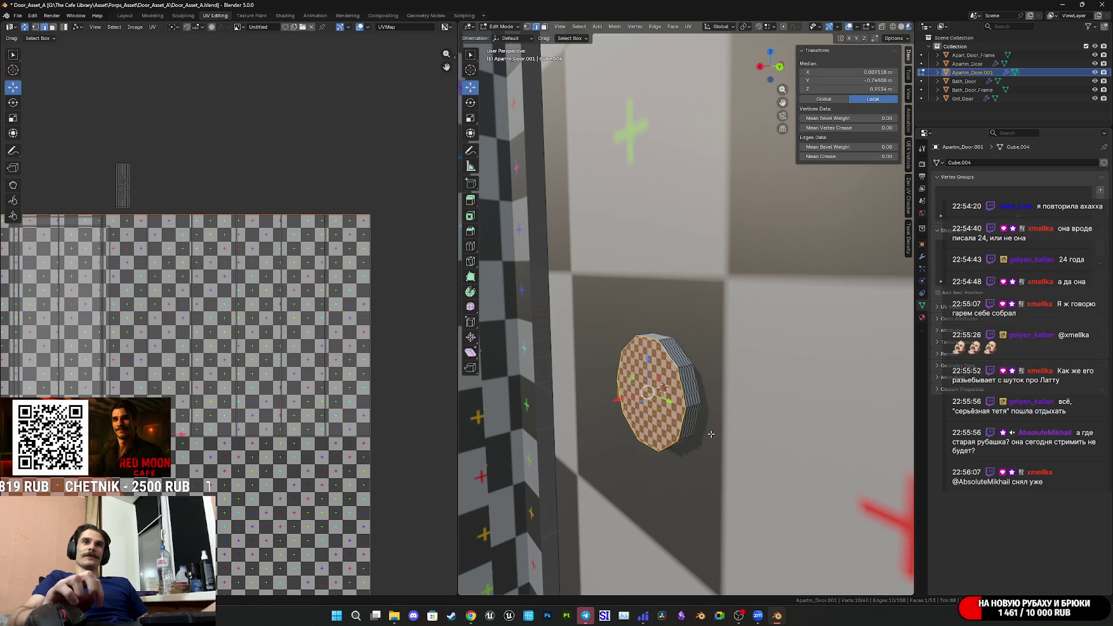
pyautogui.moveTo(707, 372)
pyautogui.mouseDown(button='middle')
pyautogui.moveTo(680, 416)
pyautogui.moveTo(714, 439)
pyautogui.moveTo(772, 392)
pyautogui.moveTo(737, 438)
pyautogui.mouseUp(button='middle')
pyautogui.hotkey('ctrl', 's')
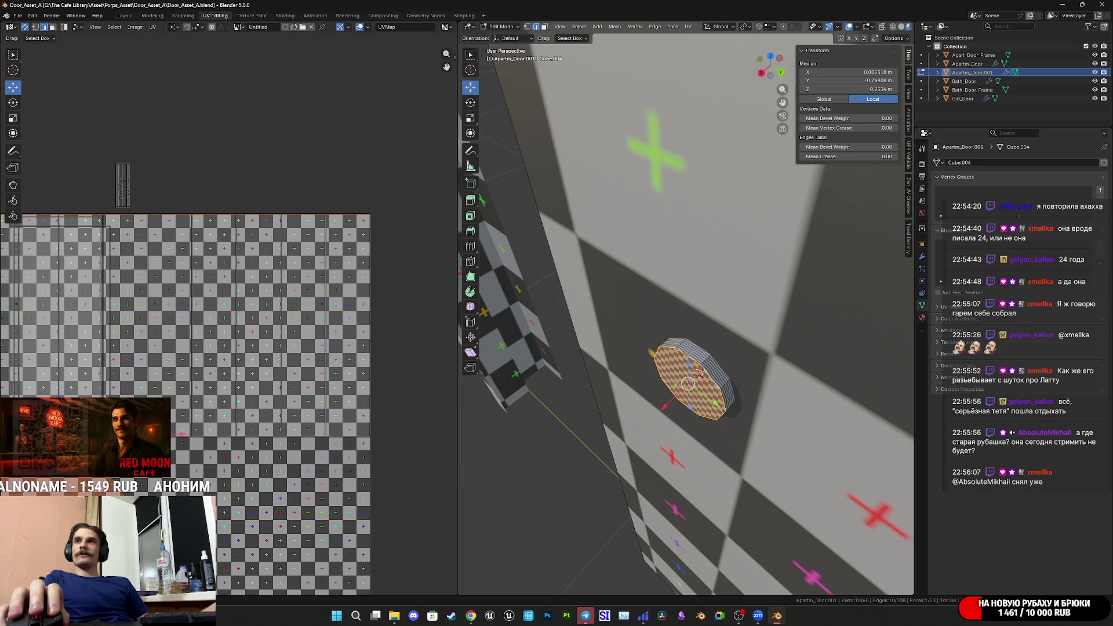
# Enable face selection, select the disk's faces linked up to seams, and view Right Orthographic.
pyautogui.moveTo(759, 371)
pyautogui.mouseDown(button='middle')
pyautogui.moveTo(742, 350)
pyautogui.moveTo(713, 220)
pyautogui.mouseUp(button='middle')
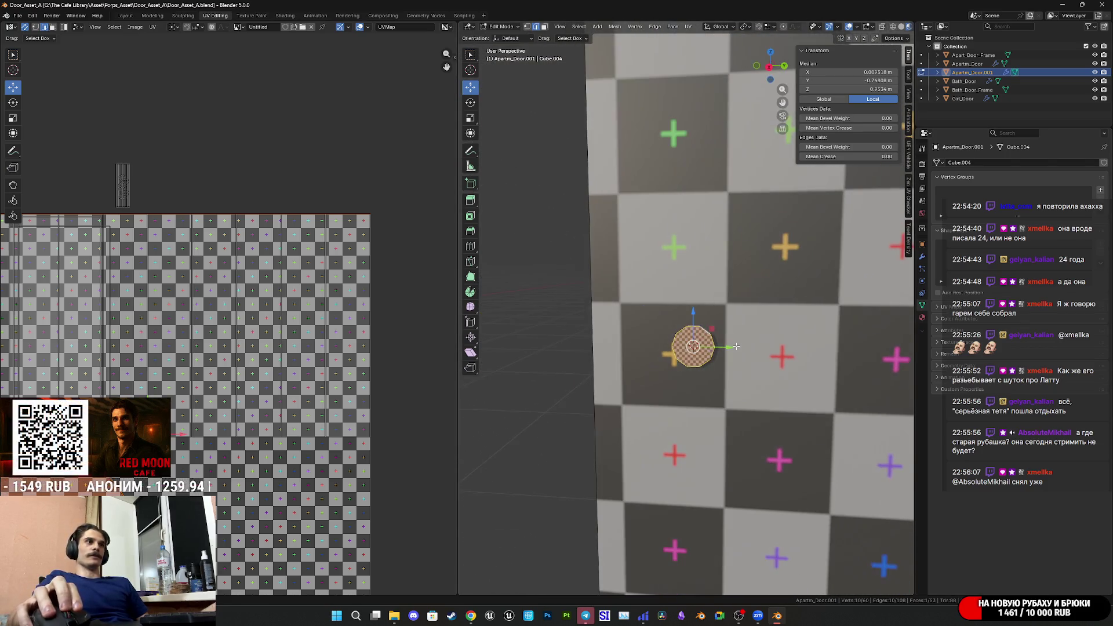
pyautogui.keyDown('shift'); pyautogui.click(544, 27); pyautogui.keyUp('shift')
pyautogui.moveTo(649, 278)
pyautogui.mouseDown(button='middle')
pyautogui.moveTo(700, 345)
pyautogui.moveTo(775, 344)
pyautogui.moveTo(776, 234)
pyautogui.mouseUp(button='middle')
pyautogui.hotkey('ctrl', 'l')
pyautogui.scroll(-5, 775, 317)
pyautogui.press('KP_3')
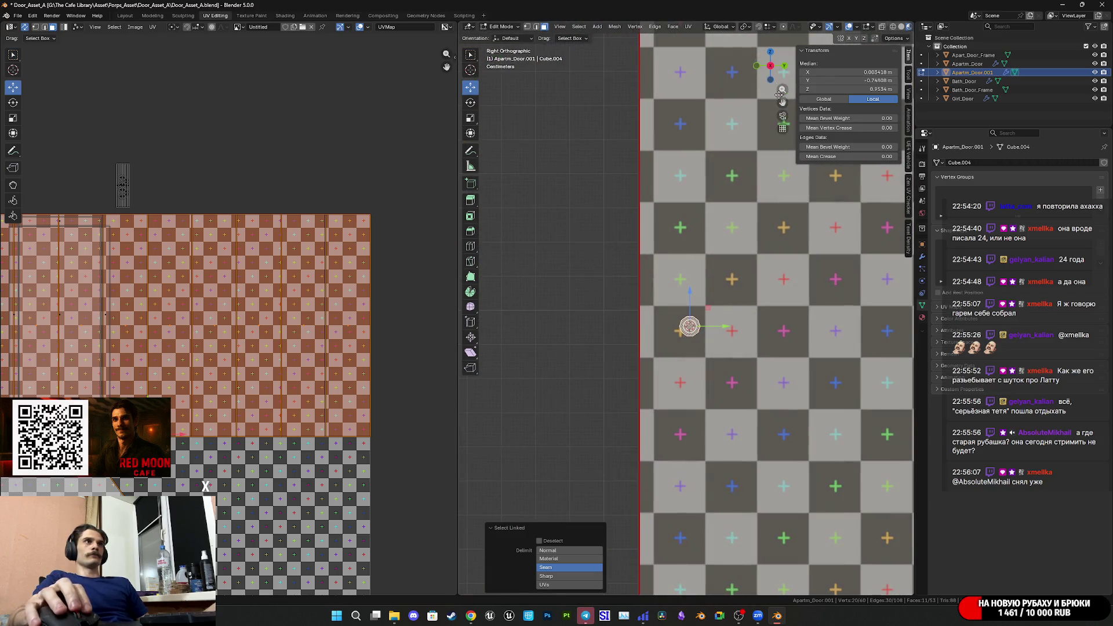
# Move the disk down 0.13205 m along Z.
pyautogui.scroll(5, 682, 419)
pyautogui.moveTo(682, 418)
pyautogui.keyDown('shift'); pyautogui.mouseDown(button='middle')
pyautogui.moveTo(753, 325)
pyautogui.moveTo(716, 294)
pyautogui.mouseUp(button='middle'); pyautogui.keyUp('shift')
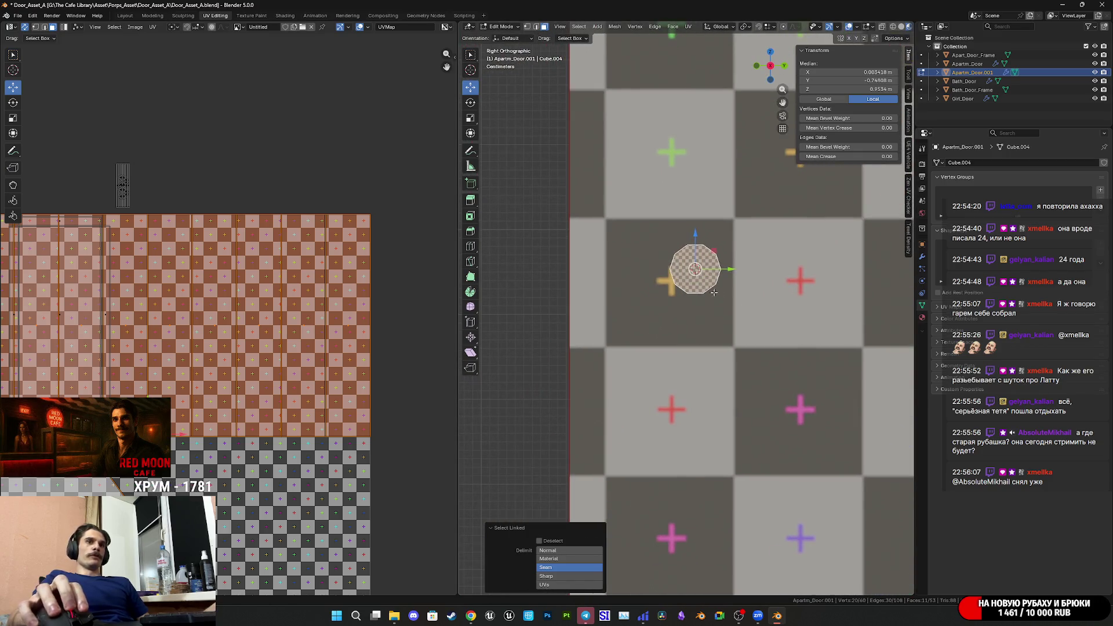
pyautogui.moveTo(695, 233)
pyautogui.mouseDown()
pyautogui.moveTo(704, 357)
pyautogui.moveTo(706, 346)
pyautogui.mouseUp()
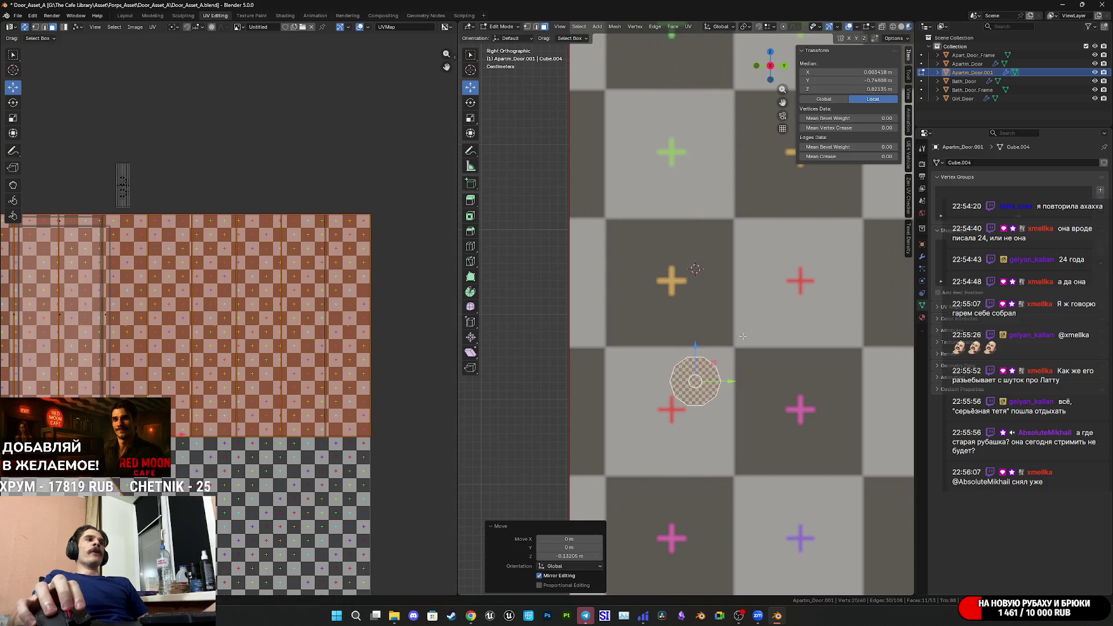
pyautogui.keyDown('shift'); pyautogui.moveTo(718, 344); pyautogui.dragTo(720, 364, button='middle'); pyautogui.keyUp('shift')
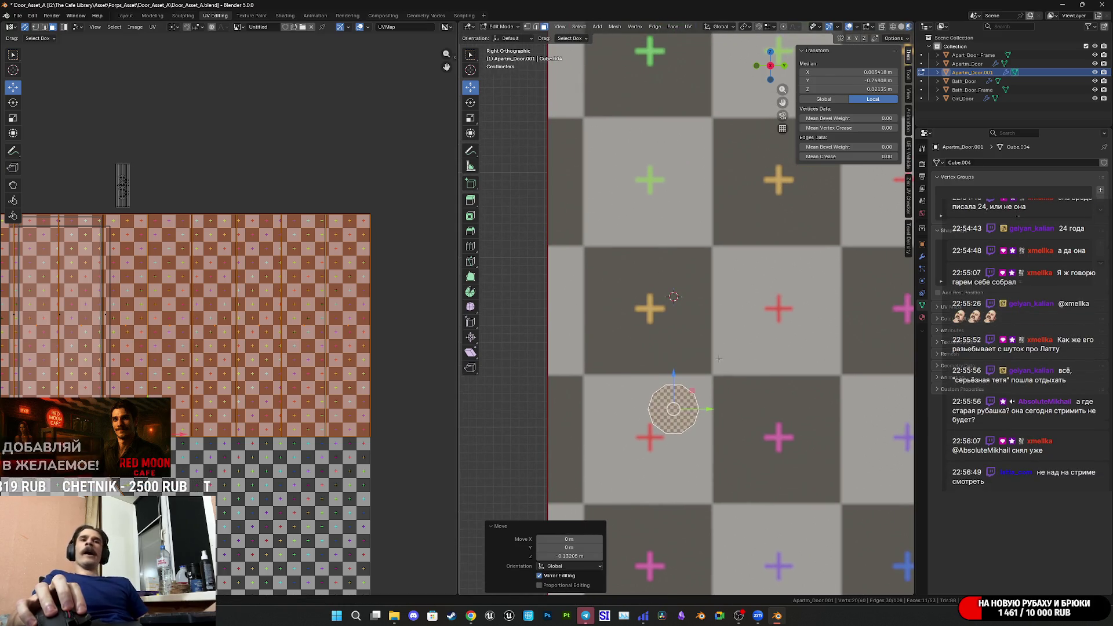
pyautogui.keyDown('shift'); pyautogui.moveTo(702, 351); pyautogui.dragTo(698, 360, button='middle'); pyautogui.keyUp('shift')
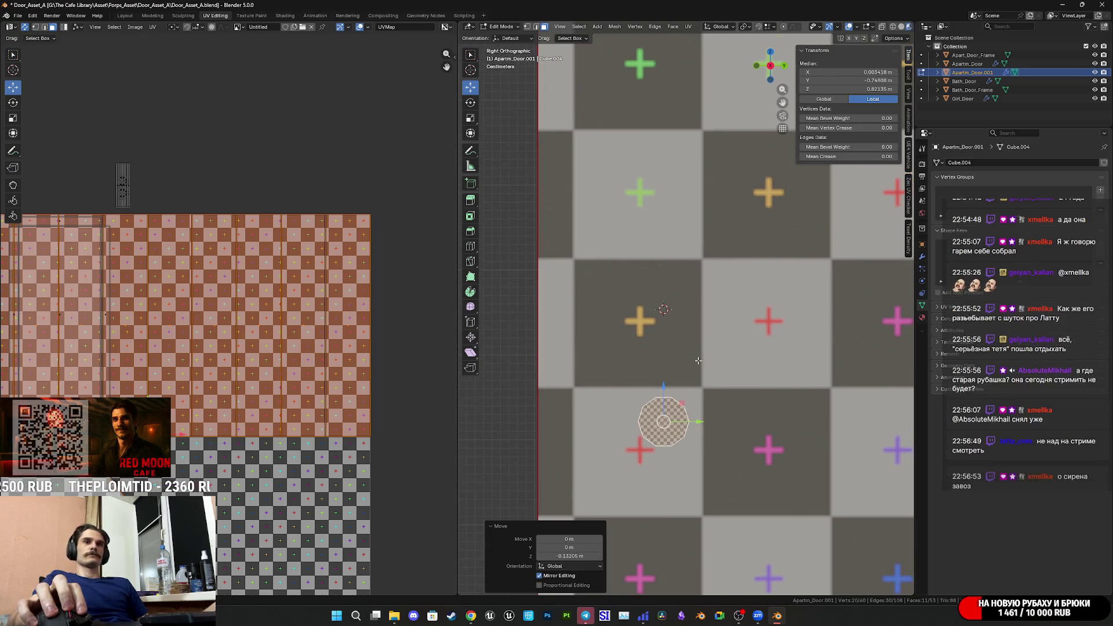
pyautogui.moveTo(698, 361); pyautogui.dragTo(695, 364, button='middle')
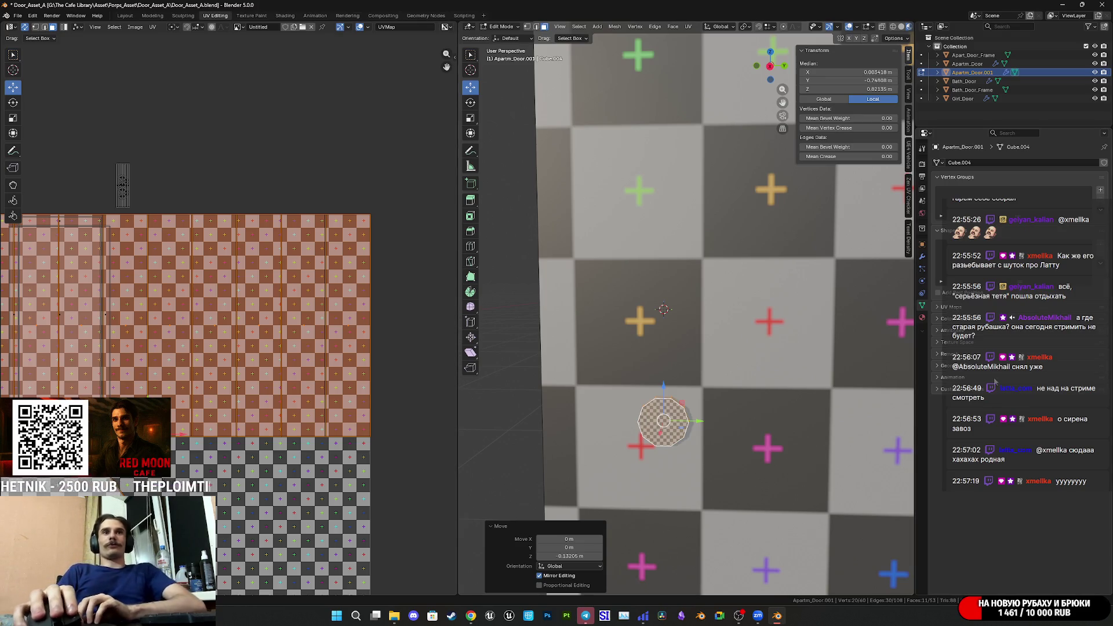
# Save Door_Asset_A.blend with the lowered disk.
pyautogui.scroll(-3, 684, 393)
pyautogui.moveTo(684, 393); pyautogui.dragTo(711, 383, button='middle')
pyautogui.hotkey('ctrl', 's')
pyautogui.scroll(-8, 711, 382)
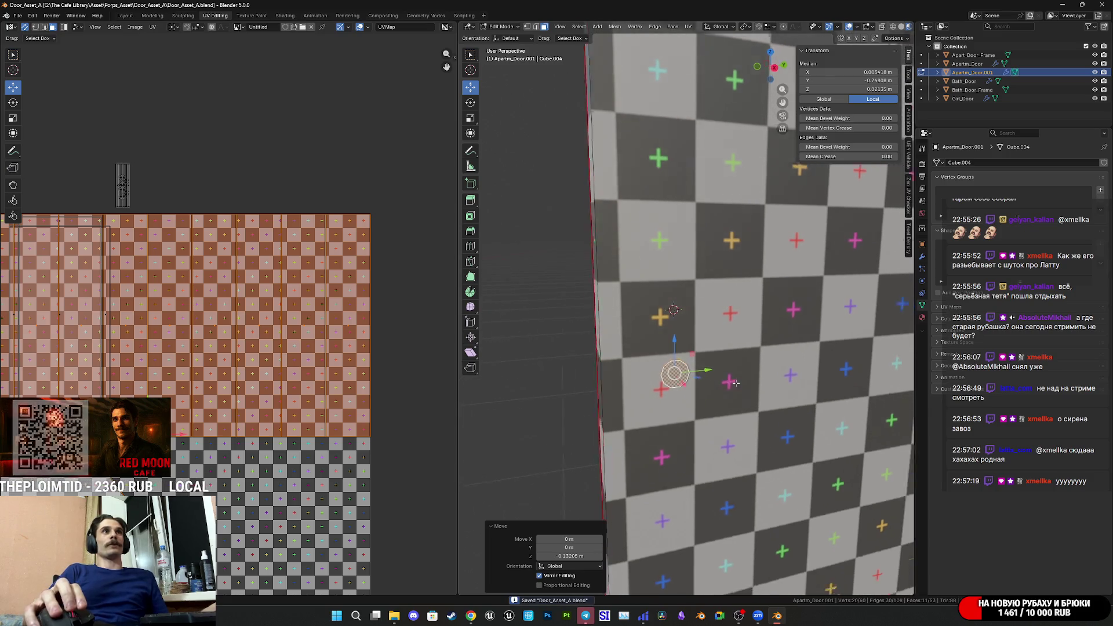
pyautogui.scroll(-2, 658, 387)
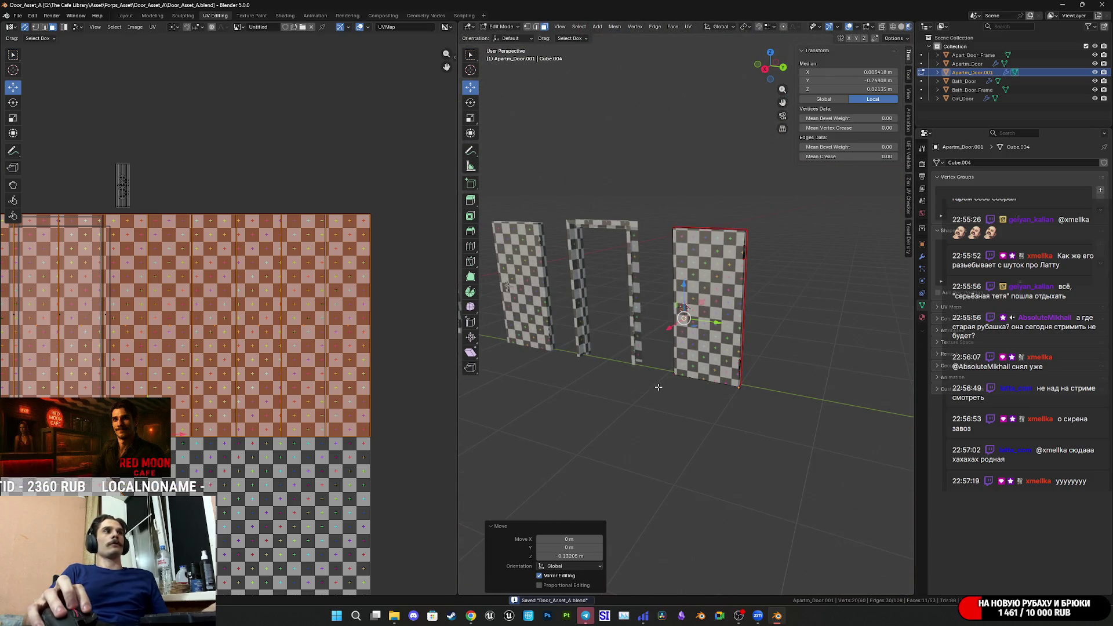
pyautogui.scroll(10, 714, 366)
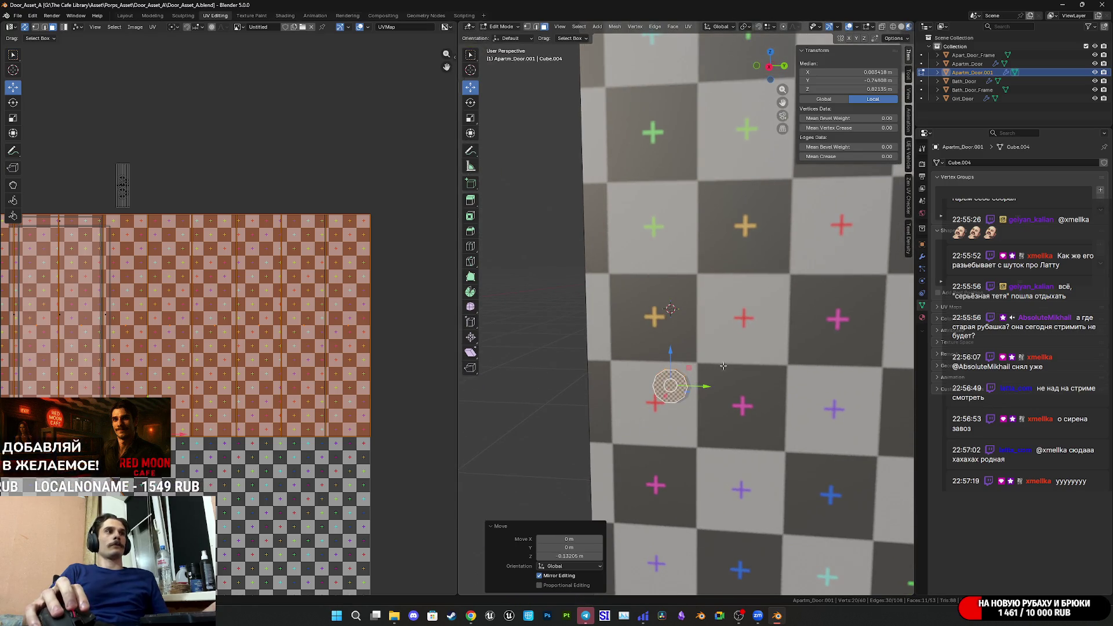
# Narrow the selection back to the disk's round front face and start an inset on it.
pyautogui.moveTo(770, 68)
pyautogui.mouseDown()
pyautogui.moveTo(777, 396)
pyautogui.moveTo(755, 391)
pyautogui.mouseUp()
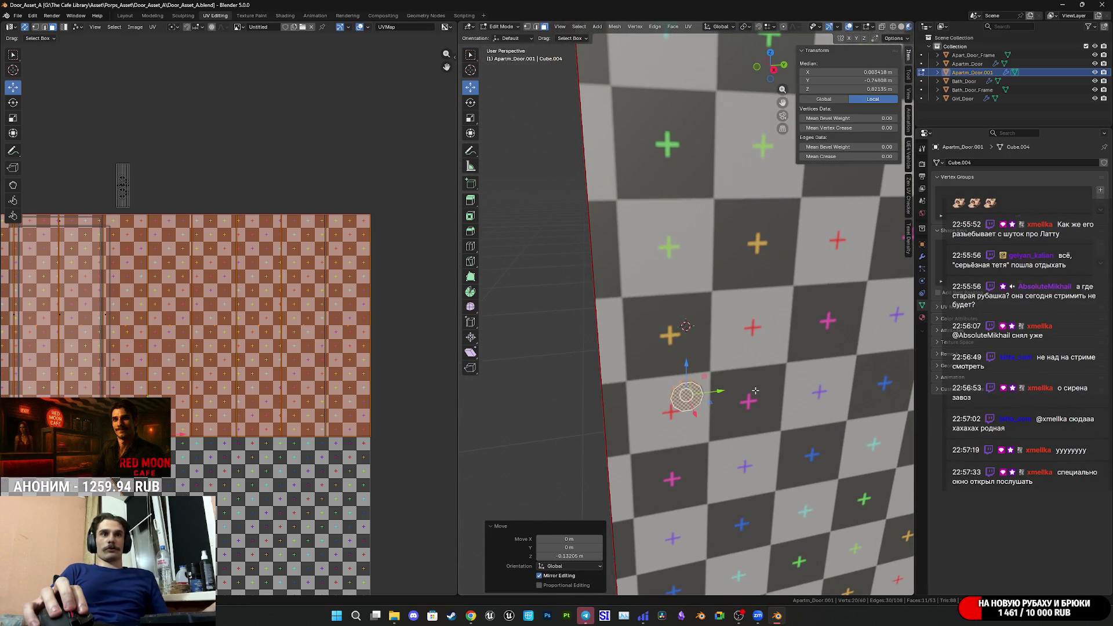
pyautogui.scroll(2, 774, 418)
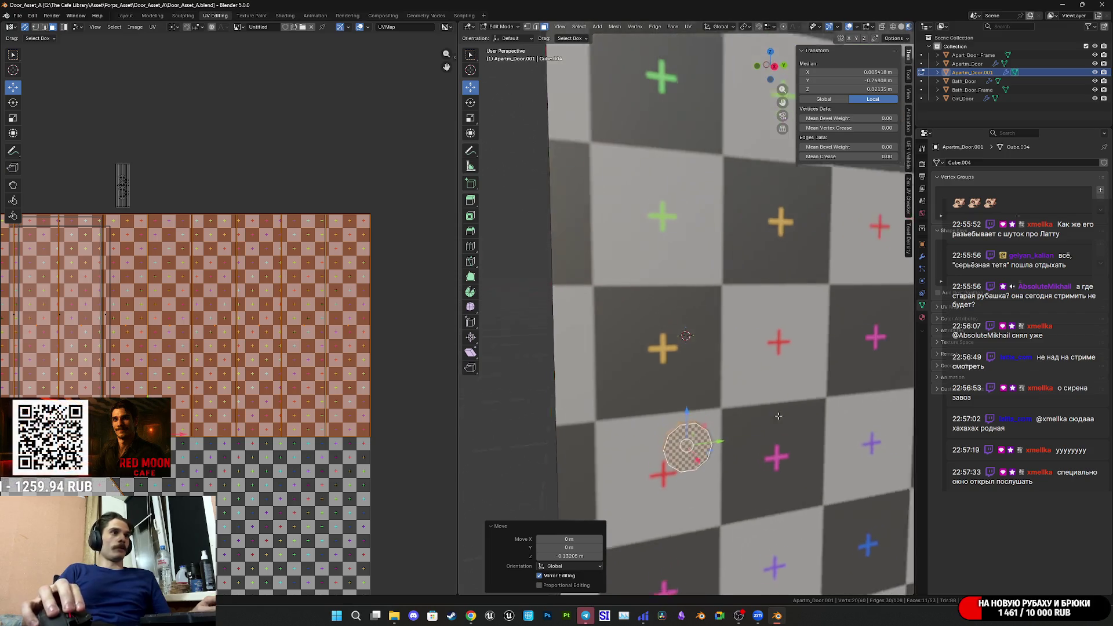
pyautogui.moveTo(774, 417); pyautogui.dragTo(738, 443, button='middle')
pyautogui.hotkey('ctrl', 'z')
pyautogui.keyDown('shift'); pyautogui.moveTo(804, 494); pyautogui.dragTo(815, 371, button='middle'); pyautogui.keyUp('shift')
pyautogui.scroll(3, 816, 453)
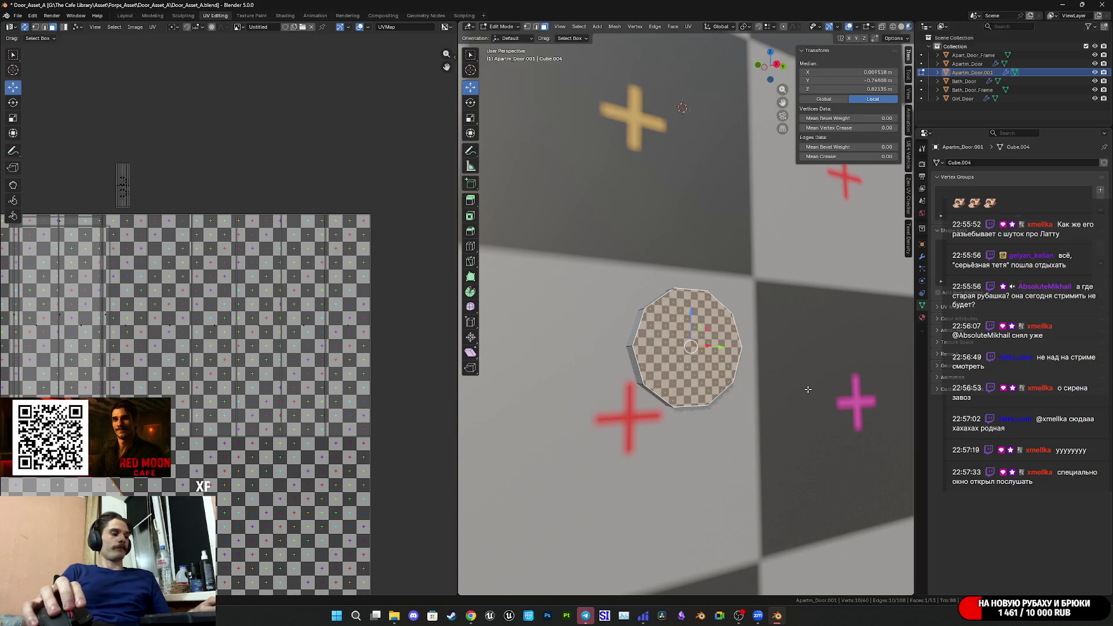
pyautogui.press('i')
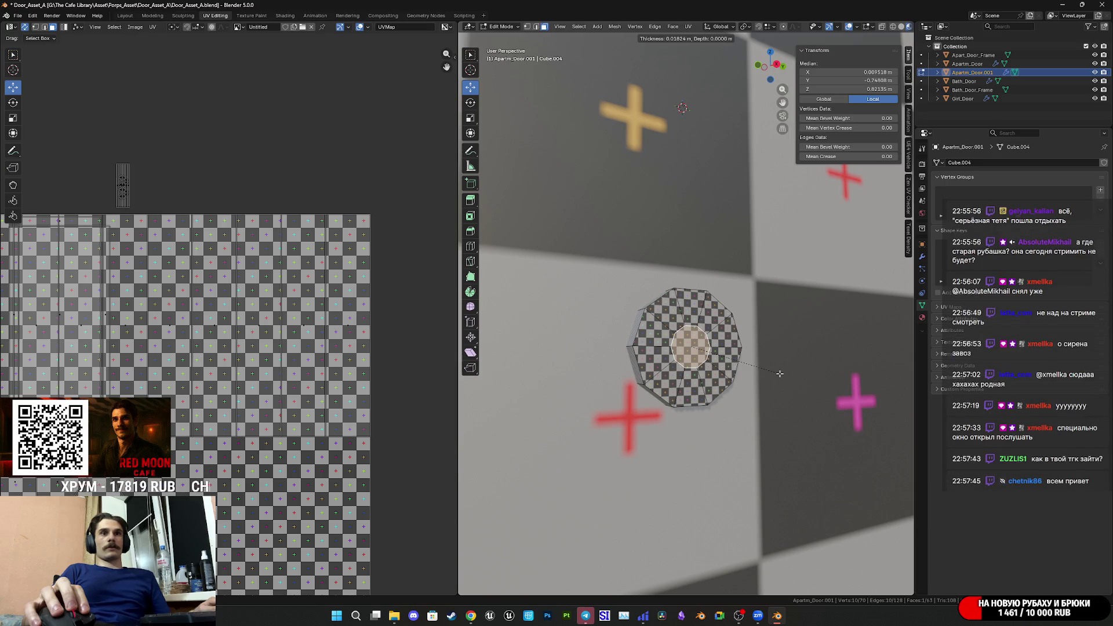
# Apply an inset about 0.018 m thick at 0 m depth, leaving a smaller inner face.
pyautogui.click(779, 374)
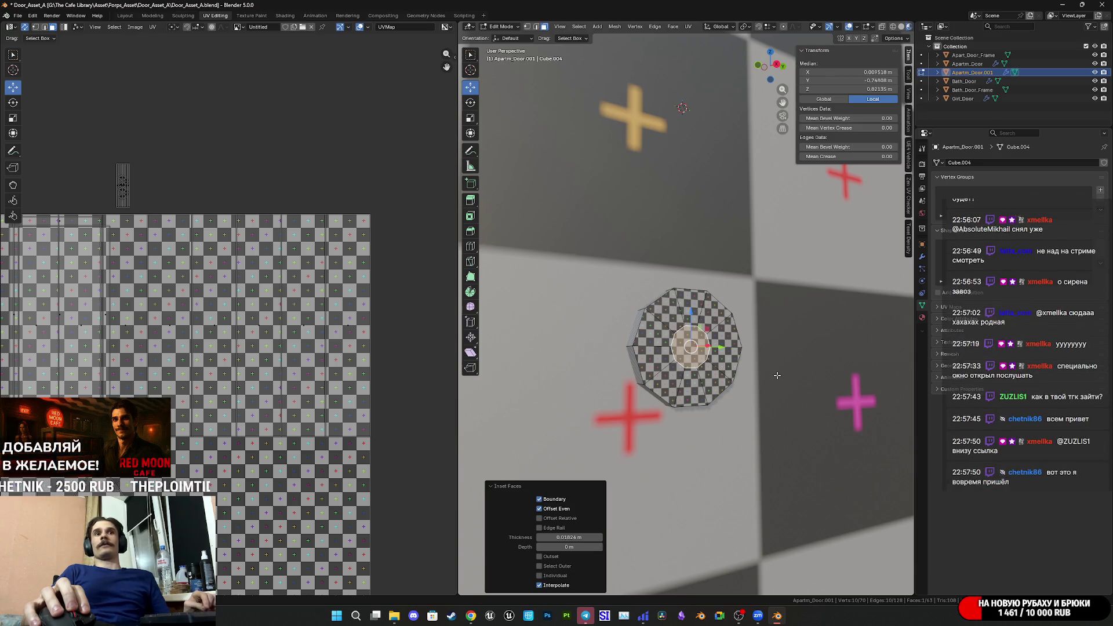
pyautogui.scroll(5, 777, 376)
pyautogui.moveTo(767, 378); pyautogui.dragTo(791, 287, button='middle')
pyautogui.moveTo(770, 89); pyautogui.dragTo(570, 267, button='middle')
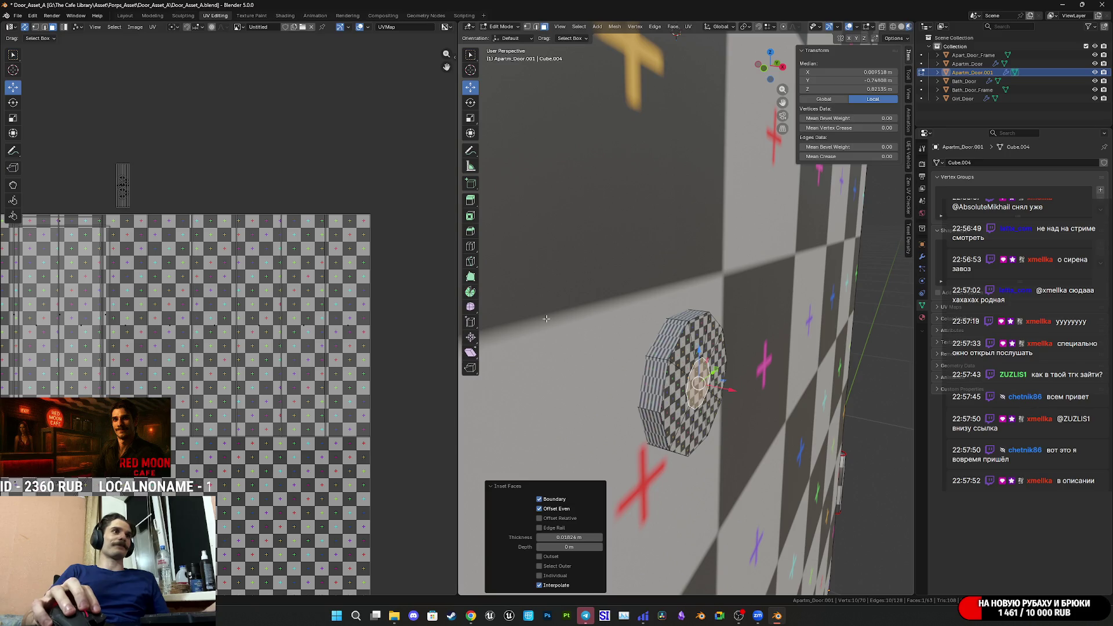
# Pick the Spin tool and bring up the Shift+S snap menu.
pyautogui.click(473, 293)
pyautogui.moveTo(756, 387); pyautogui.dragTo(664, 361, button='middle')
pyautogui.hotkey('shift', 's')
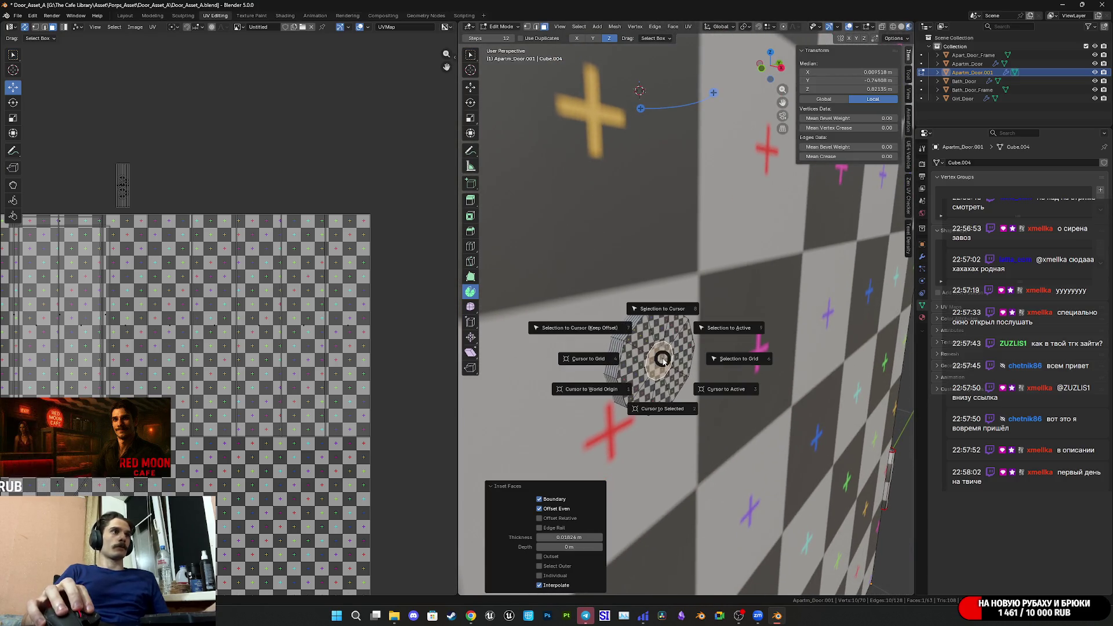
# Place the 3D cursor at the disc centre, try a 95° spin of the disc face, then undo it.
pyautogui.click(660, 409)
pyautogui.moveTo(660, 409); pyautogui.dragTo(685, 402, button='middle')
pyautogui.moveTo(661, 361); pyautogui.dragTo(746, 392, button='middle')
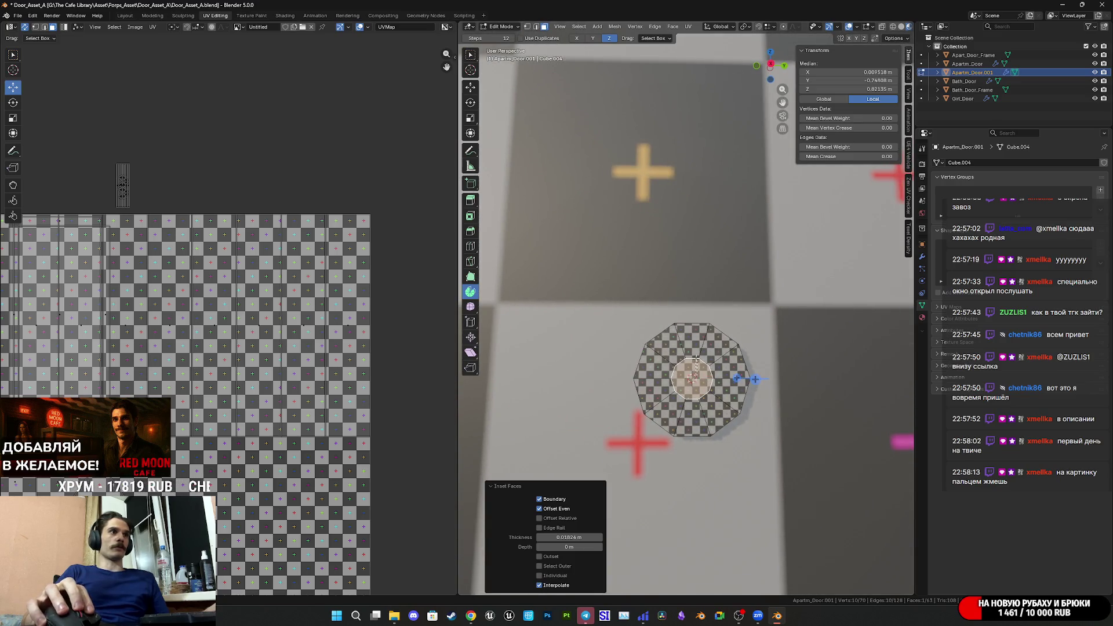
pyautogui.moveTo(702, 300); pyautogui.dragTo(726, 366, button='middle')
pyautogui.moveTo(726, 366); pyautogui.dragTo(635, 418)
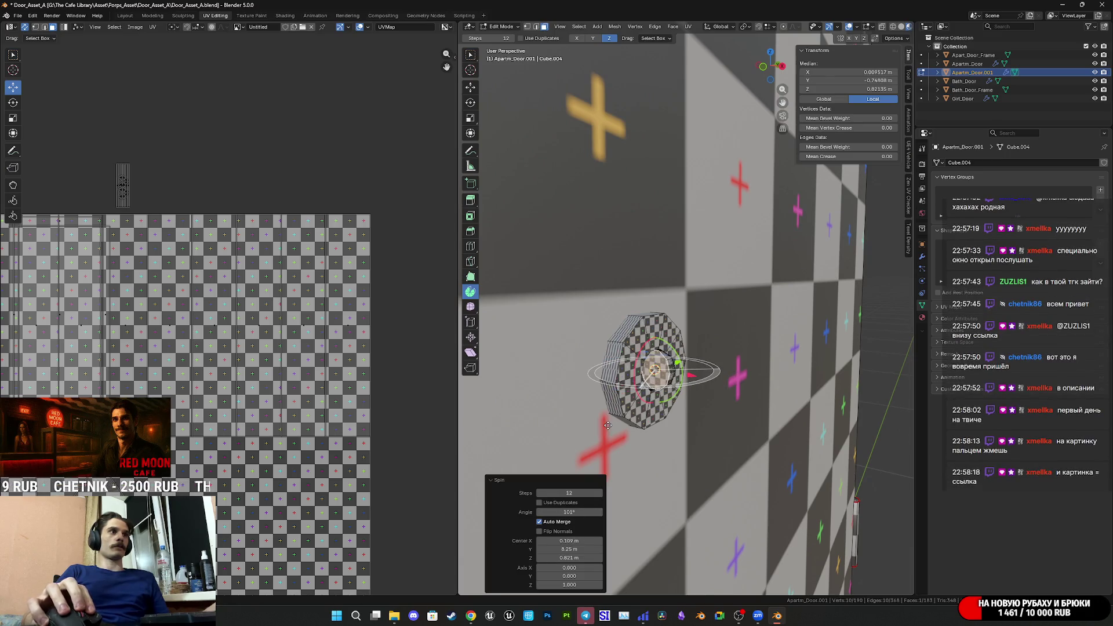
pyautogui.moveTo(607, 425)
pyautogui.mouseDown(button='middle')
pyautogui.moveTo(726, 399)
pyautogui.moveTo(758, 348)
pyautogui.mouseUp(button='middle')
pyautogui.hotkey('ctrl', 'z')
# Extrude the disc's inner face 0.01 m along Z into a short stub, viewed from the front.
pyautogui.moveTo(701, 264)
pyautogui.mouseDown()
pyautogui.moveTo(729, 295)
pyautogui.moveTo(722, 326)
pyautogui.mouseUp()
pyautogui.moveTo(722, 325)
pyautogui.mouseDown(button='middle')
pyautogui.moveTo(798, 283)
pyautogui.moveTo(757, 345)
pyautogui.moveTo(718, 349)
pyautogui.mouseUp(button='middle')
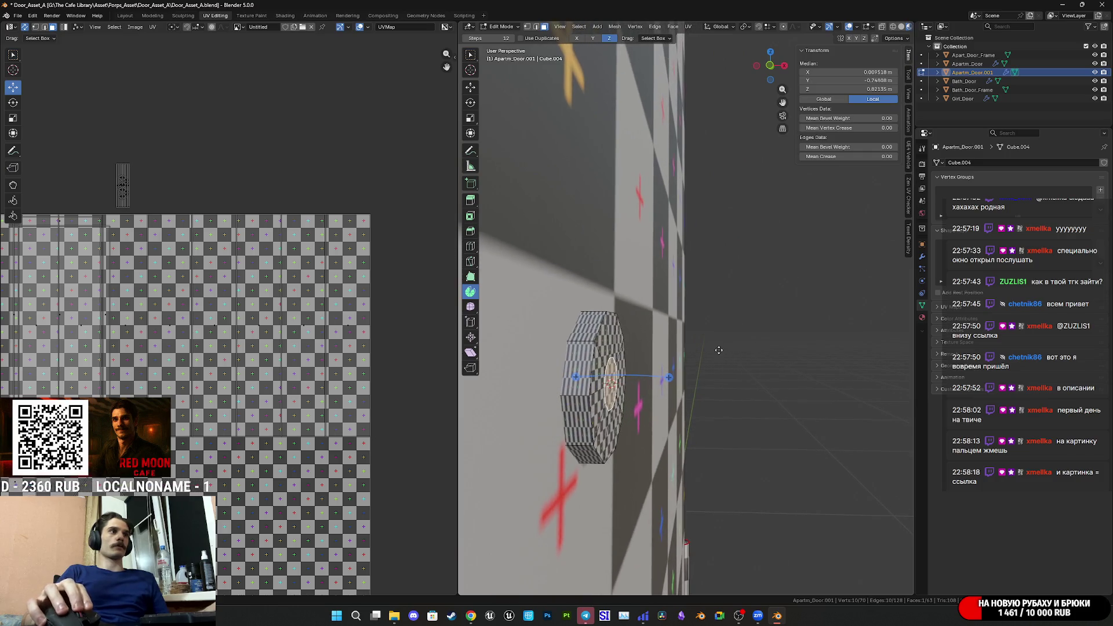
pyautogui.moveTo(772, 274); pyautogui.dragTo(746, 323, button='middle')
pyautogui.click(762, 87)
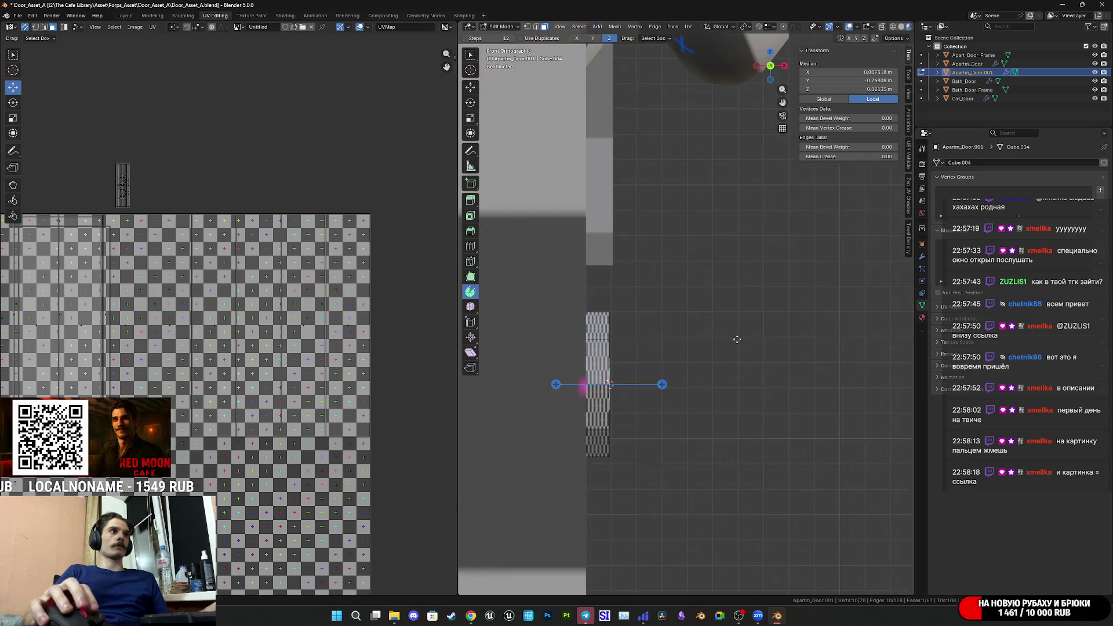
pyautogui.press('e')
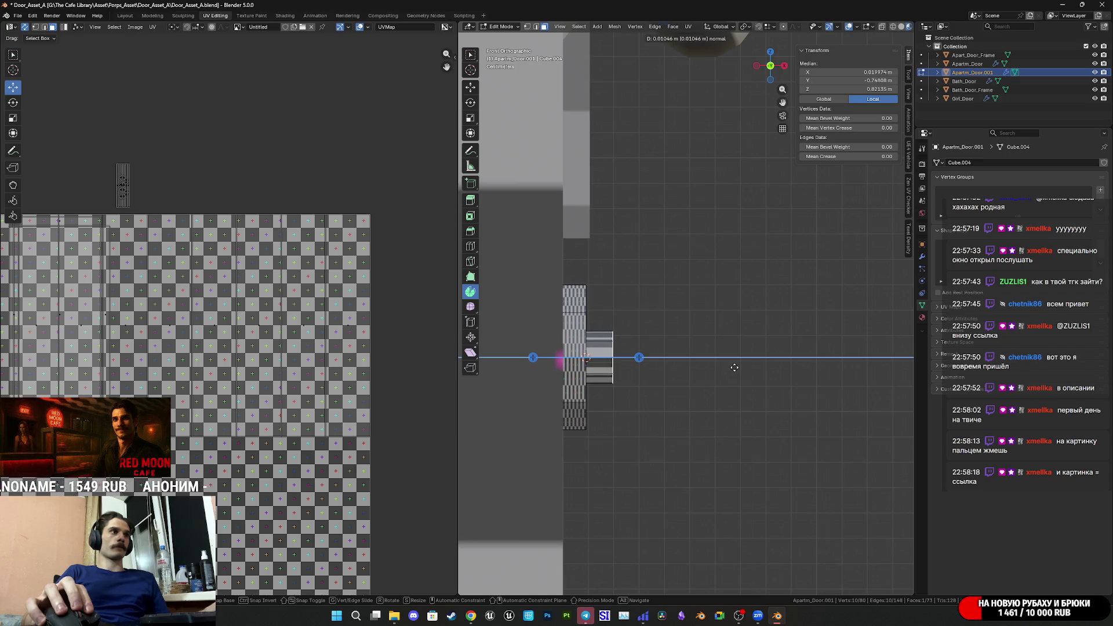
pyautogui.click(734, 367)
pyautogui.click(582, 555)
pyautogui.press('BackSpace')
pyautogui.press('BackSpace')
pyautogui.press('BackSpace')
pyautogui.press('Return')
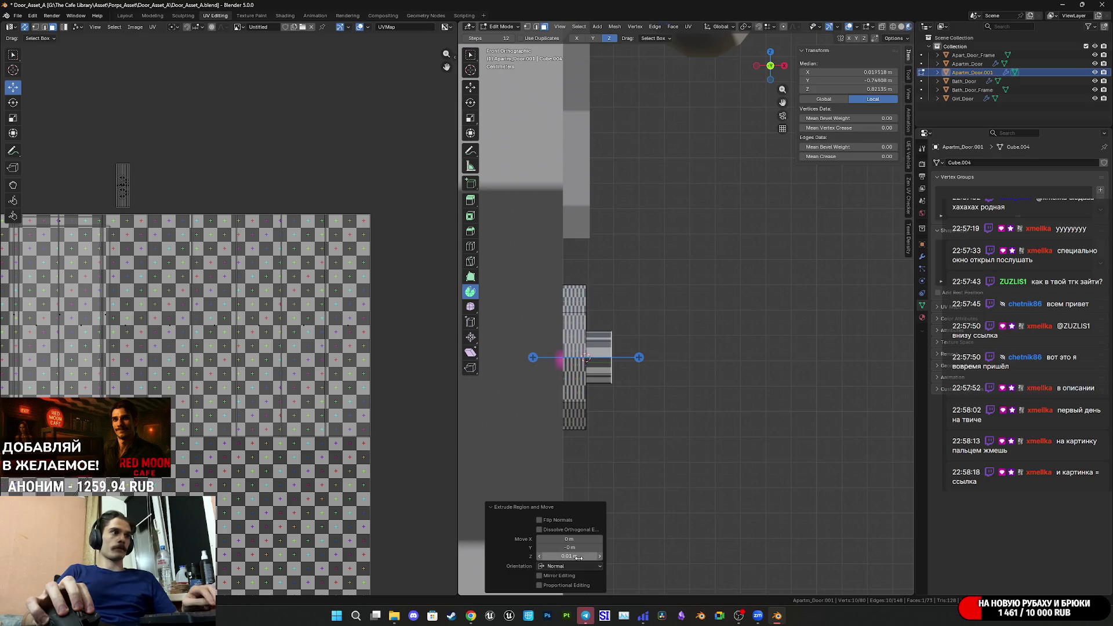
# Set the Spin axis to Y, try bending the stub, and undo the trial bend.
pyautogui.moveTo(707, 435)
pyautogui.mouseDown(button='middle')
pyautogui.moveTo(690, 476)
pyautogui.moveTo(653, 412)
pyautogui.mouseUp(button='middle')
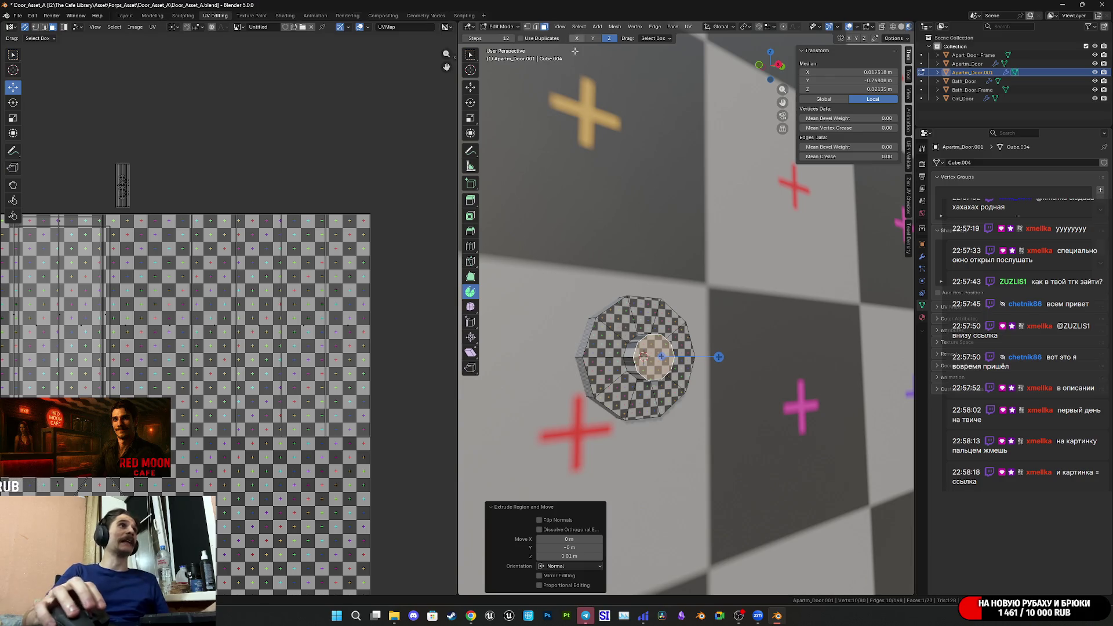
pyautogui.click(592, 38)
pyautogui.moveTo(667, 313); pyautogui.dragTo(762, 309, button='middle')
pyautogui.moveTo(639, 410); pyautogui.dragTo(703, 313)
pyautogui.hotkey('ctrl', 'z')
pyautogui.moveTo(700, 324)
pyautogui.mouseDown(button='middle')
pyautogui.moveTo(637, 353)
pyautogui.moveTo(749, 360)
pyautogui.moveTo(644, 286)
pyautogui.mouseUp(button='middle')
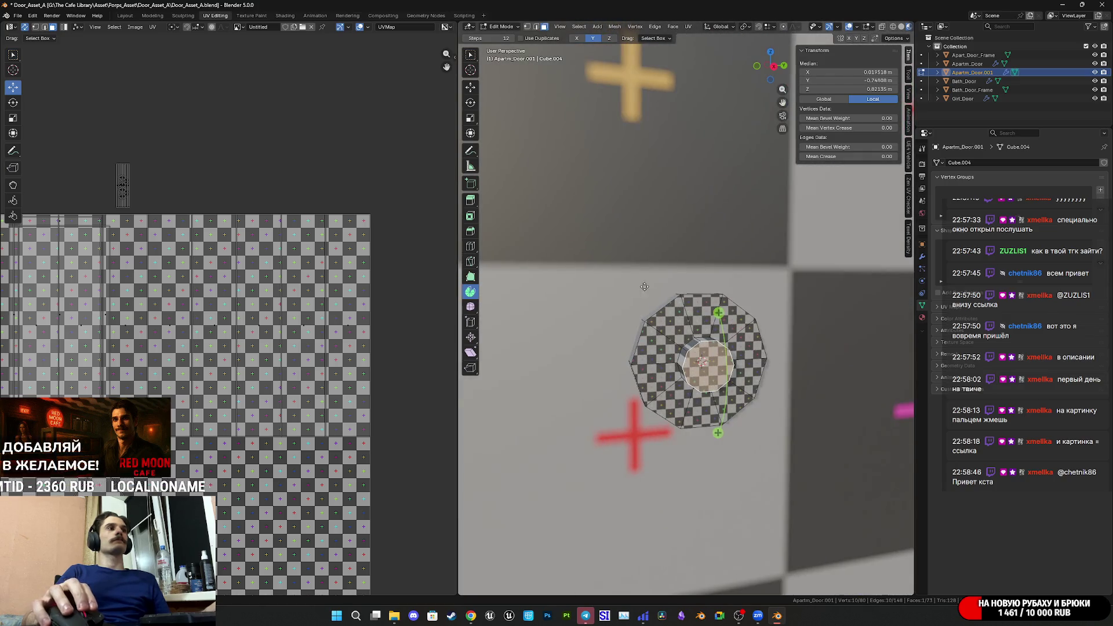
# Select the knob's inner end face in face select mode, viewed front orthographic.
pyautogui.click(470, 87)
pyautogui.moveTo(713, 348)
pyautogui.mouseDown(button='middle')
pyautogui.moveTo(710, 322)
pyautogui.moveTo(649, 290)
pyautogui.mouseUp(button='middle')
pyautogui.scroll(5, 649, 290)
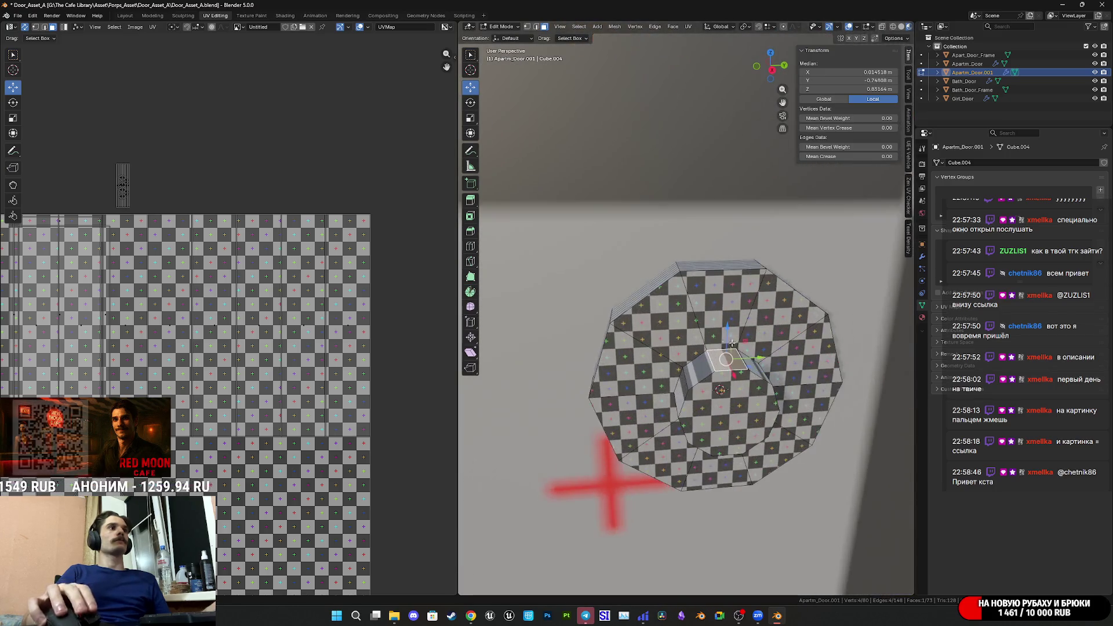
pyautogui.hotkey('shift', '1')
pyautogui.hotkey('shift', '2')
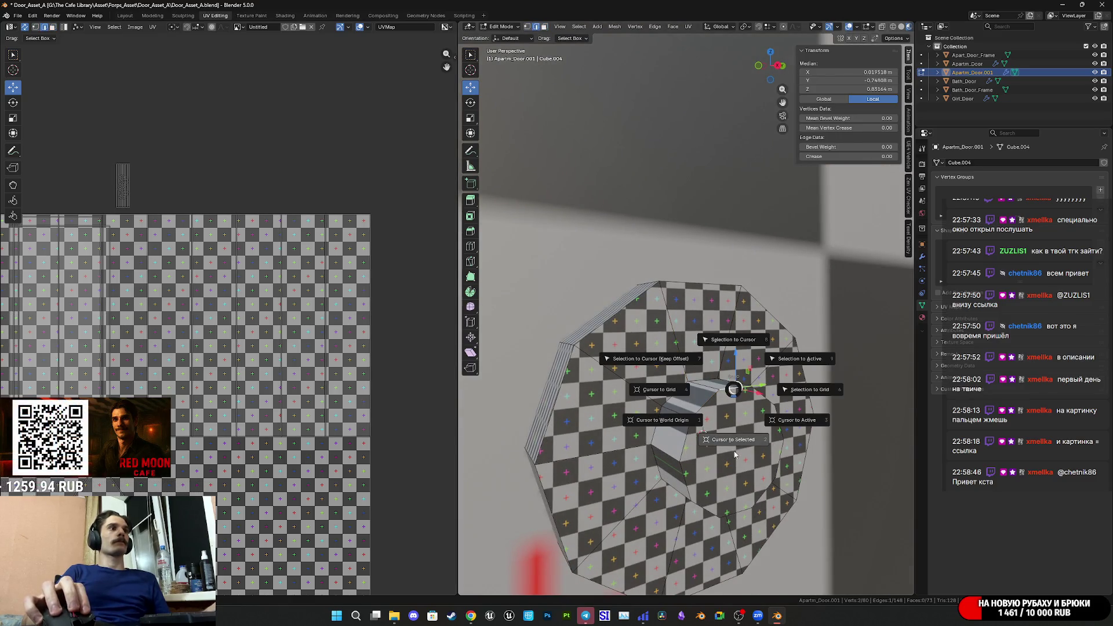
pyautogui.click(731, 383)
pyautogui.moveTo(731, 382); pyautogui.dragTo(607, 86, button='middle')
pyautogui.click(546, 27)
pyautogui.click(718, 439)
pyautogui.moveTo(719, 439); pyautogui.dragTo(698, 406, button='middle')
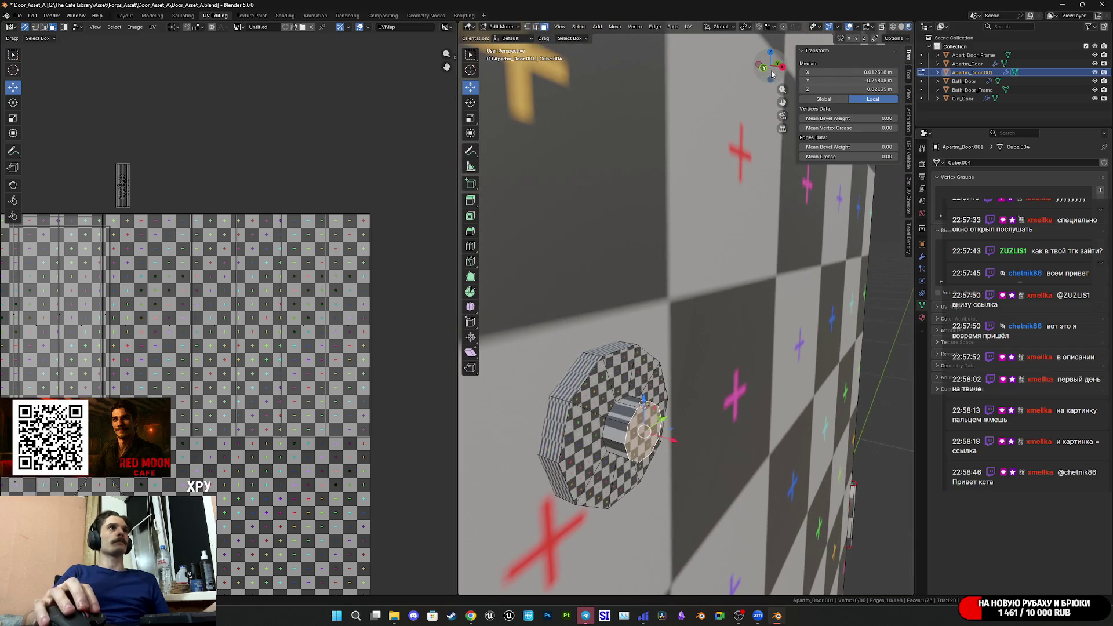
pyautogui.click(764, 69)
# Spin the end face downward with 2 steps and a -90° angle.
pyautogui.click(470, 292)
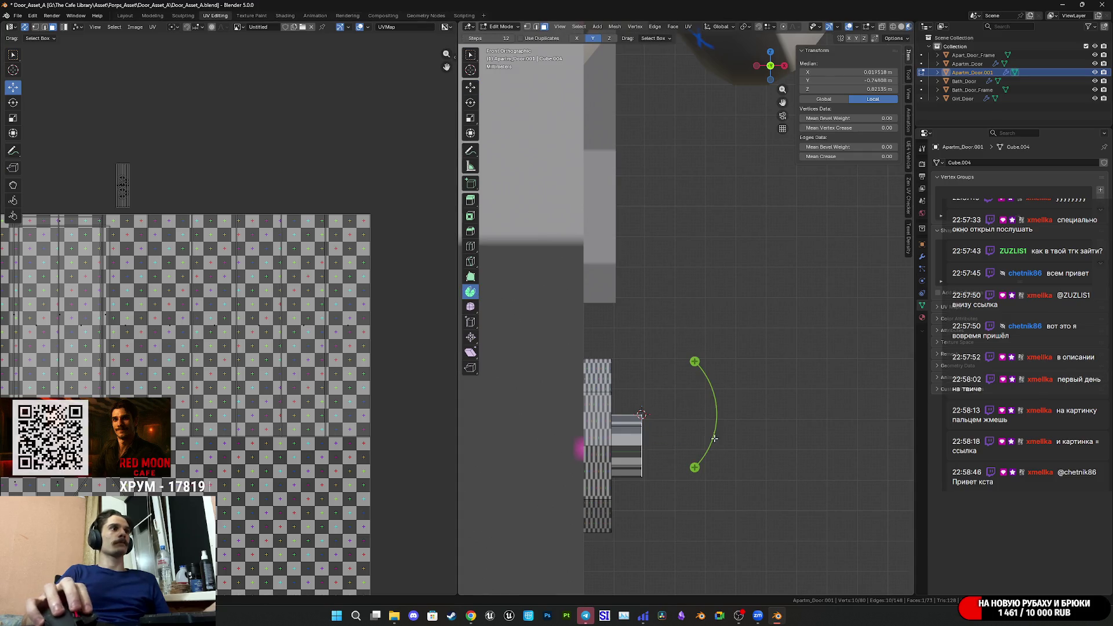
pyautogui.moveTo(693, 464)
pyautogui.mouseDown()
pyautogui.moveTo(751, 319)
pyautogui.moveTo(731, 334)
pyautogui.mouseUp()
pyautogui.click(539, 493)
pyautogui.click(540, 494)
pyautogui.click(539, 494)
pyautogui.click(540, 493)
pyautogui.click(539, 494)
pyautogui.click(539, 494)
pyautogui.click(540, 494)
pyautogui.click(540, 493)
pyautogui.click(540, 493)
pyautogui.click(540, 494)
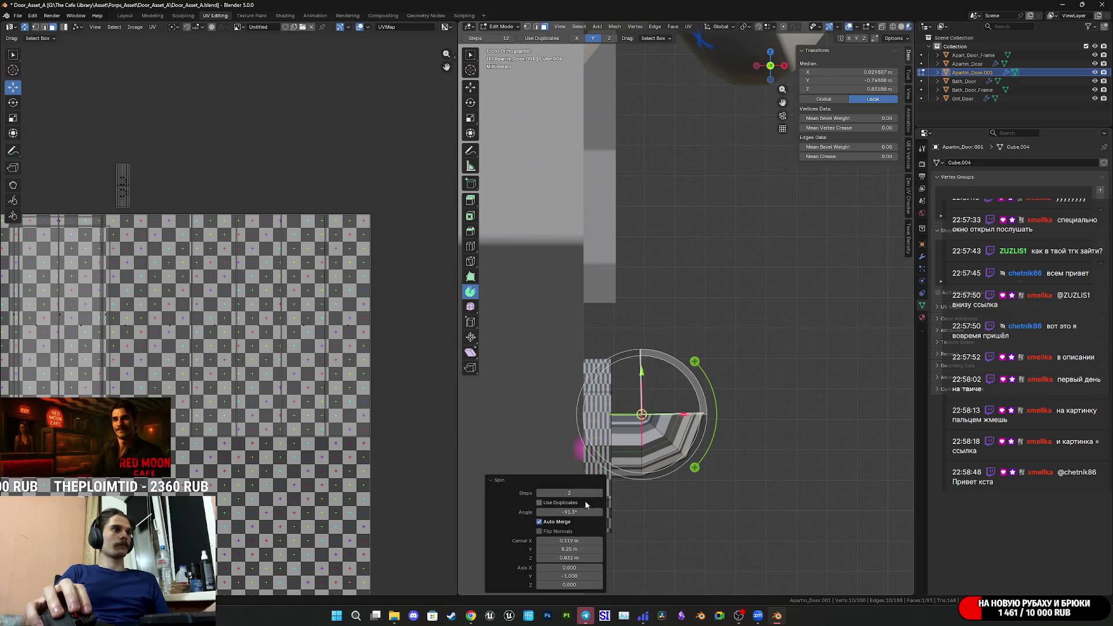
pyautogui.click(600, 494)
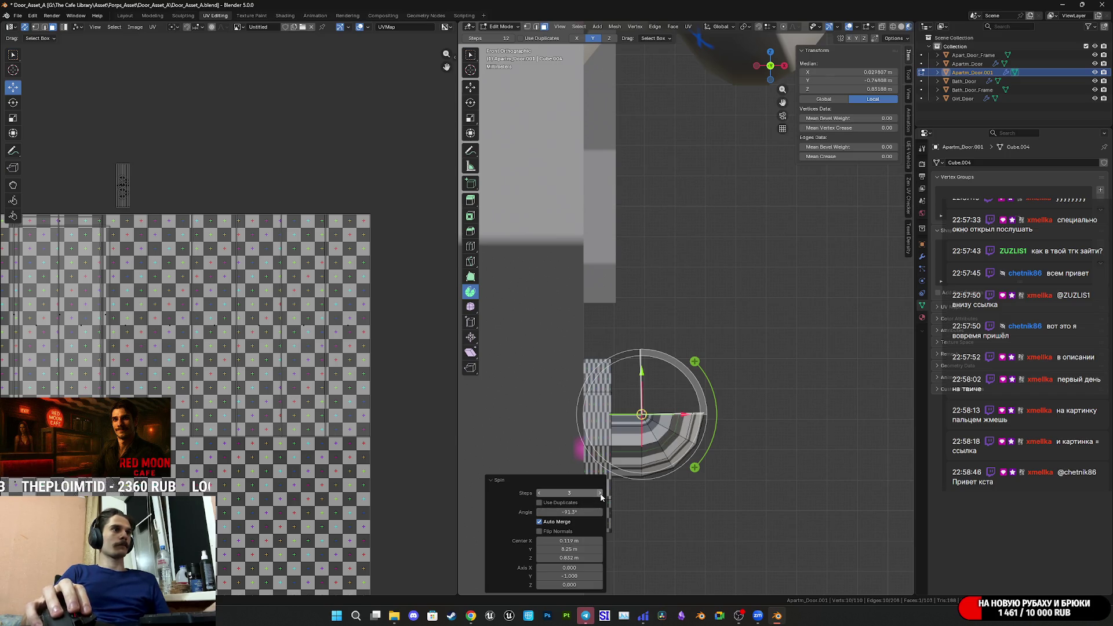
pyautogui.click(538, 493)
pyautogui.moveTo(691, 510)
pyautogui.mouseDown(button='middle')
pyautogui.moveTo(667, 515)
pyautogui.moveTo(676, 500)
pyautogui.mouseUp(button='middle')
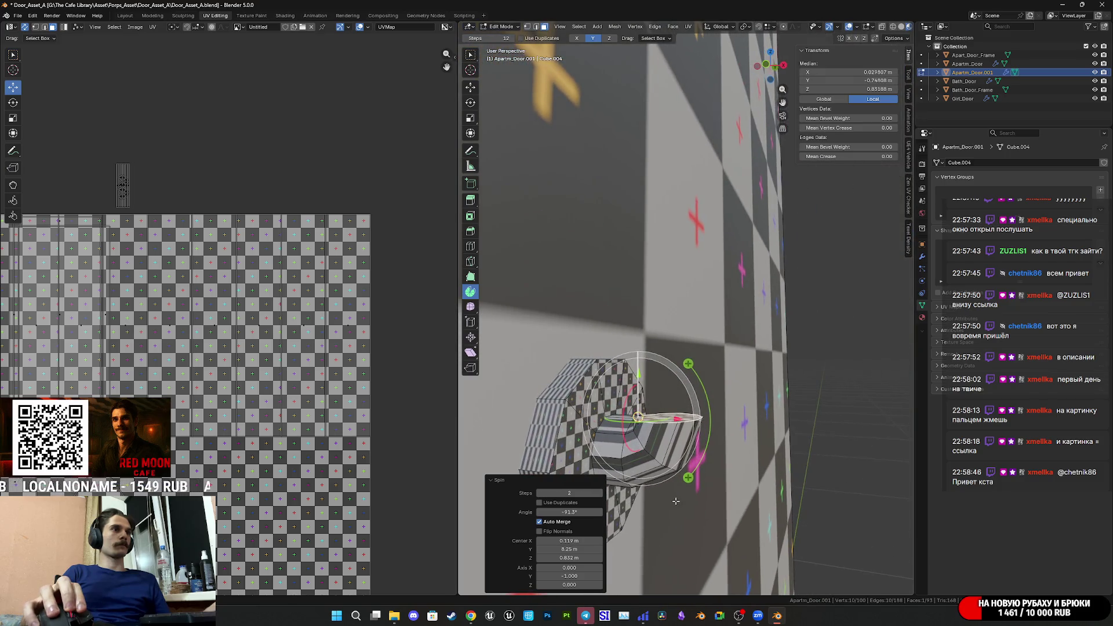
pyautogui.moveTo(747, 474); pyautogui.dragTo(646, 477, button='middle')
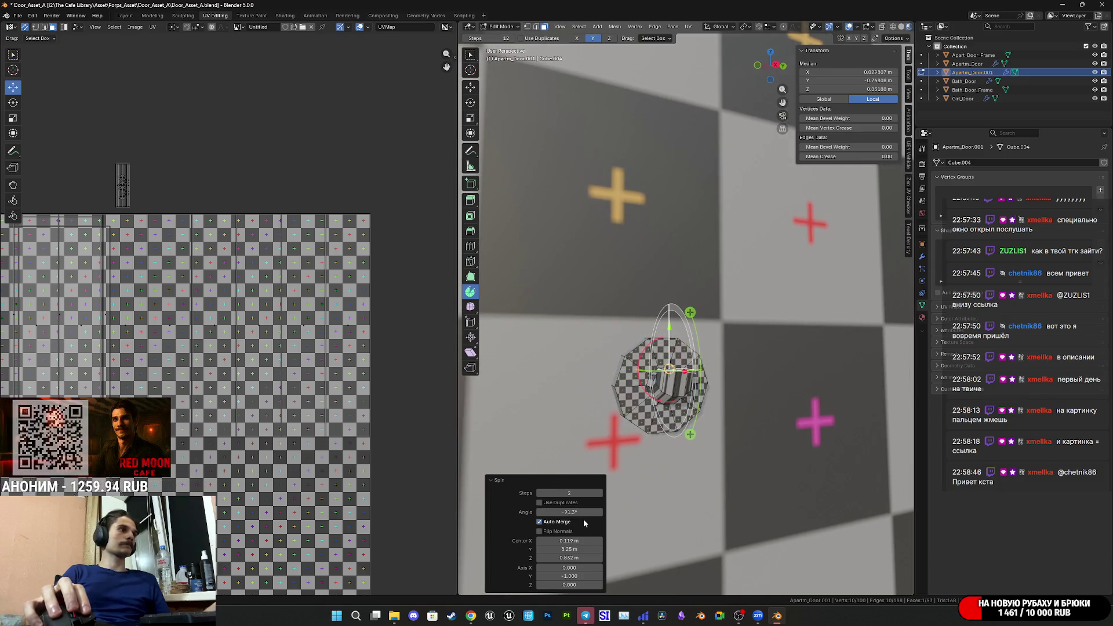
pyautogui.click(579, 512)
pyautogui.write('-90')
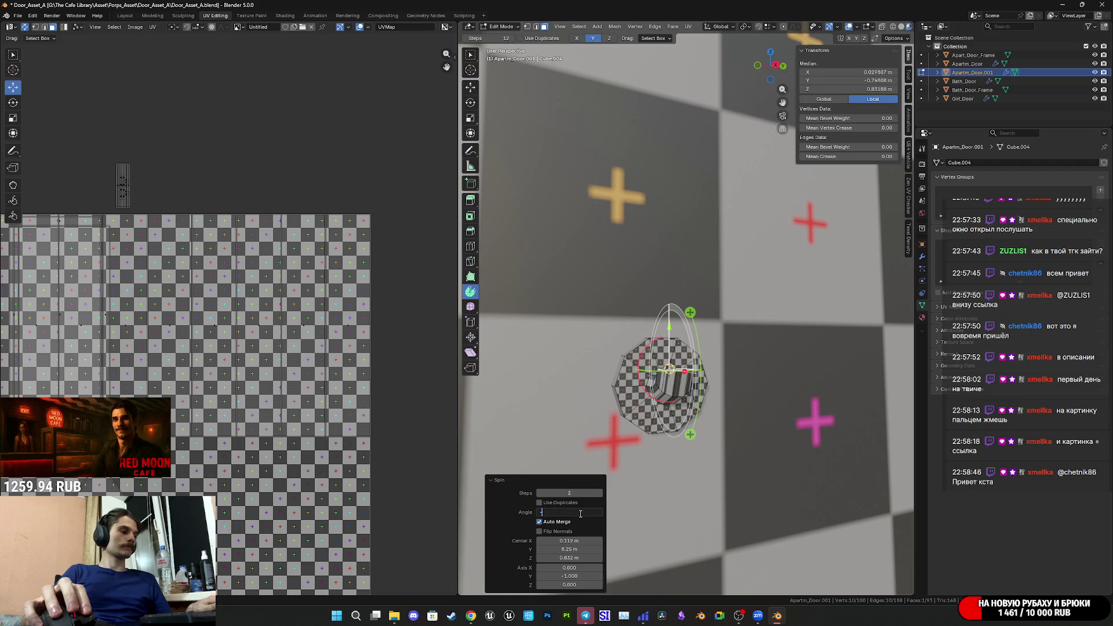
pyautogui.press('Return')
# Extrude the bent end face about 0.06 m to form the lever arm.
pyautogui.moveTo(695, 441)
pyautogui.mouseDown(button='middle')
pyautogui.moveTo(759, 411)
pyautogui.moveTo(736, 400)
pyautogui.mouseUp(button='middle')
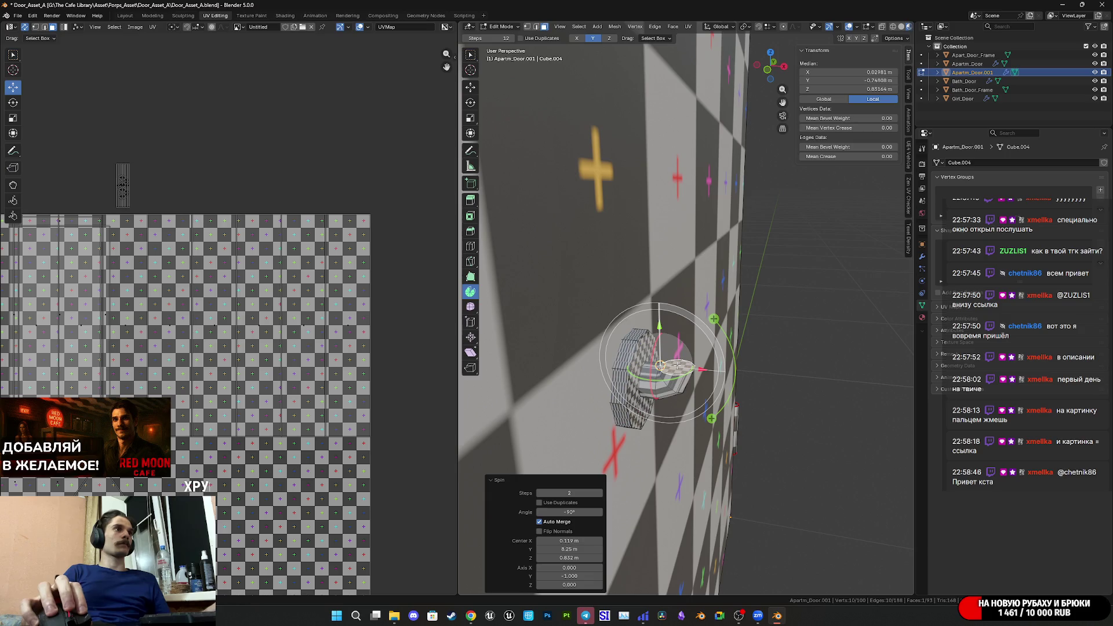
pyautogui.click(767, 70)
pyautogui.press('e')
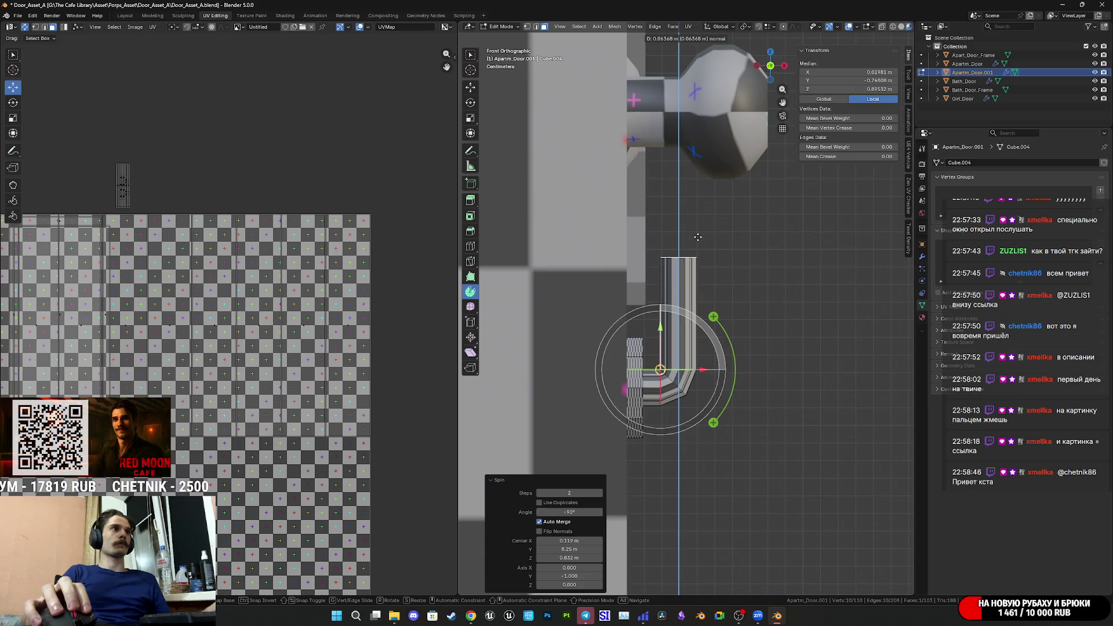
pyautogui.click(698, 241)
pyautogui.moveTo(697, 241)
pyautogui.mouseDown(button='middle')
pyautogui.moveTo(529, 306)
pyautogui.moveTo(739, 298)
pyautogui.moveTo(671, 310)
pyautogui.moveTo(750, 313)
pyautogui.moveTo(672, 356)
pyautogui.moveTo(655, 324)
pyautogui.mouseUp(button='middle')
# Select the stub's edge loop and scale it down slightly, checking from the right side.
pyautogui.click(744, 319)
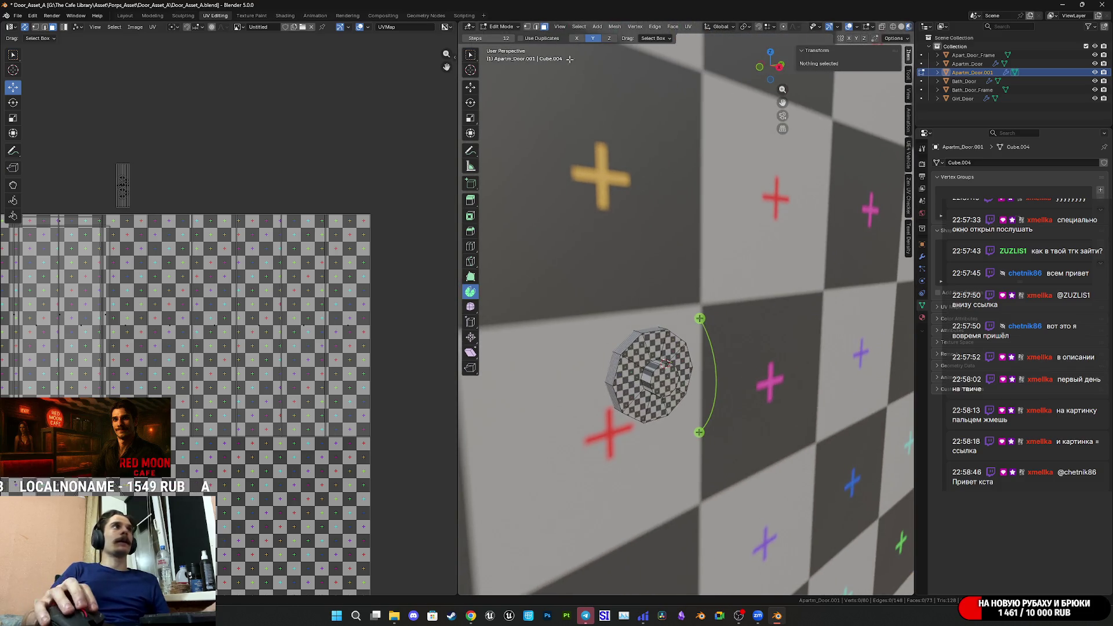
pyautogui.moveTo(619, 175); pyautogui.dragTo(672, 296, button='middle')
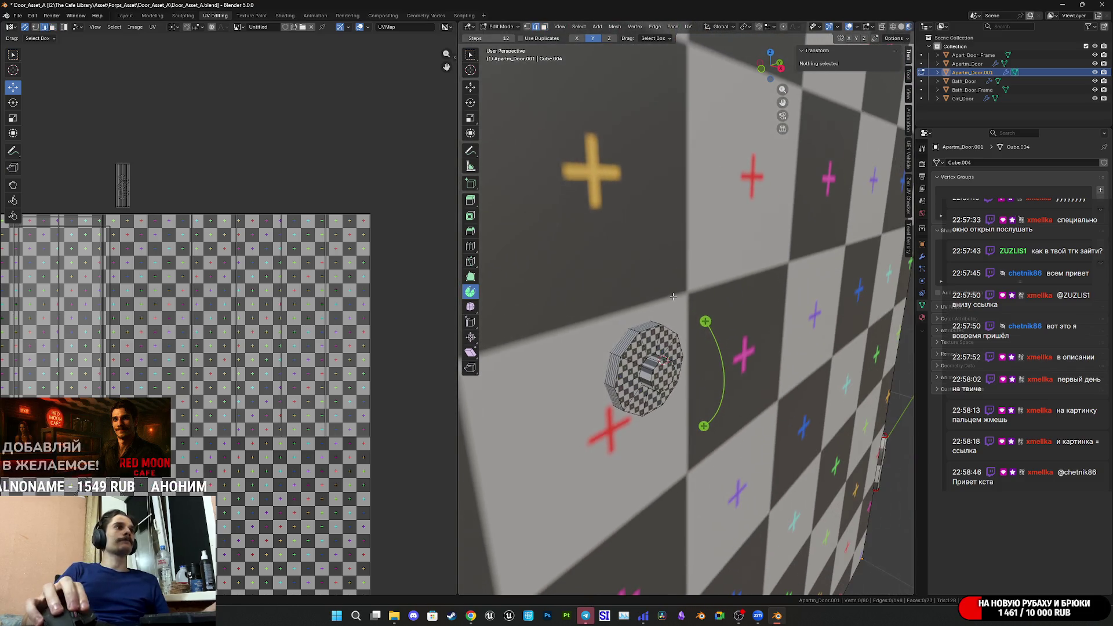
pyautogui.keyDown('alt'); pyautogui.click(650, 363); pyautogui.keyUp('alt')
pyautogui.press('s')
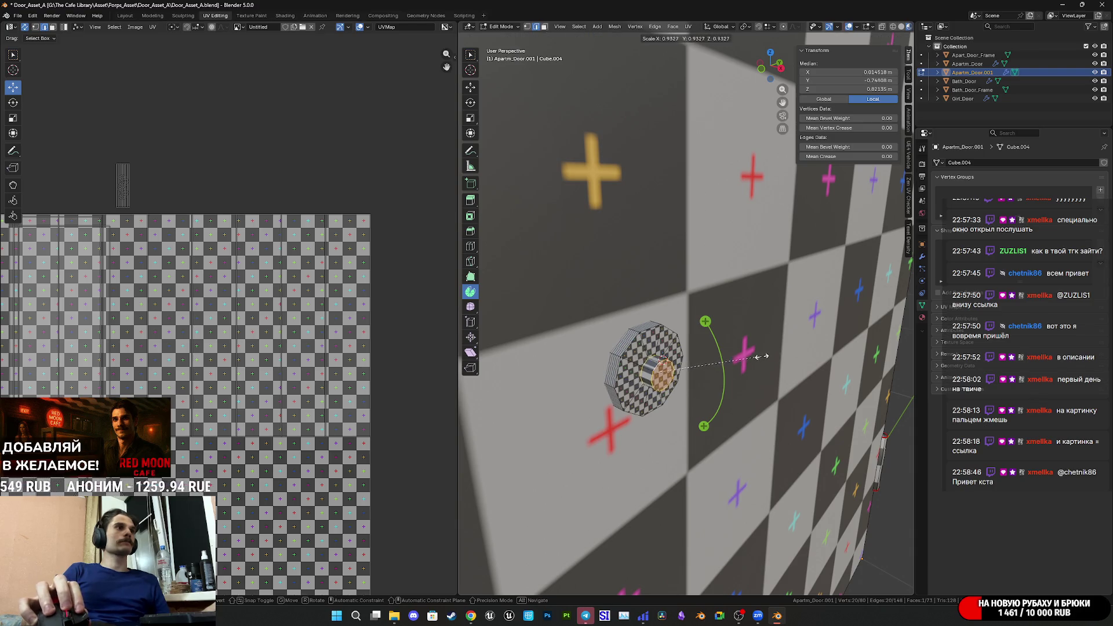
pyautogui.click(741, 362)
pyautogui.moveTo(741, 361); pyautogui.dragTo(718, 343, button='middle')
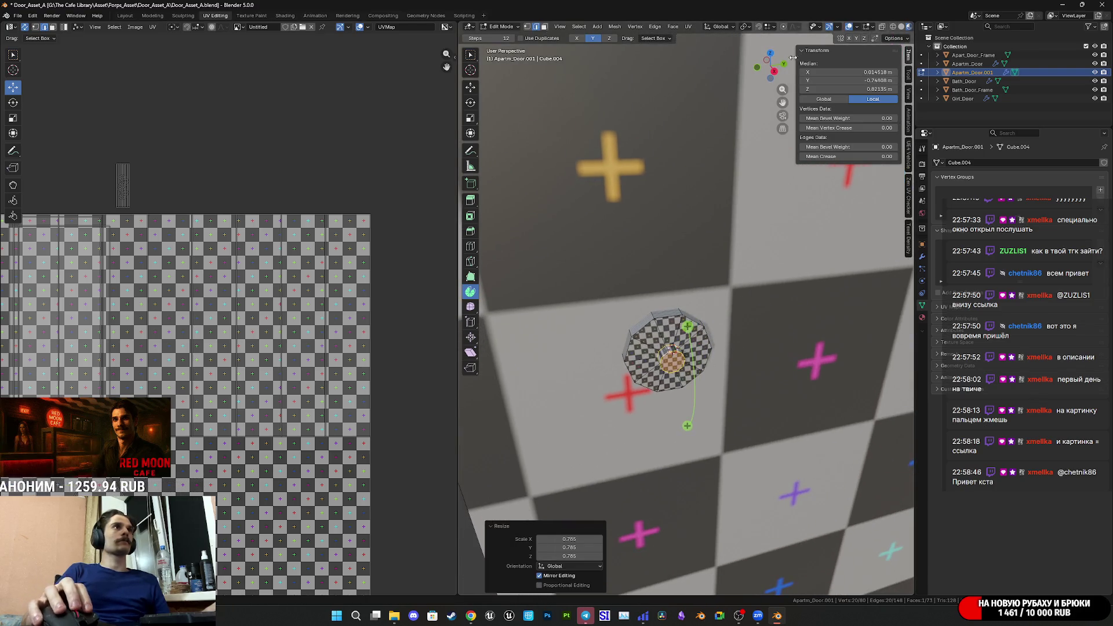
pyautogui.click(774, 71)
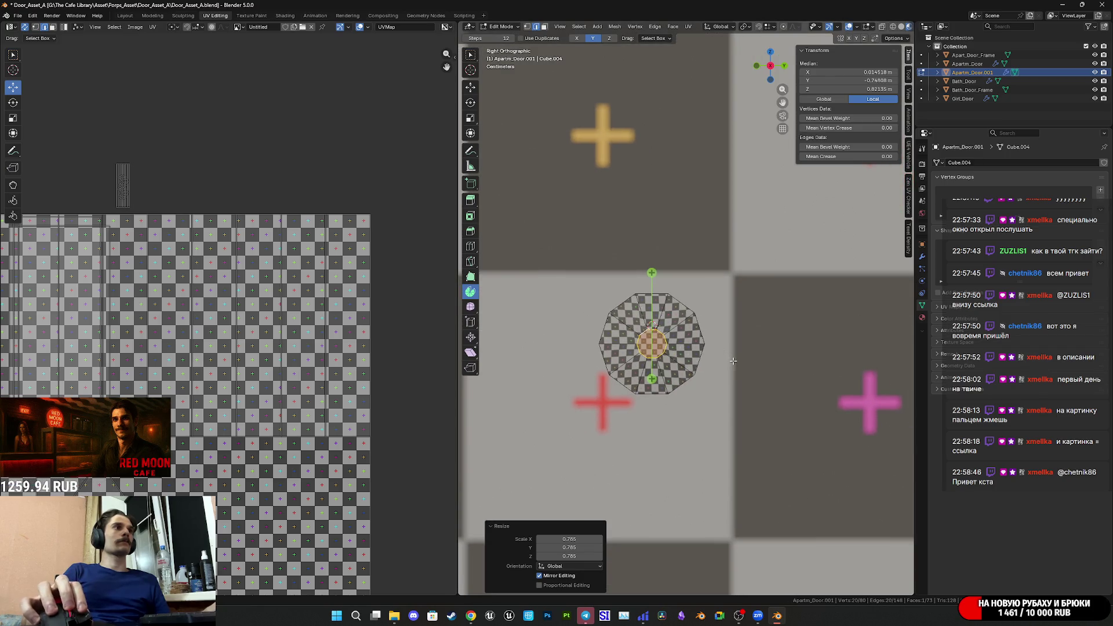
pyautogui.press('s')
pyautogui.click(704, 357)
pyautogui.moveTo(704, 357)
pyautogui.mouseDown(button='middle')
pyautogui.moveTo(790, 368)
pyautogui.moveTo(665, 306)
pyautogui.mouseUp(button='middle')
# Select the stub's end face and move it outward along X.
pyautogui.click(666, 306)
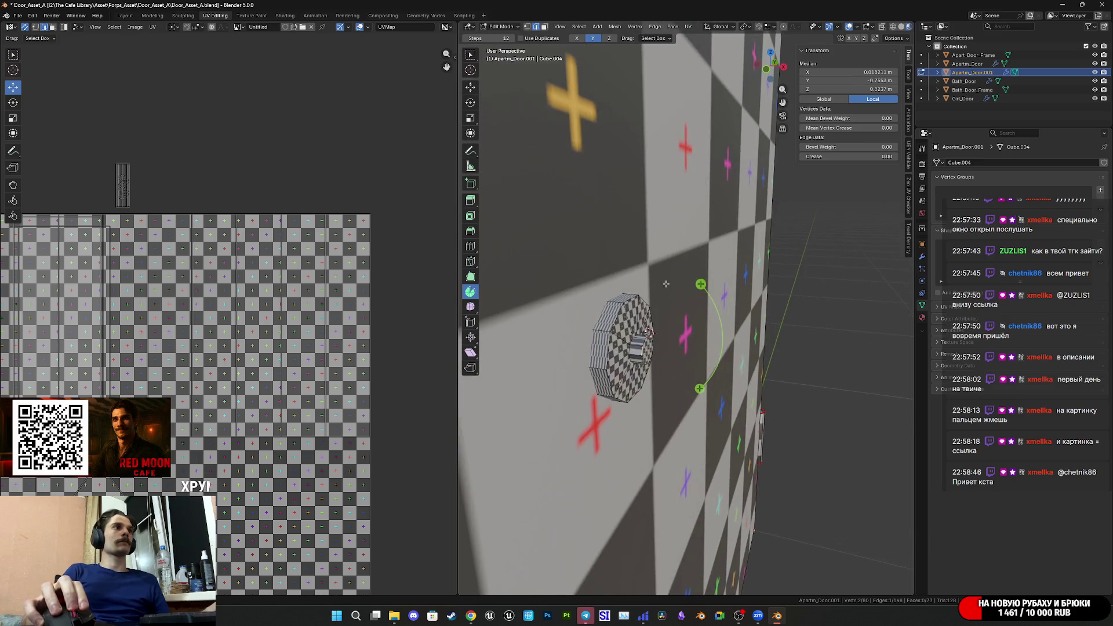
pyautogui.press('3')
pyautogui.click(651, 356)
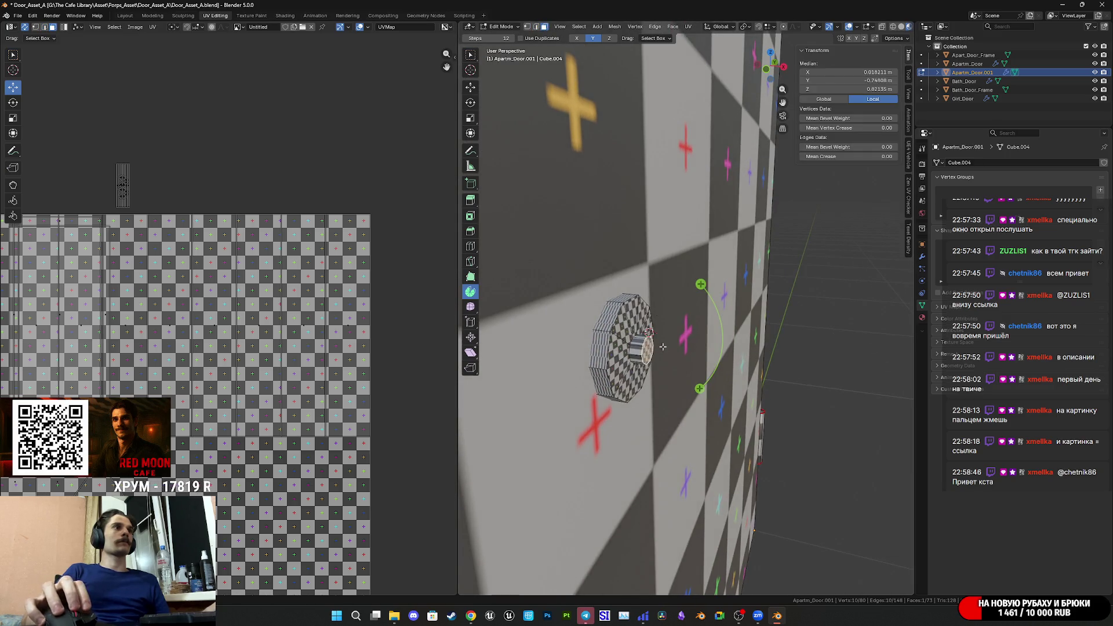
pyautogui.click(470, 88)
pyautogui.moveTo(647, 347); pyautogui.dragTo(666, 365, button='middle')
pyautogui.moveTo(666, 365); pyautogui.dragTo(696, 366)
pyautogui.moveTo(713, 359); pyautogui.dragTo(711, 360, button='middle')
pyautogui.moveTo(712, 360); pyautogui.dragTo(725, 359)
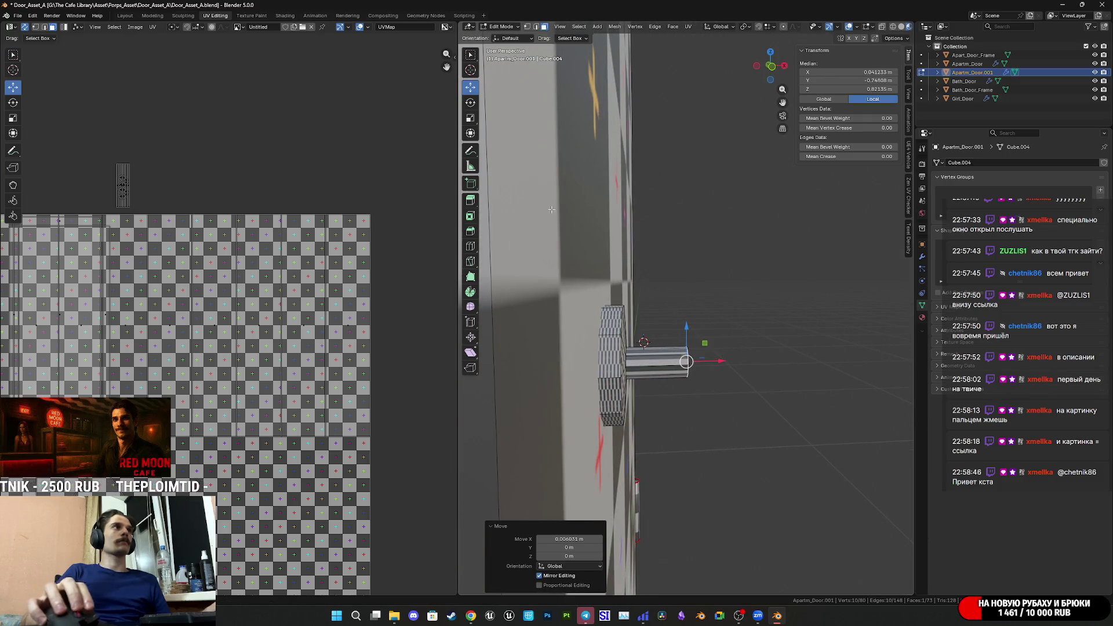
# Try a spin bend on the stub's end face and undo it.
pyautogui.click(470, 292)
pyautogui.moveTo(696, 345)
pyautogui.mouseDown(button='middle')
pyautogui.moveTo(710, 343)
pyautogui.moveTo(700, 355)
pyautogui.mouseUp(button='middle')
pyautogui.moveTo(699, 355); pyautogui.dragTo(697, 312)
pyautogui.hotkey('ctrl', 'z')
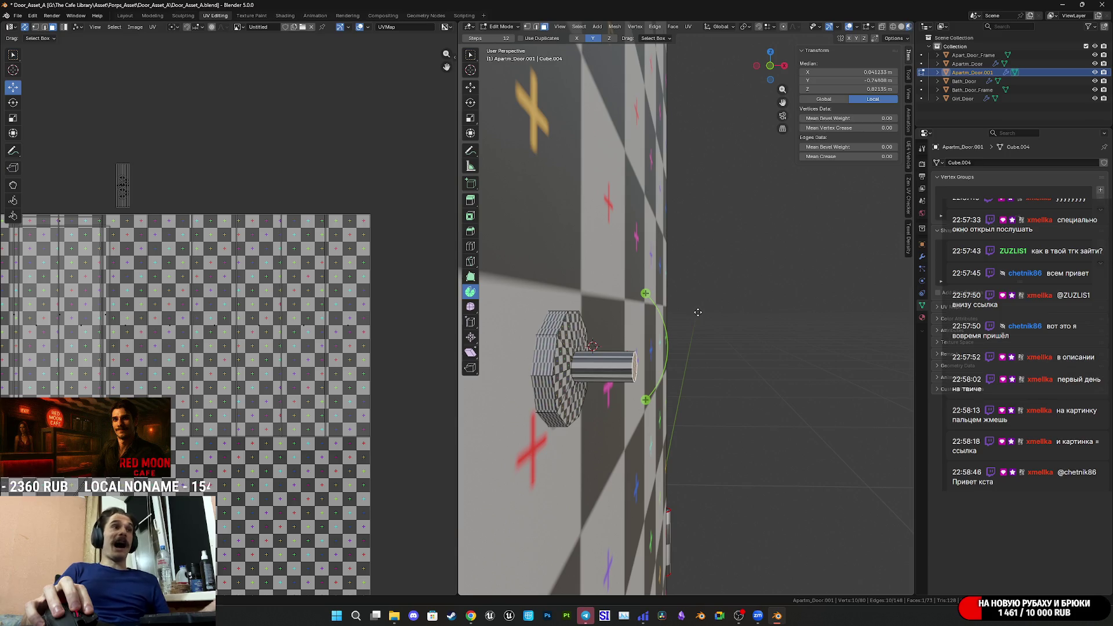
# Snap the 3D cursor to an edge at the stub's end as the spin pivot.
pyautogui.moveTo(630, 371)
pyautogui.mouseDown(button='middle')
pyautogui.moveTo(574, 64)
pyautogui.moveTo(591, 226)
pyautogui.moveTo(652, 374)
pyautogui.mouseUp(button='middle')
pyautogui.click(651, 362)
pyautogui.hotkey('shift', 's')
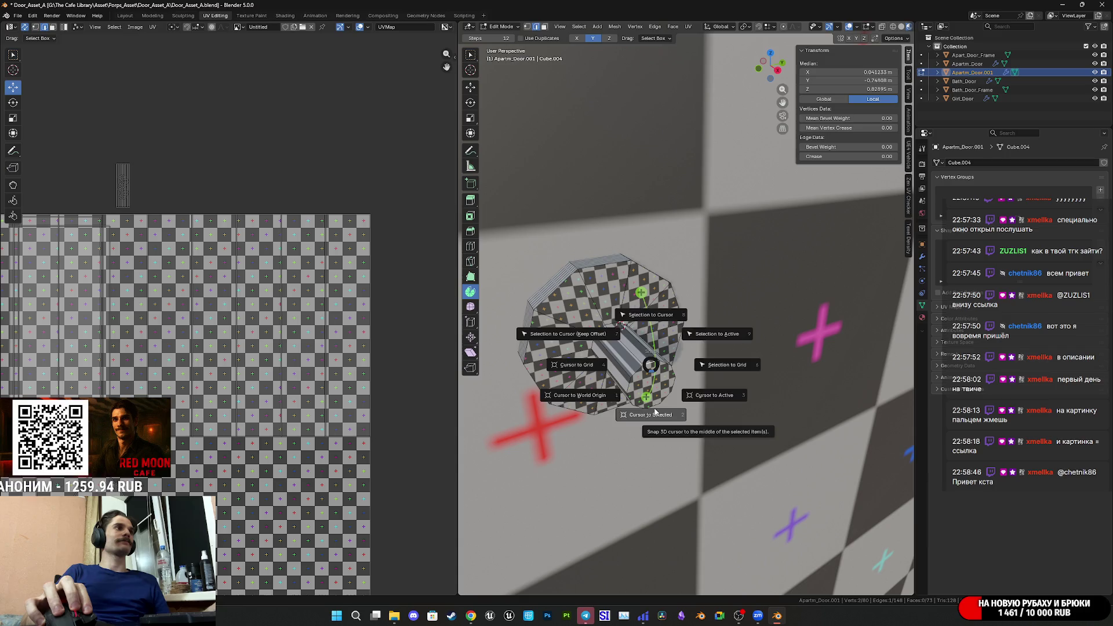
pyautogui.click(655, 411)
pyautogui.moveTo(655, 411); pyautogui.dragTo(730, 378, button='middle')
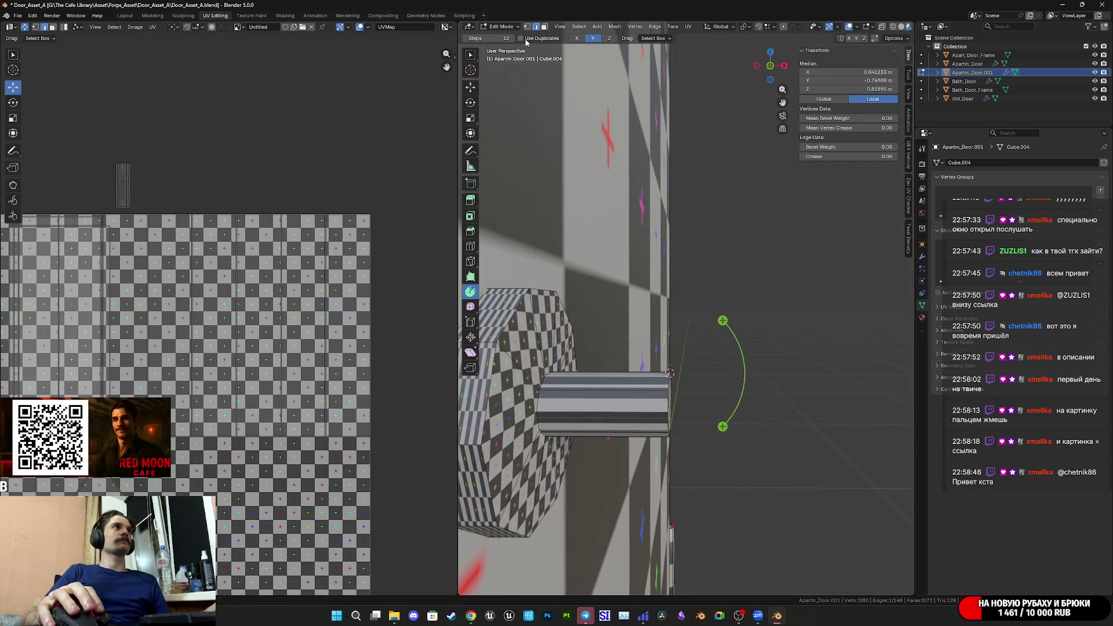
pyautogui.moveTo(733, 416)
pyautogui.mouseDown()
pyautogui.moveTo(751, 327)
pyautogui.moveTo(608, 248)
pyautogui.mouseUp()
pyautogui.press('Escape')
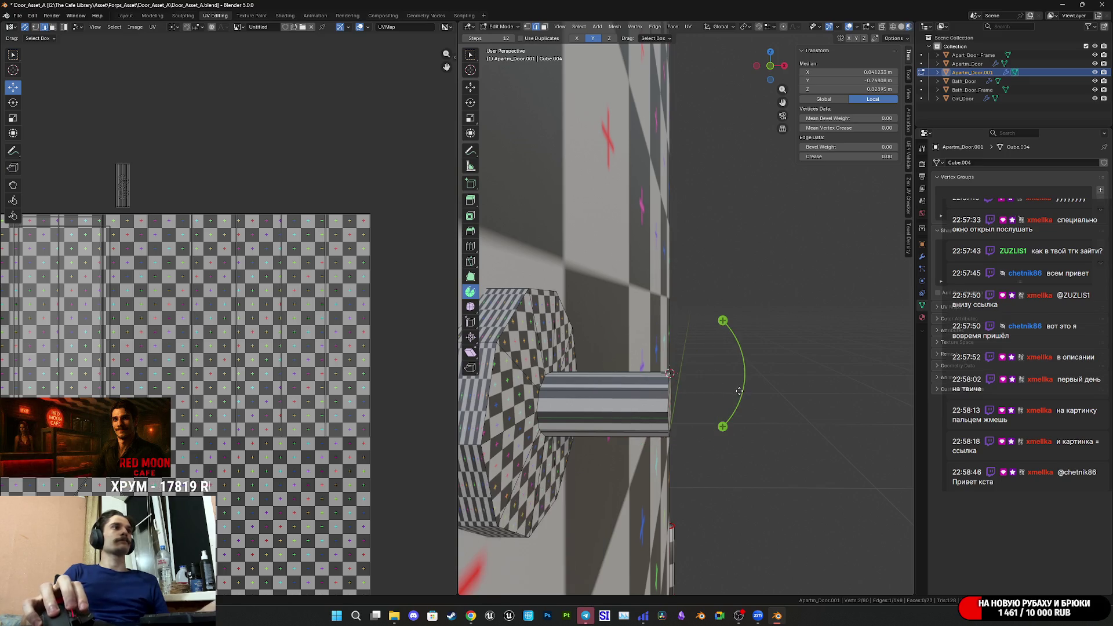
pyautogui.moveTo(608, 247); pyautogui.dragTo(604, 177, button='middle')
# Select the stub's end face and spin it -90° in two segments around the pivot.
pyautogui.click(544, 27)
pyautogui.click(649, 397)
pyautogui.moveTo(649, 397); pyautogui.dragTo(696, 405, button='middle')
pyautogui.moveTo(710, 429)
pyautogui.mouseDown()
pyautogui.moveTo(725, 394)
pyautogui.moveTo(717, 348)
pyautogui.mouseUp()
pyautogui.click(584, 514)
pyautogui.write('-90')
pyautogui.press('Return')
# Begin extruding the bent end face from a front orthographic view.
pyautogui.moveTo(696, 394)
pyautogui.mouseDown(button='middle')
pyautogui.moveTo(638, 365)
pyautogui.moveTo(637, 348)
pyautogui.moveTo(711, 348)
pyautogui.mouseUp(button='middle')
pyautogui.click(471, 87)
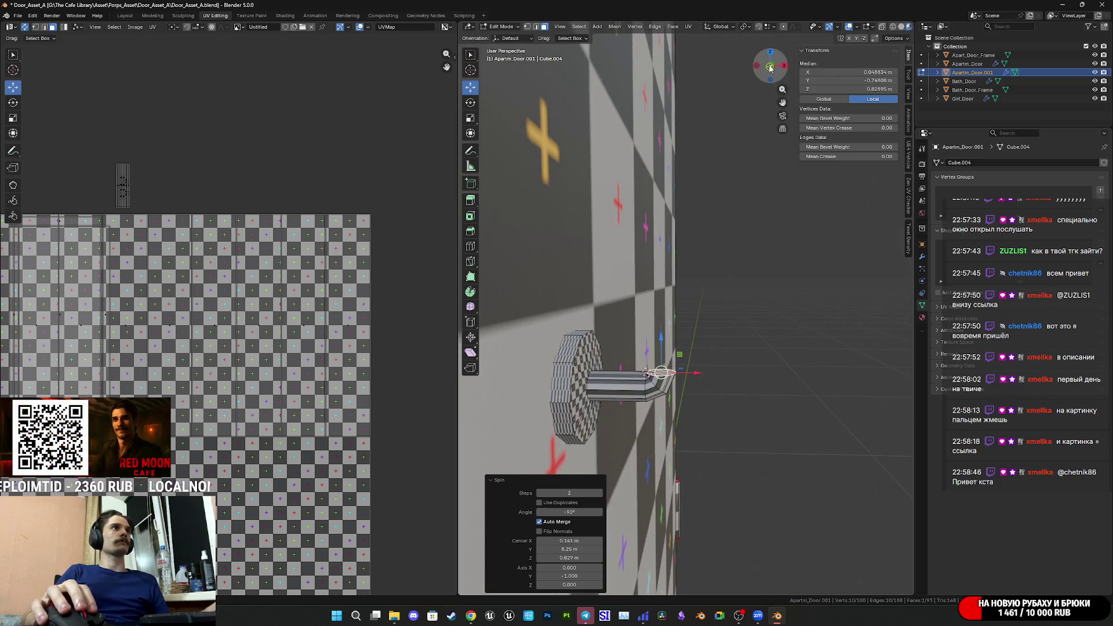
pyautogui.click(770, 68)
pyautogui.press('e')
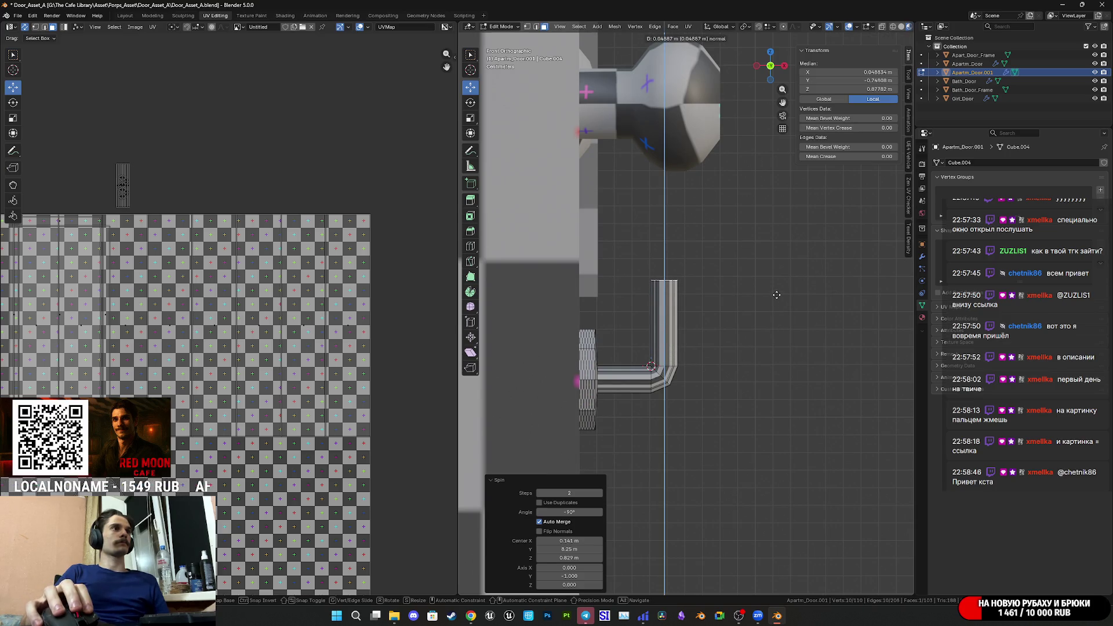
# Extend the lever arm 0.07306 m past the bend, forming the L-shaped handle.
pyautogui.click(785, 252)
pyautogui.moveTo(783, 252)
pyautogui.mouseDown(button='middle')
pyautogui.moveTo(686, 290)
pyautogui.moveTo(756, 352)
pyautogui.moveTo(714, 311)
pyautogui.mouseUp(button='middle')
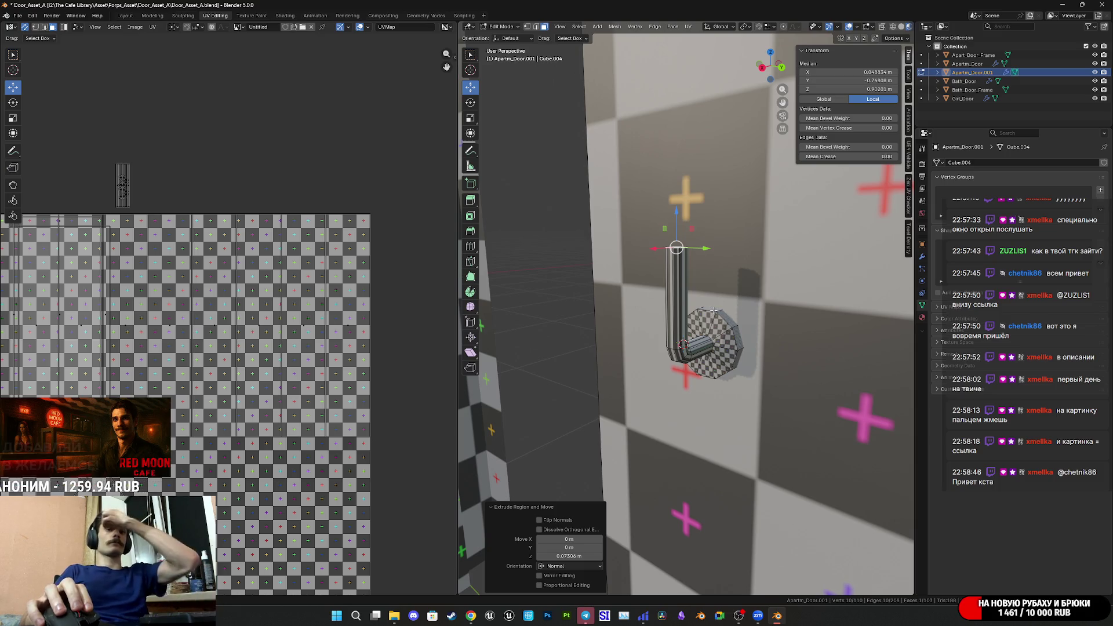
pyautogui.scroll(1, 713, 311)
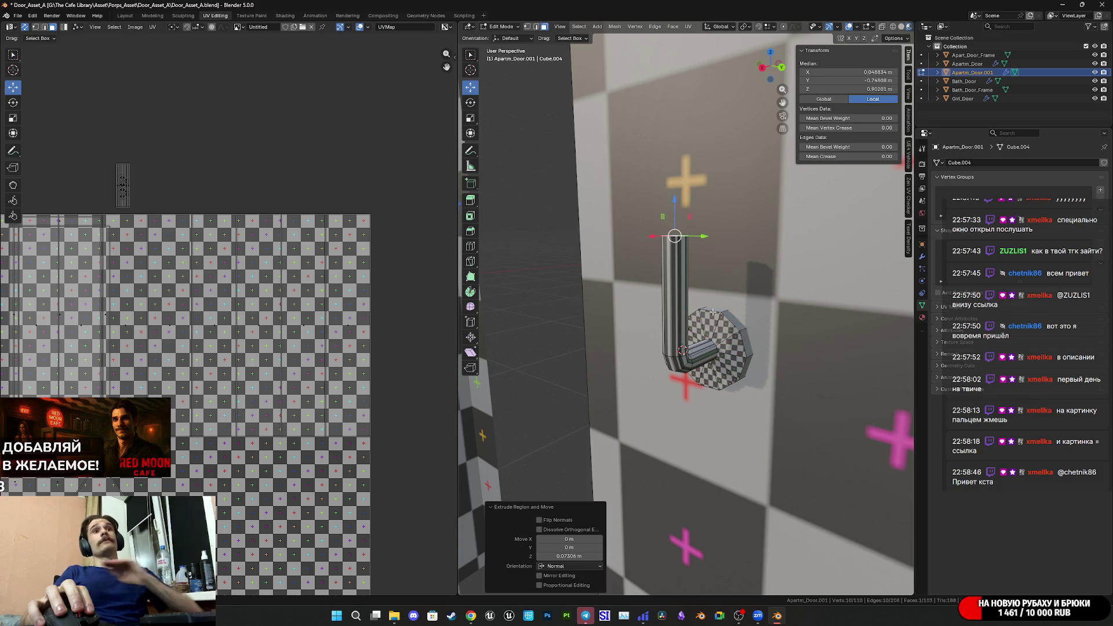
pyautogui.scroll(2, 712, 312)
pyautogui.moveTo(712, 312); pyautogui.dragTo(778, 367, button='middle')
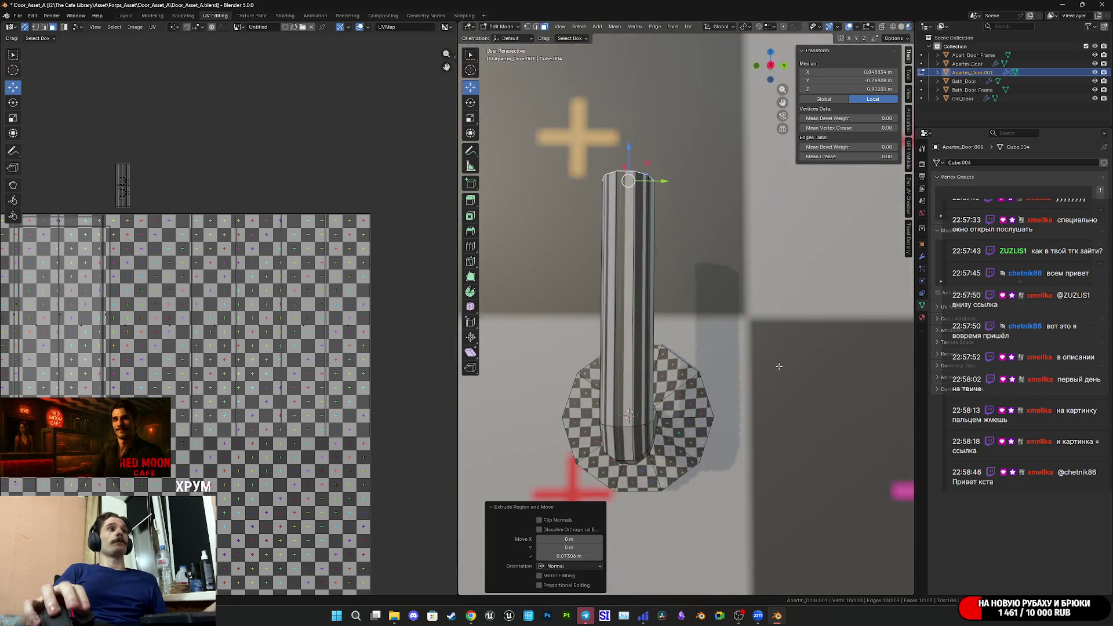
pyautogui.scroll(-3, 778, 366)
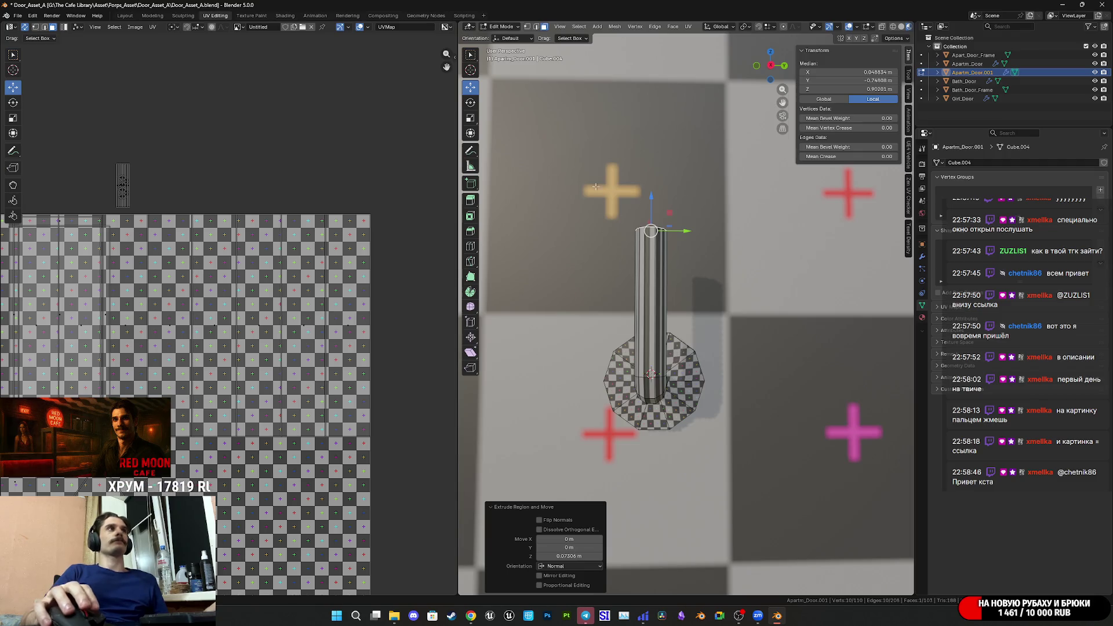
# Switch to edge select and select the edge loop at the arm's end.
pyautogui.click(535, 27)
pyautogui.moveTo(603, 232)
pyautogui.mouseDown(button='middle')
pyautogui.moveTo(681, 238)
pyautogui.moveTo(643, 290)
pyautogui.moveTo(613, 371)
pyautogui.mouseUp(button='middle')
pyautogui.scroll(3, 644, 289)
pyautogui.keyDown('alt'); pyautogui.click(614, 371); pyautogui.keyUp('alt')
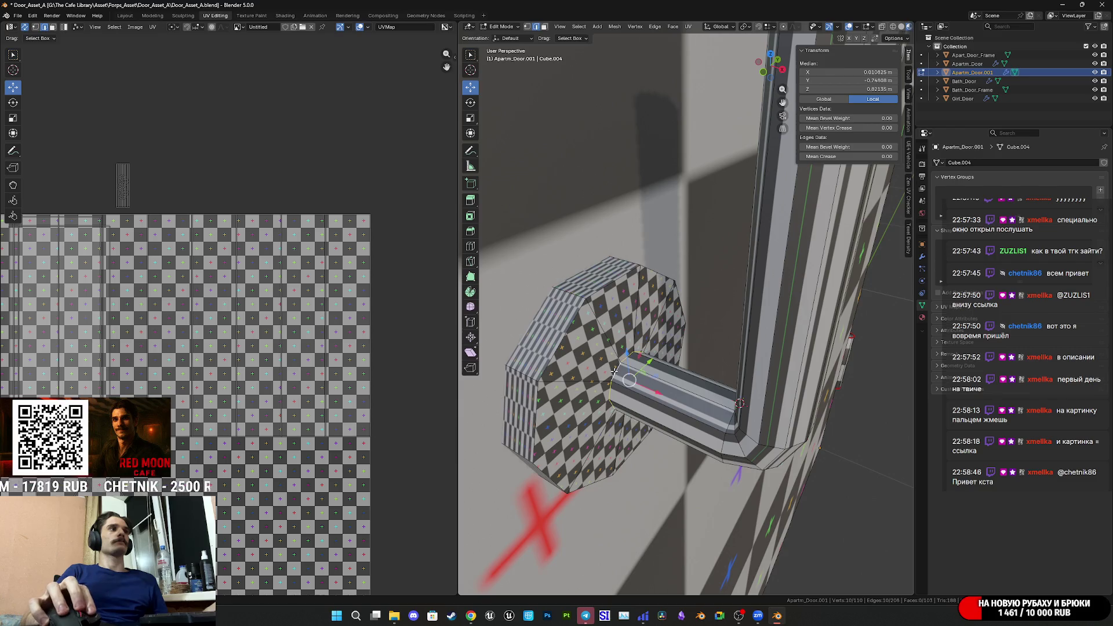
# Mark the edge loop at the arm's end as a UV seam via Ctrl+E.
pyautogui.hotkey('ctrl', 'e')
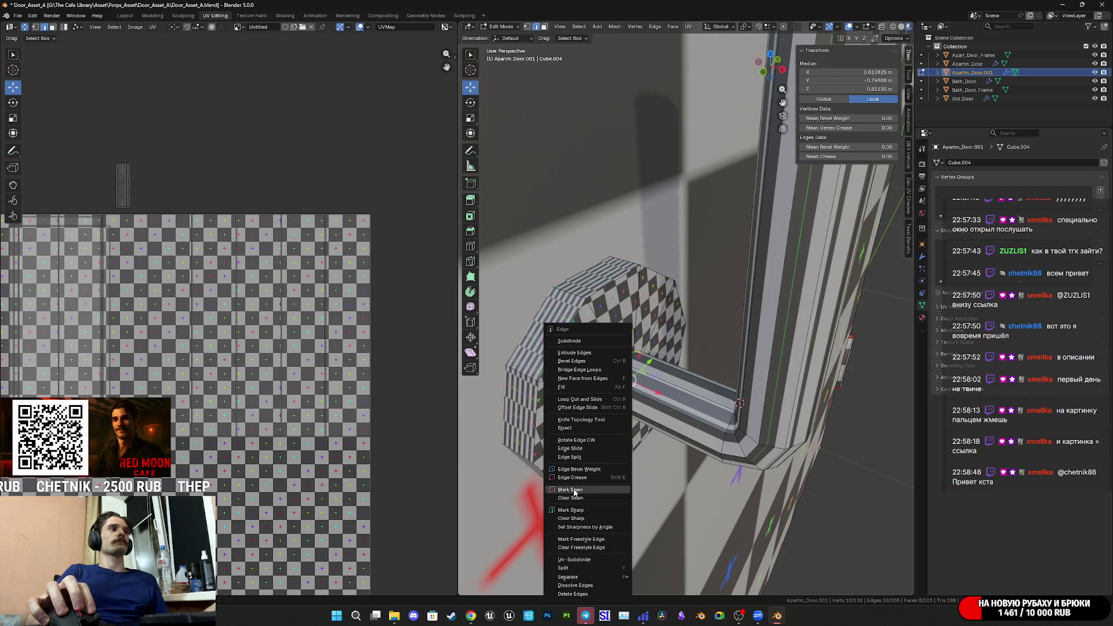
pyautogui.click(570, 490)
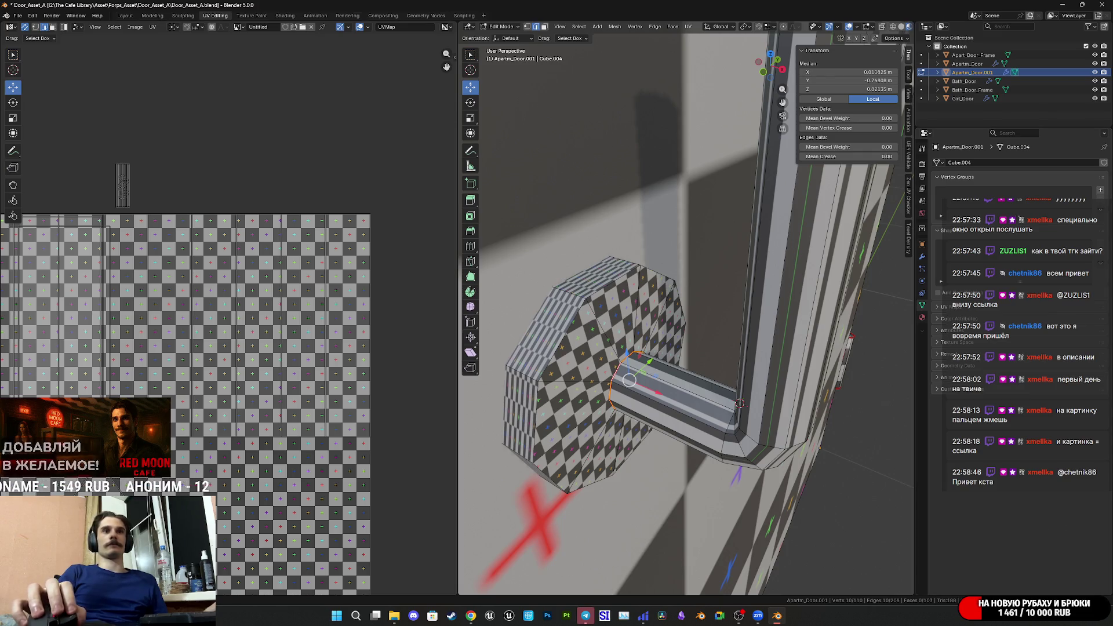
pyautogui.moveTo(750, 369)
pyautogui.mouseDown(button='middle')
pyautogui.moveTo(725, 366)
pyautogui.moveTo(754, 388)
pyautogui.moveTo(678, 383)
pyautogui.moveTo(743, 409)
pyautogui.moveTo(641, 498)
pyautogui.moveTo(719, 474)
pyautogui.moveTo(675, 390)
pyautogui.moveTo(656, 385)
pyautogui.mouseUp(button='middle')
# Mark seams on the loops near the handle's bend, then dismiss the Zoom popup and go to the browser.
pyautogui.click(678, 383)
pyautogui.keyDown('alt'); pyautogui.click(641, 497); pyautogui.keyUp('alt')
pyautogui.rightClick(718, 452)
pyautogui.click(714, 452)
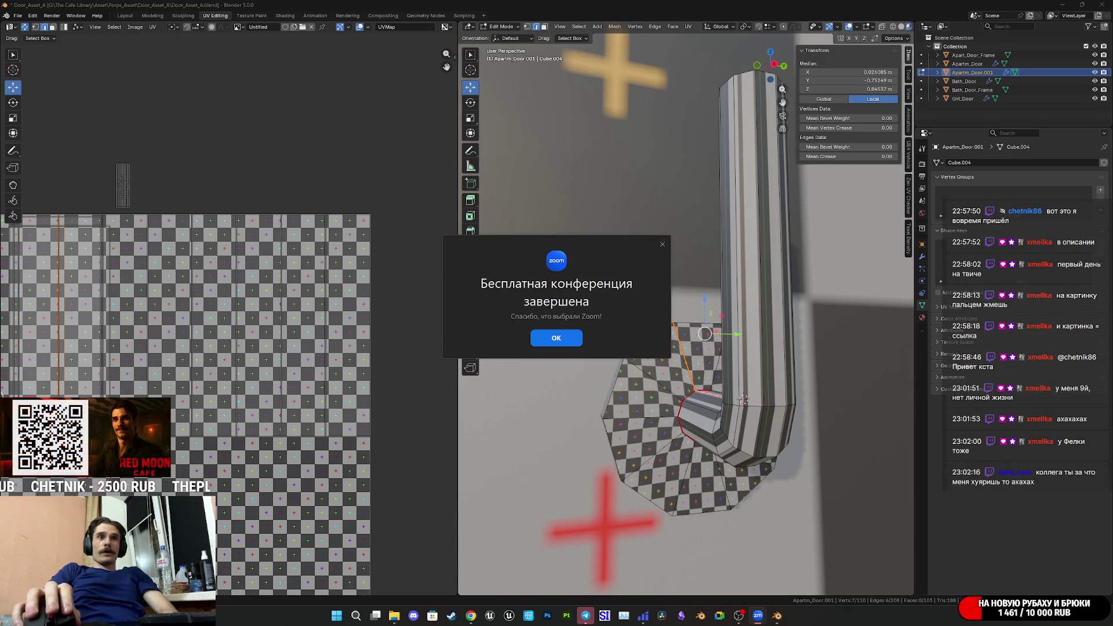
pyautogui.click(662, 246)
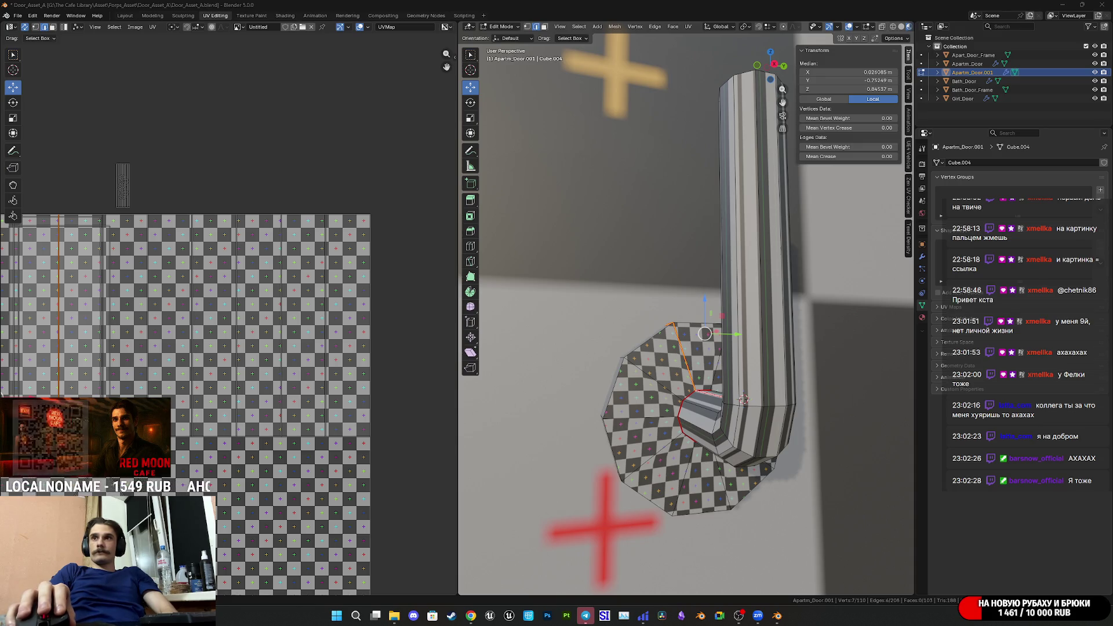
pyautogui.click(470, 616)
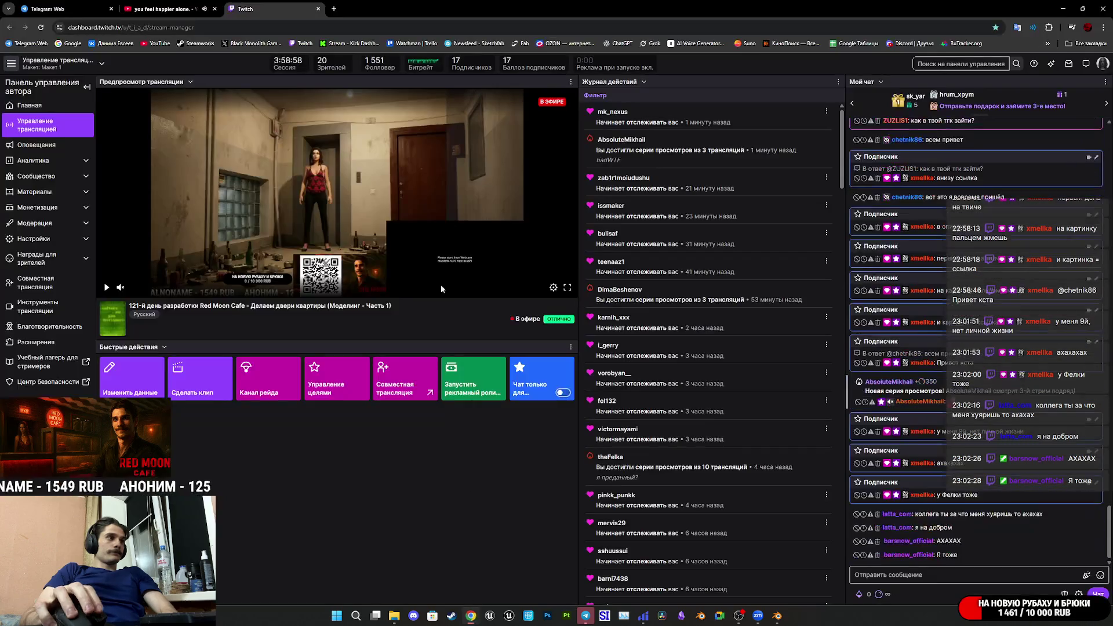
# Paste and send the Zoom meeting link in a Telegram Web chat.
pyautogui.click(87, 4)
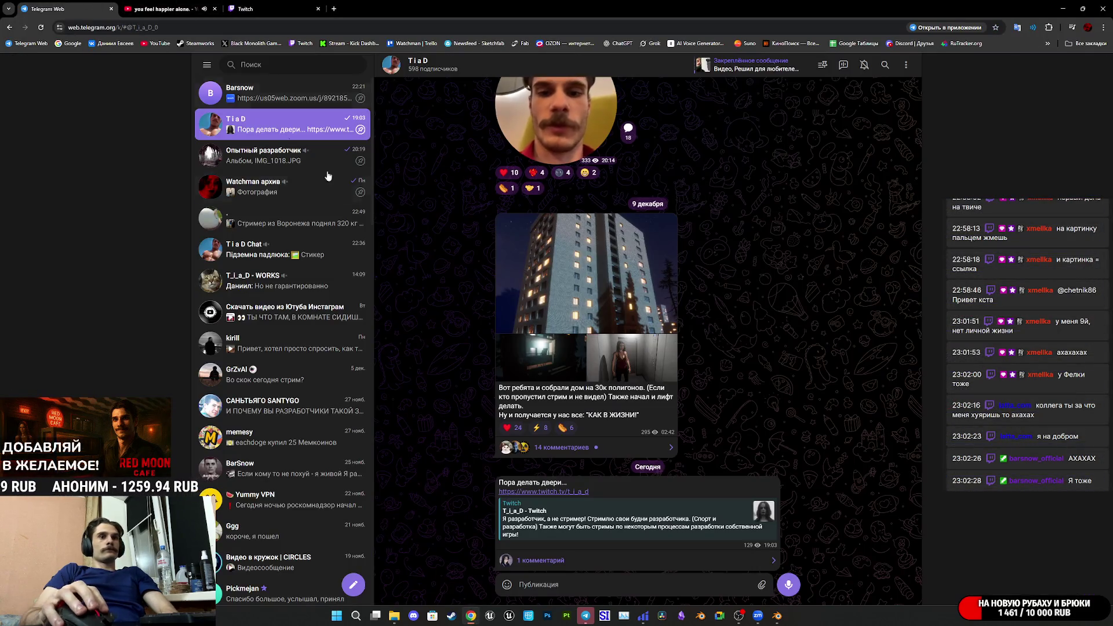
pyautogui.click(278, 93)
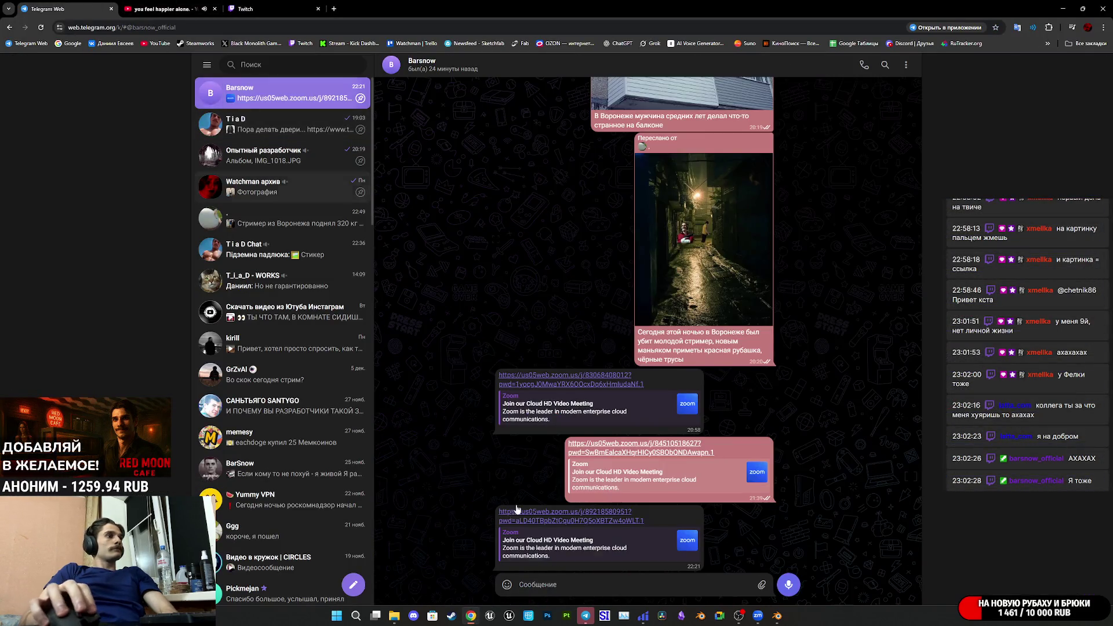
pyautogui.rightClick(554, 583)
pyautogui.click(597, 463)
pyautogui.click(787, 584)
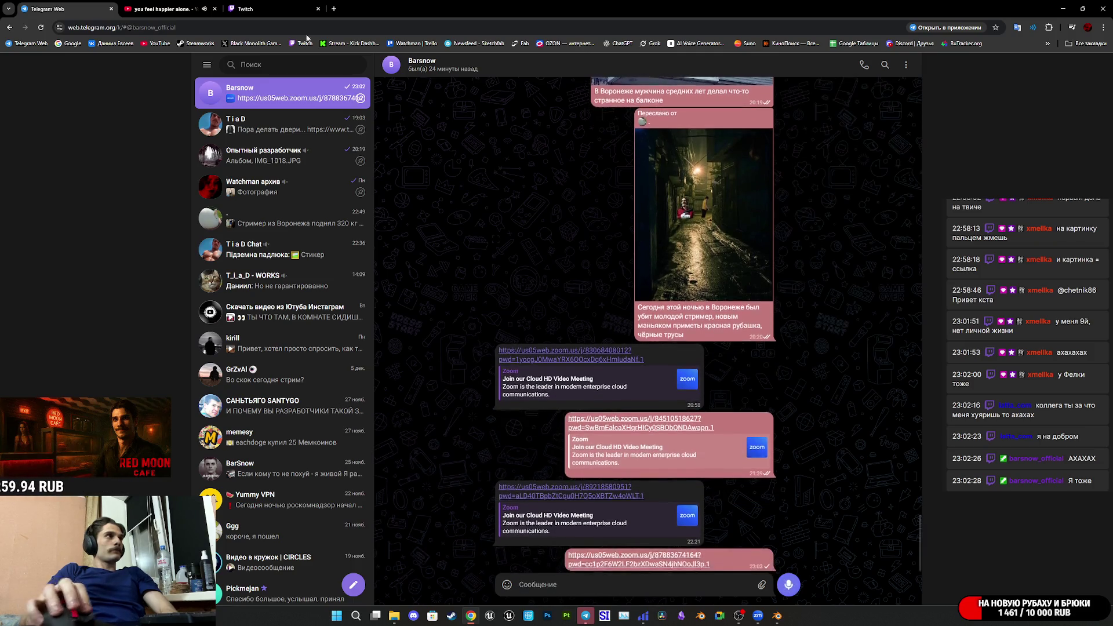
# Return to the Twitch stream dashboard, then bring Blender back to the front.
pyautogui.click(163, 9)
pyautogui.click(242, 7)
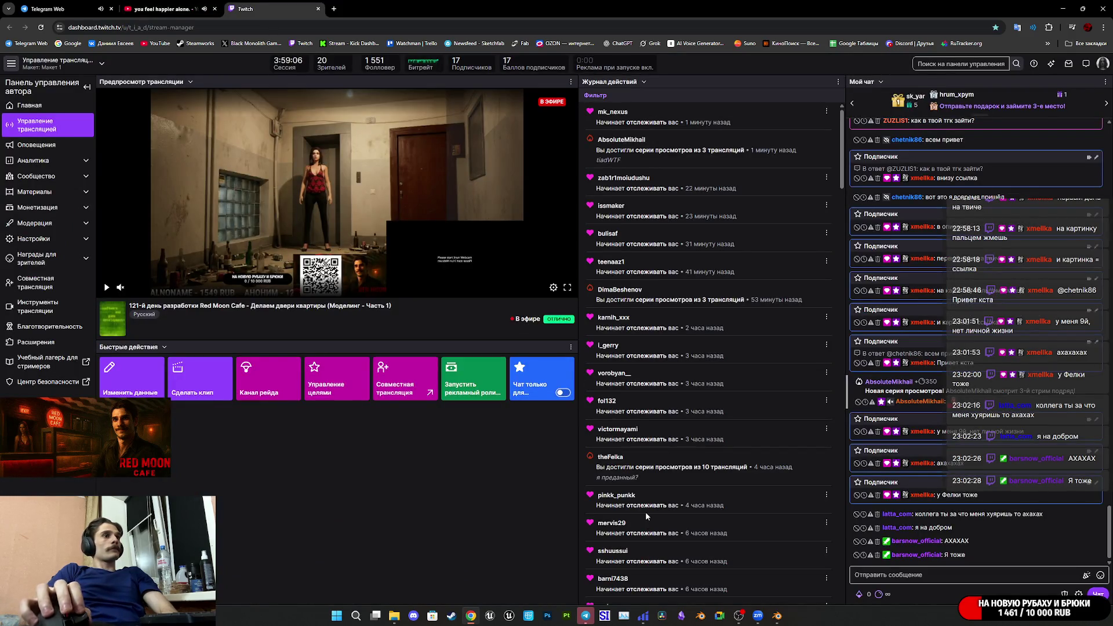
pyautogui.moveTo(586, 615)
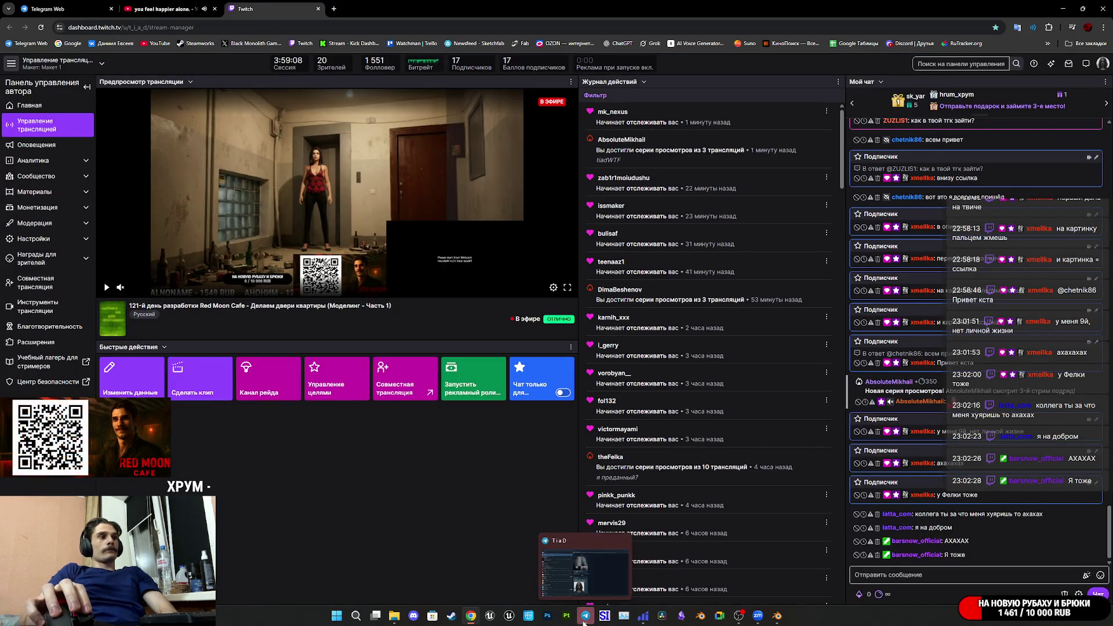
pyautogui.click(777, 616)
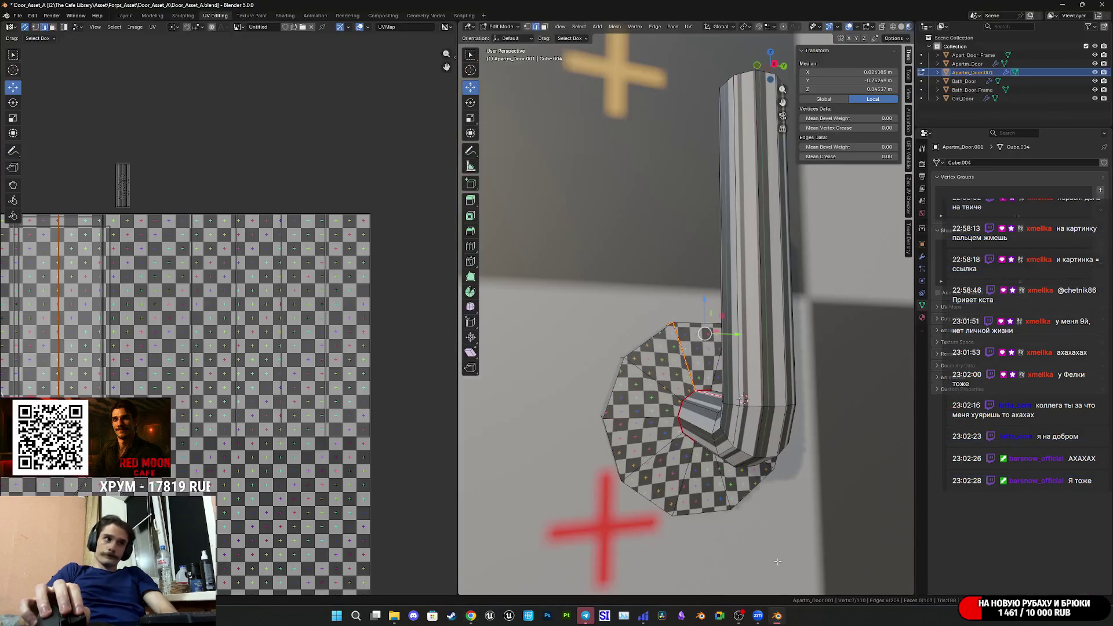
# Select the entire connected handle assembly with Ctrl+L in face select mode.
pyautogui.scroll(-3, 725, 426)
pyautogui.moveTo(725, 427)
pyautogui.mouseDown(button='middle')
pyautogui.moveTo(742, 375)
pyautogui.moveTo(776, 373)
pyautogui.moveTo(745, 369)
pyautogui.moveTo(752, 378)
pyautogui.moveTo(699, 352)
pyautogui.mouseUp(button='middle')
pyautogui.click(545, 29)
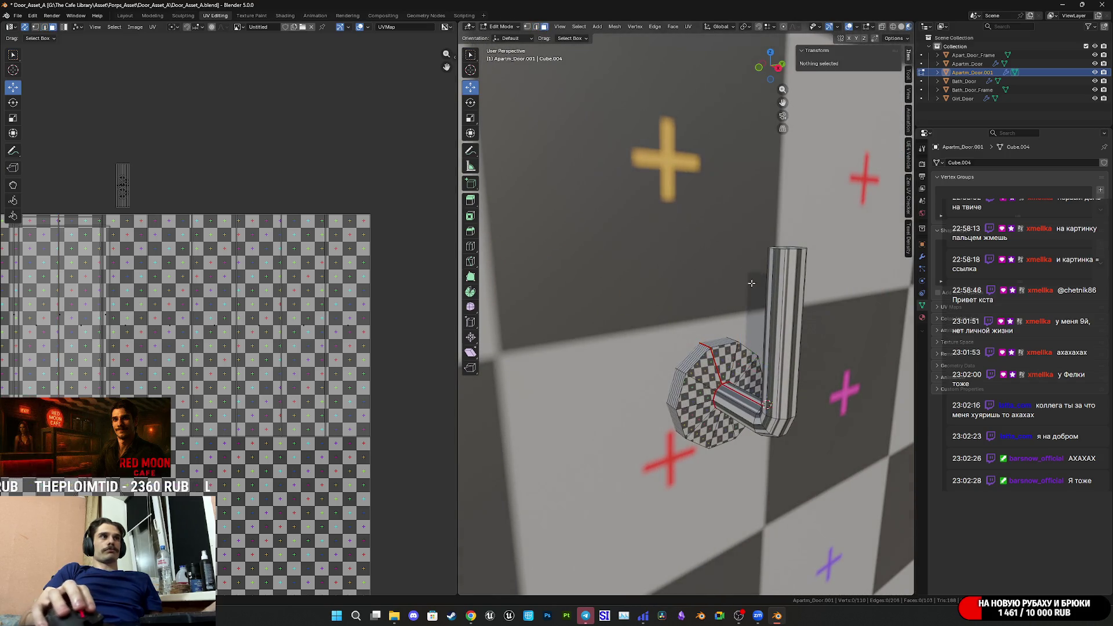
pyautogui.scroll(-3, 740, 375)
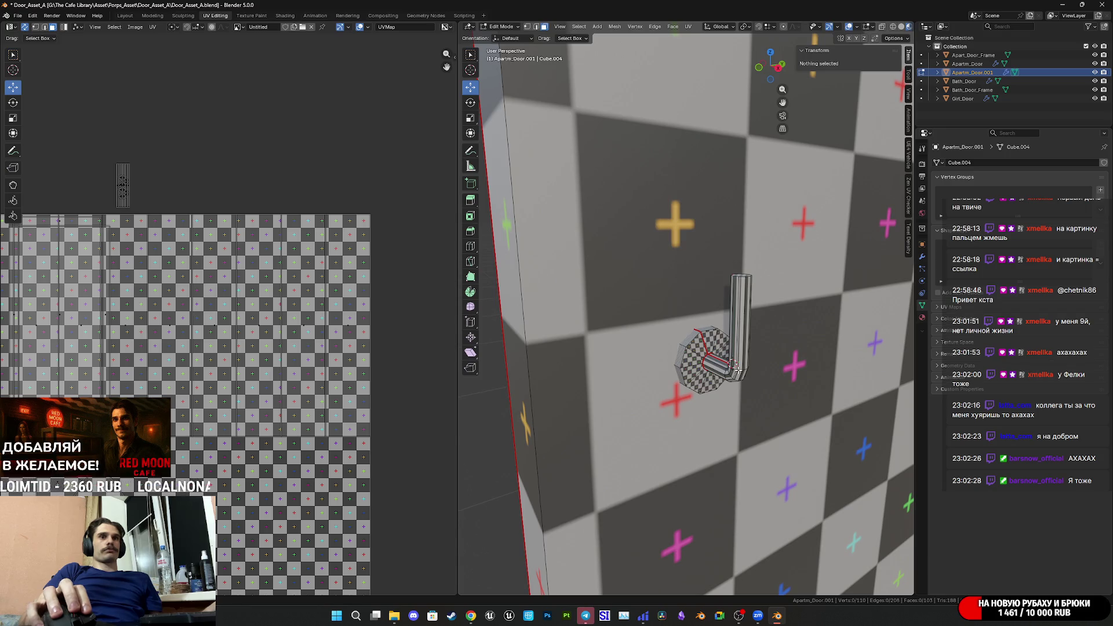
pyautogui.scroll(-8, 709, 351)
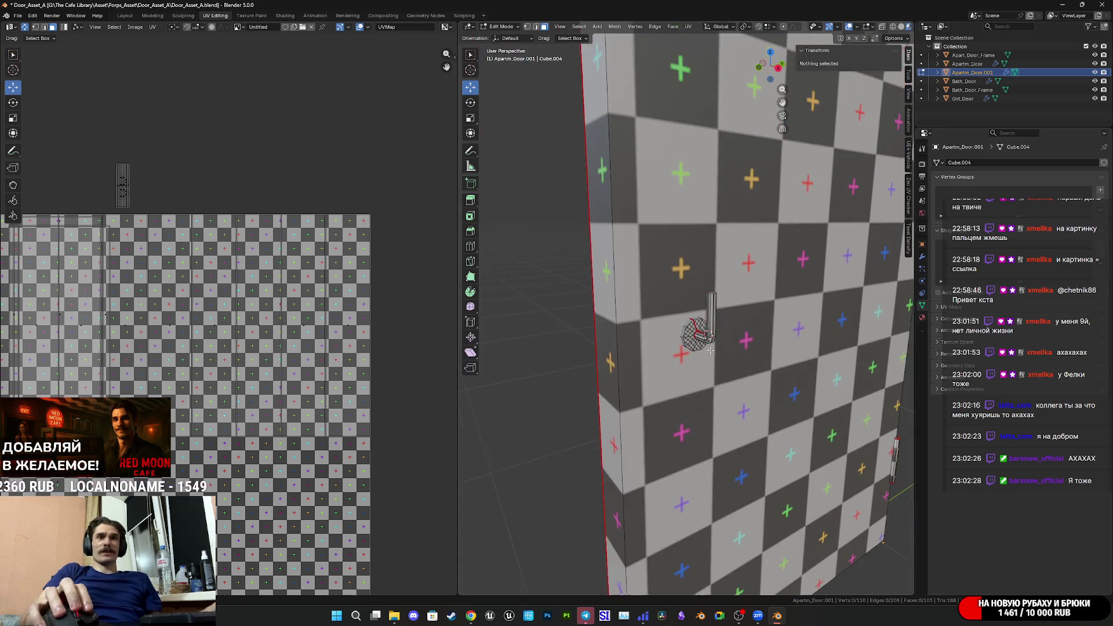
pyautogui.scroll(-1, 688, 329)
pyautogui.click(688, 329)
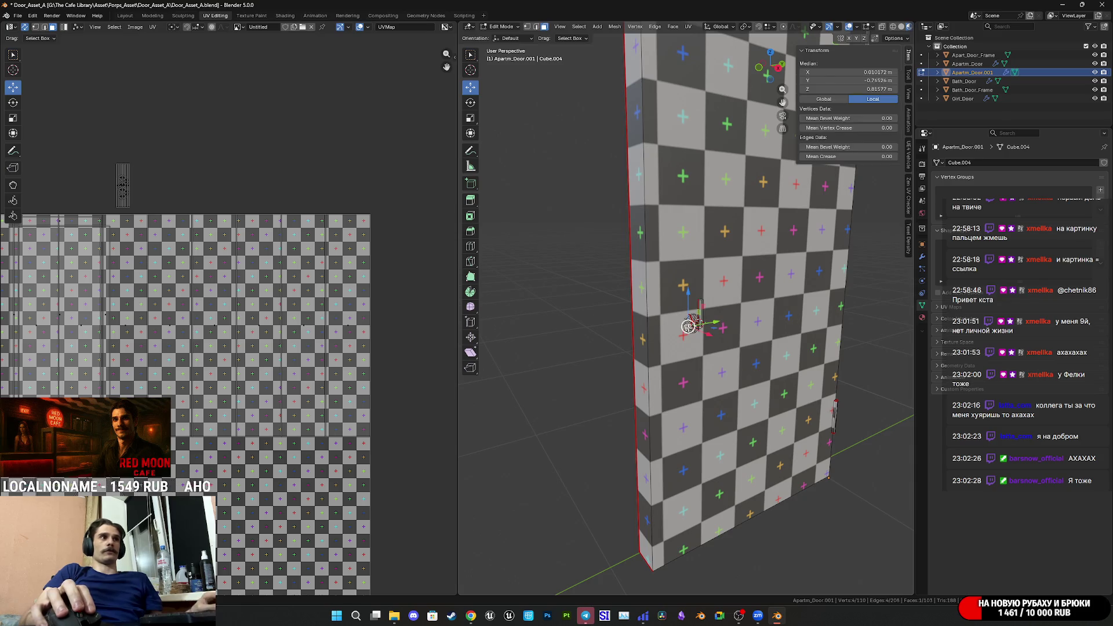
pyautogui.hotkey('ctrl', 'l')
pyautogui.scroll(3, 699, 307)
pyautogui.keyDown('shift'); pyautogui.click(725, 324); pyautogui.keyUp('shift')
pyautogui.hotkey('ctrl', 'l')
# Delete the selected handle faces from the door mesh.
pyautogui.press('x')
pyautogui.click(694, 348)
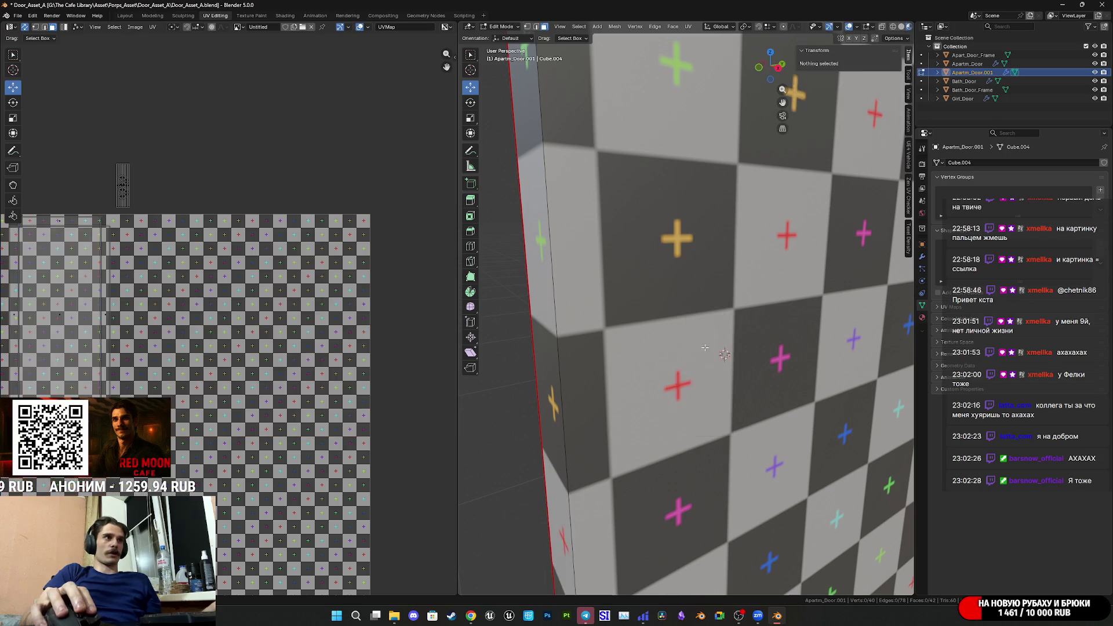
pyautogui.scroll(-2, 764, 354)
pyautogui.moveTo(763, 354); pyautogui.dragTo(713, 353, button='middle')
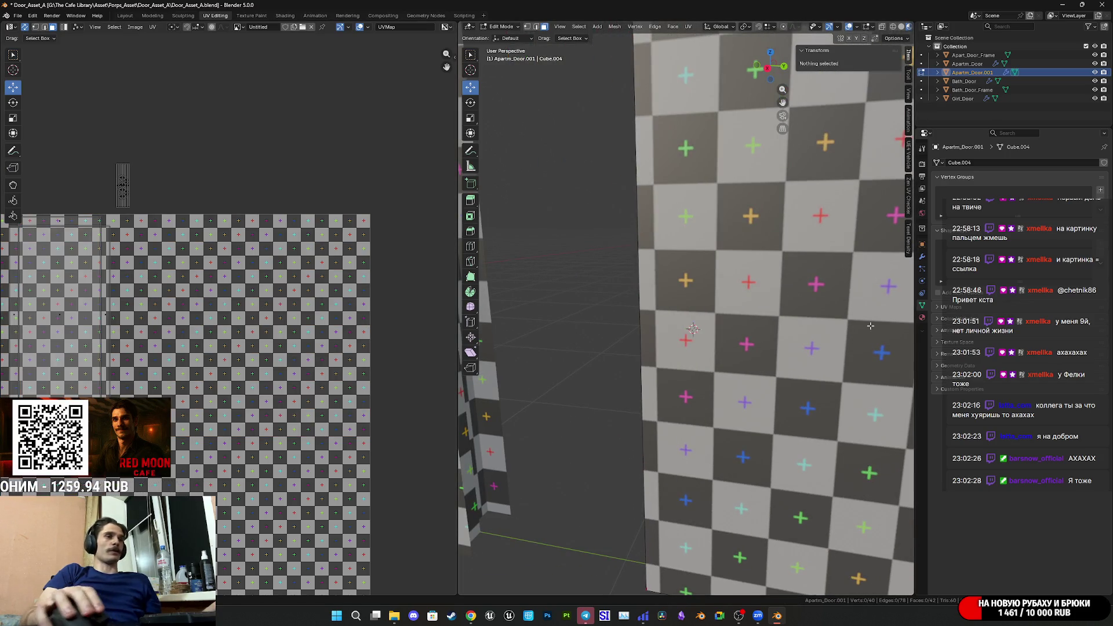
pyautogui.scroll(-5, 872, 357)
# Return to Object Mode and save Door_Asset_A.blend.
pyautogui.press('Tab')
pyautogui.moveTo(762, 365); pyautogui.dragTo(727, 363, button='middle')
pyautogui.hotkey('ctrl', 's')
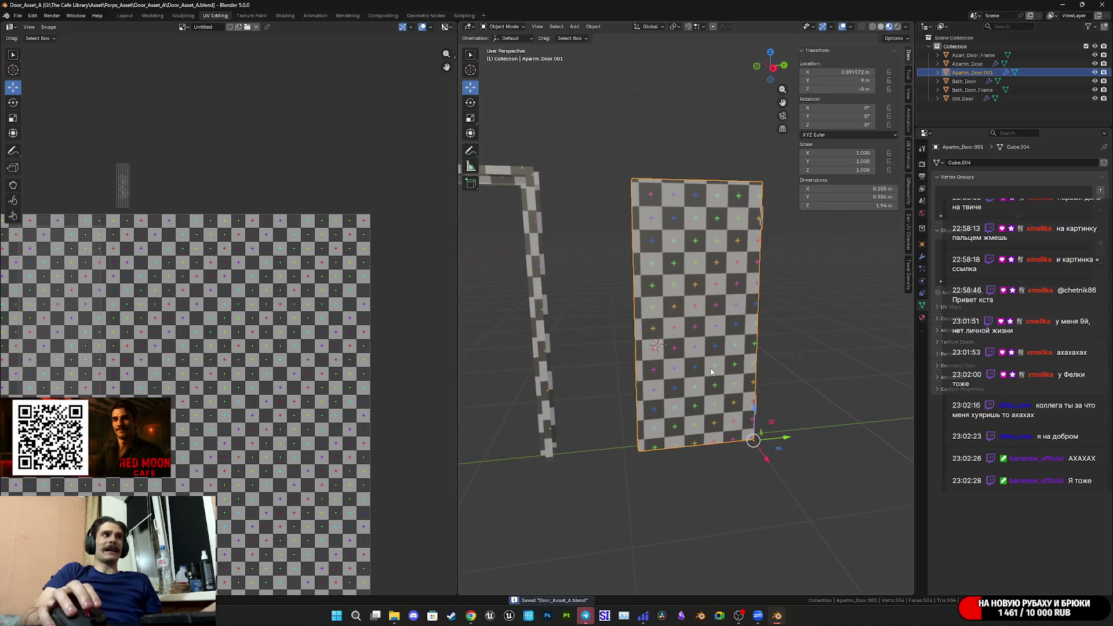
# Rename the duplicated Apartm_Door.001 object to Pod_Door in the Outliner, dropping the .001 suffix.
pyautogui.doubleClick(971, 72)
pyautogui.press('End')
pyautogui.press('BackSpace')
pyautogui.press('BackSpace')
pyautogui.press('BackSpace')
pyautogui.press('BackSpace')
pyautogui.press('Left')
pyautogui.press('Left')
pyautogui.press('Left')
pyautogui.press('BackSpace')
pyautogui.press('BackSpace')
pyautogui.press('BackSpace')
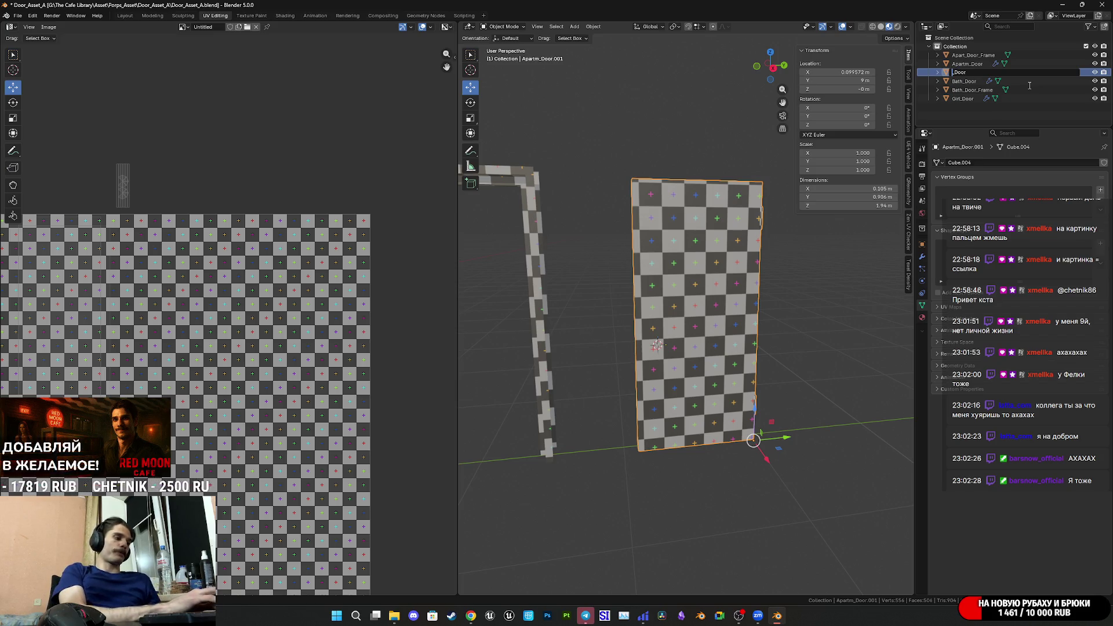
pyautogui.write('Po')
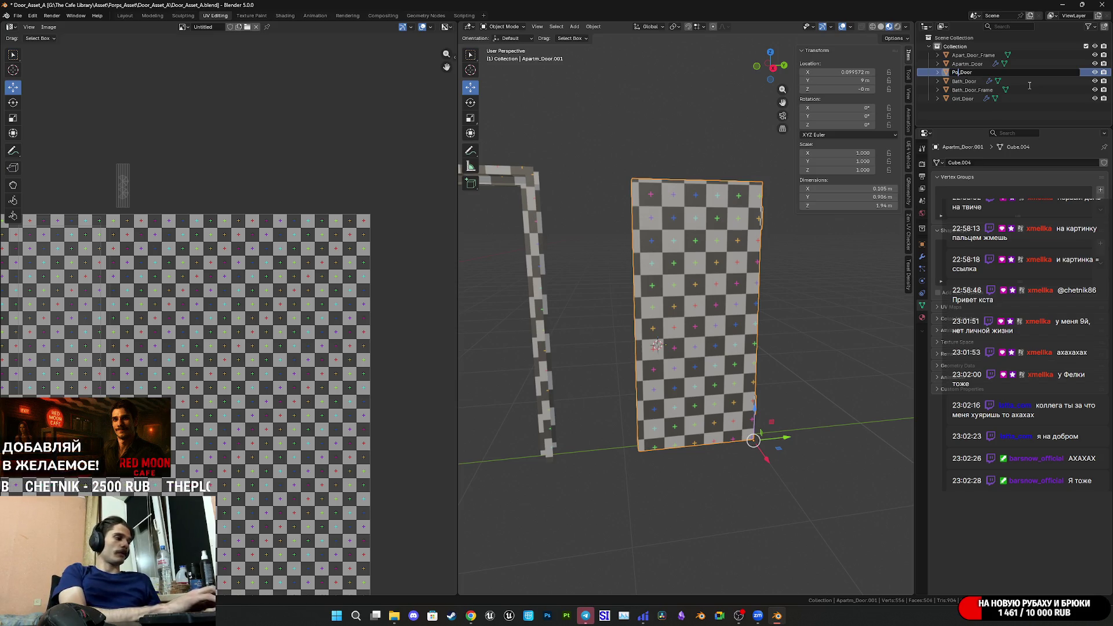
pyautogui.write('d')
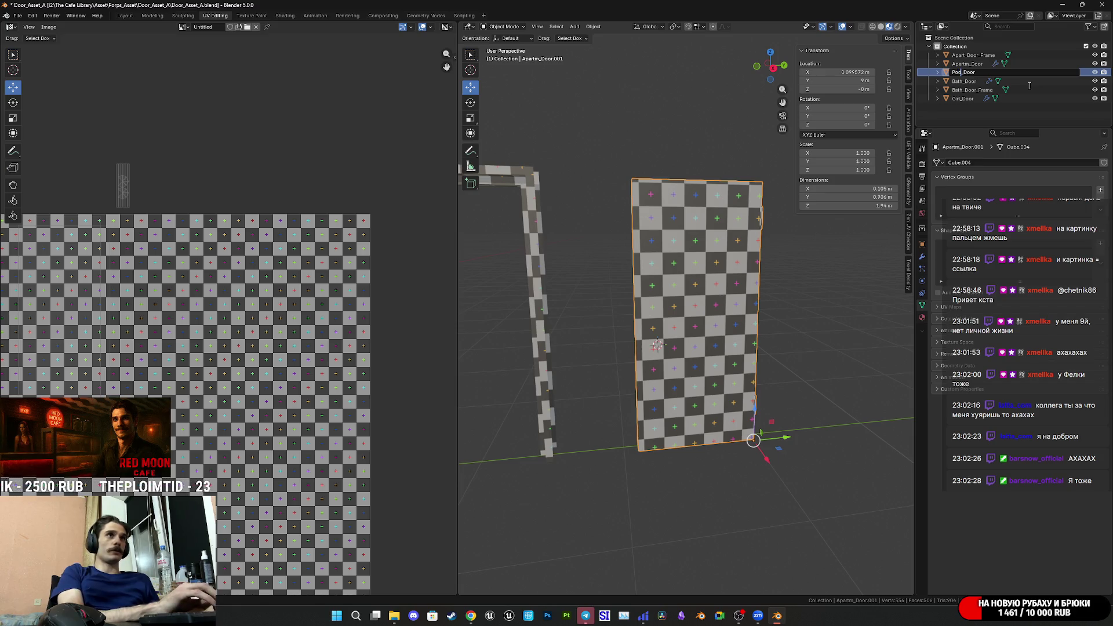